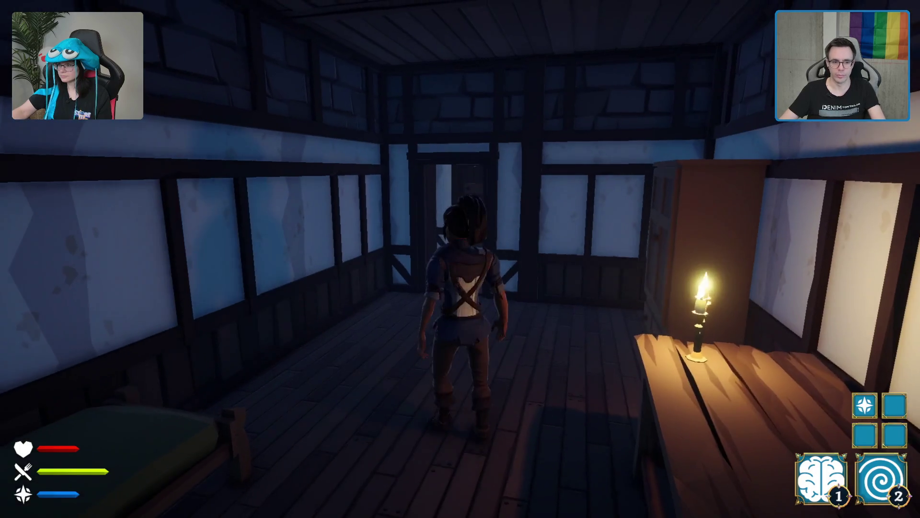
# - Copy the lobby code from the pause menu, then step back toward the bed
pyautogui.press('Escape')
pyautogui.click(800, 263)
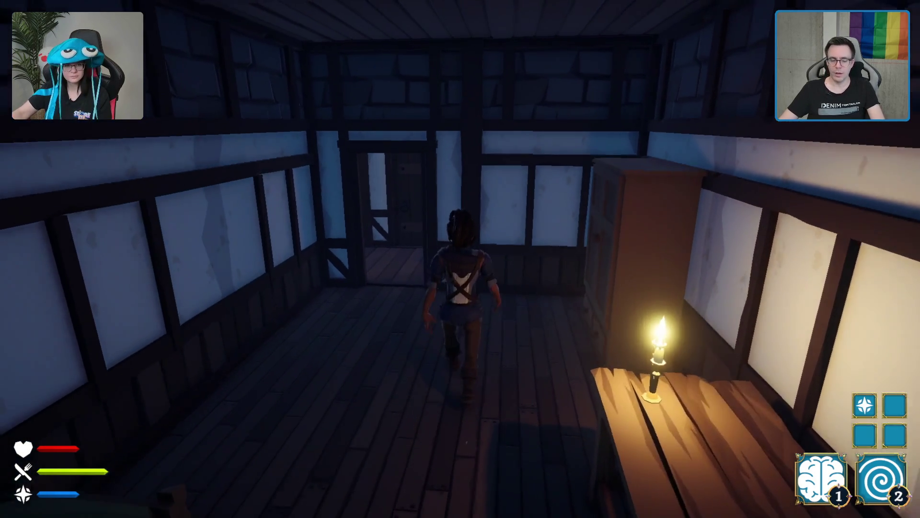
pyautogui.press('s')
# - Walk across the bedroom to the window, then over to the candle-lit table
pyautogui.press('w')
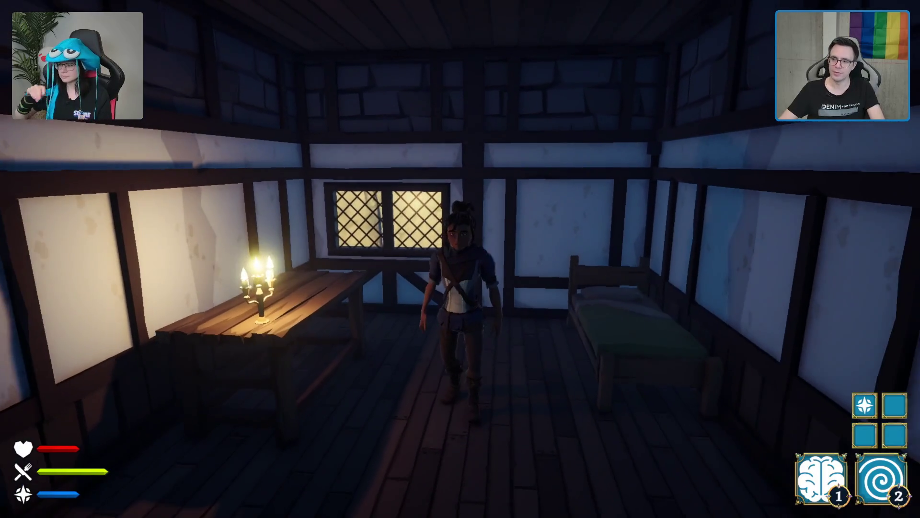
pyautogui.press('w')
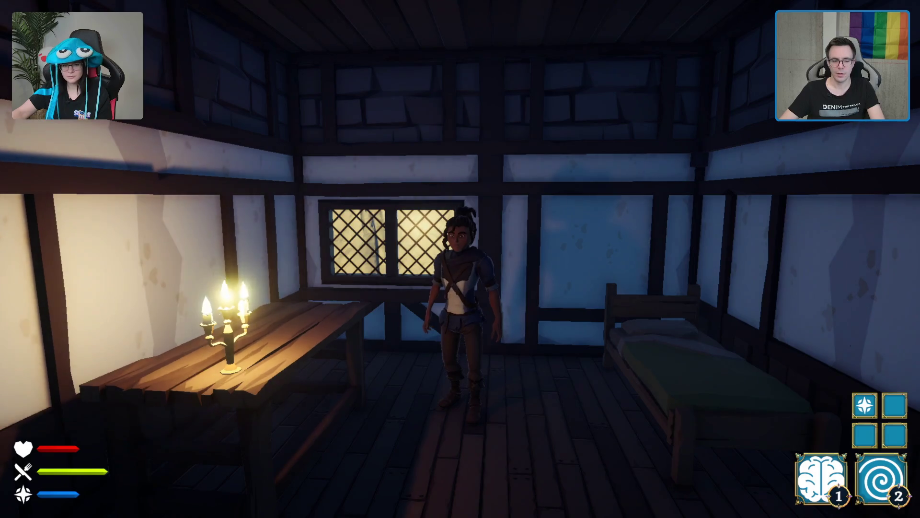
pyautogui.press('a')
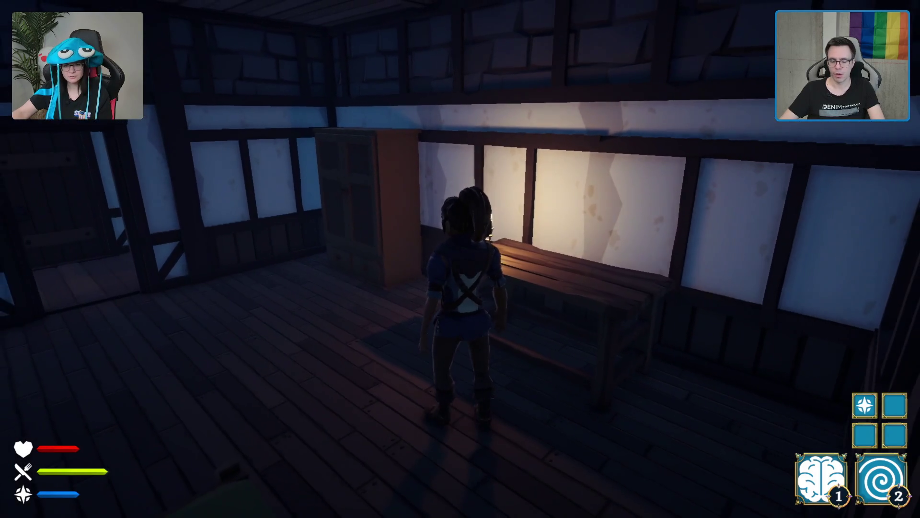
pyautogui.press('w')
pyautogui.press('d')
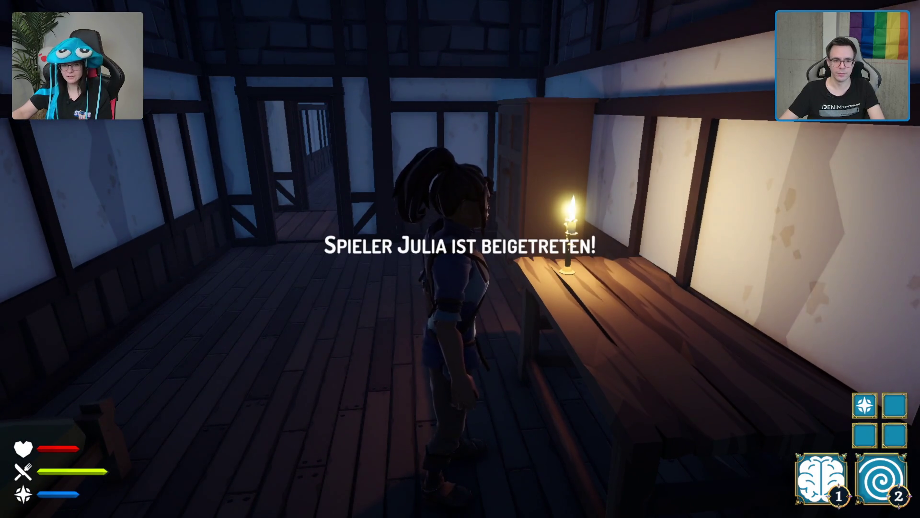
# - Walk through the bedroom doorway and stand beside the other player
pyautogui.press('w')
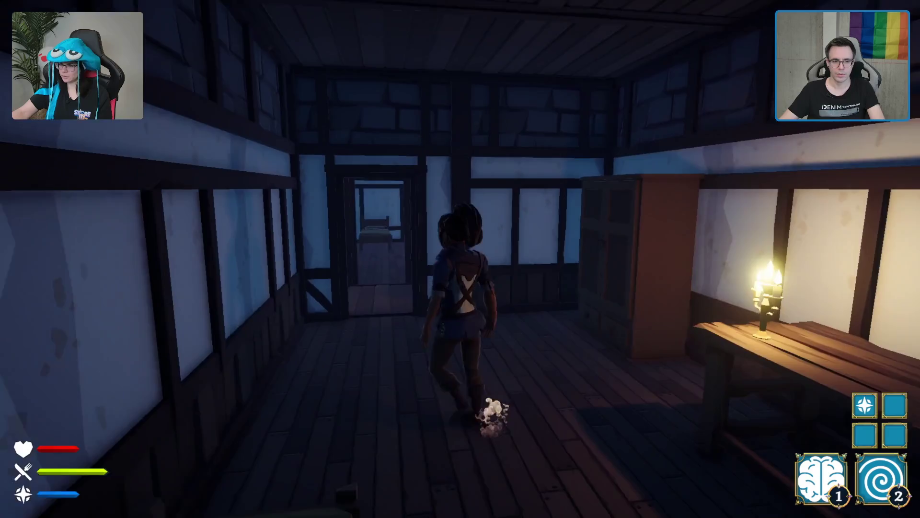
pyautogui.press('w')
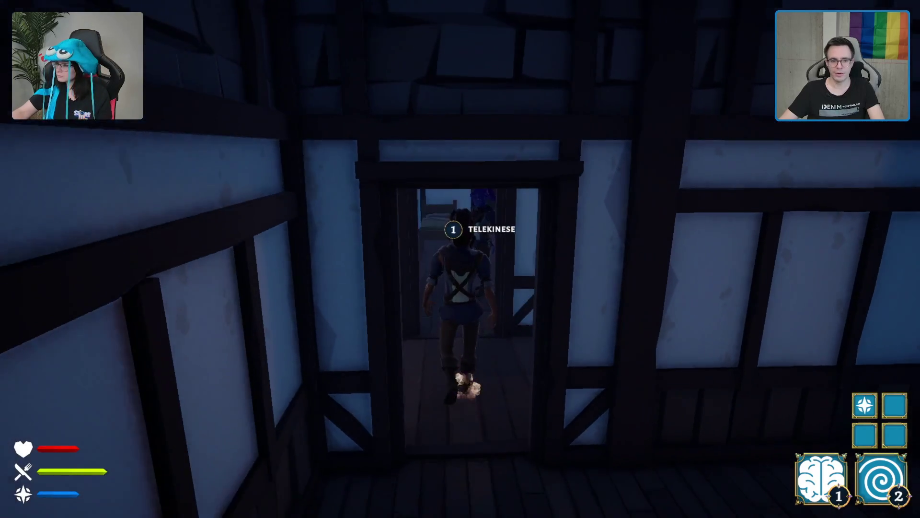
pyautogui.press('w')
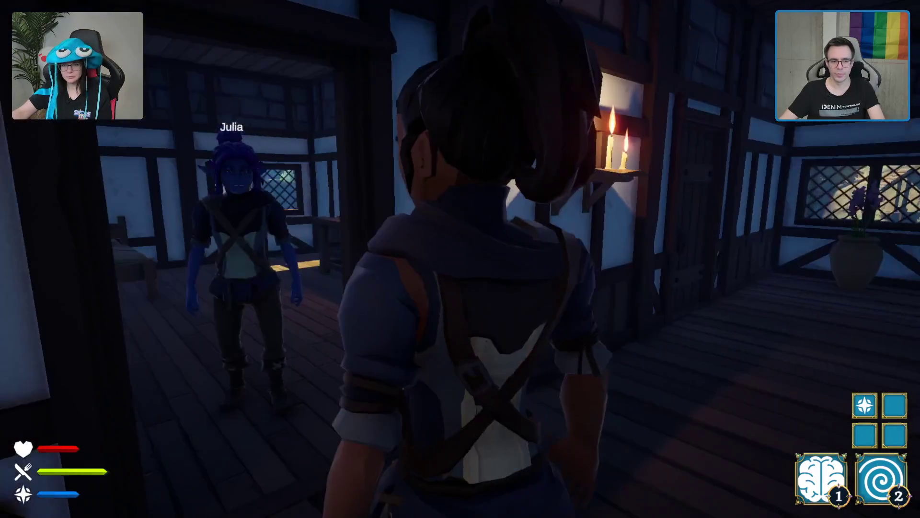
pyautogui.press('w')
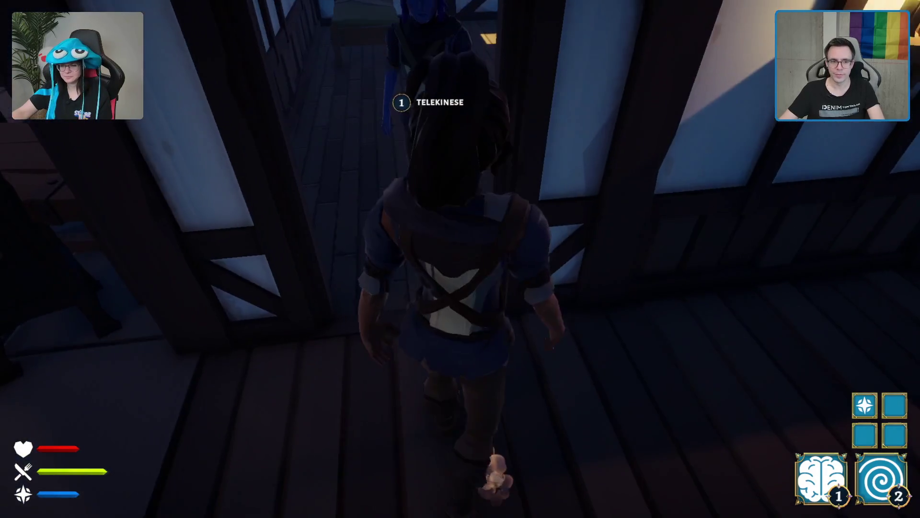
pyautogui.press('w')
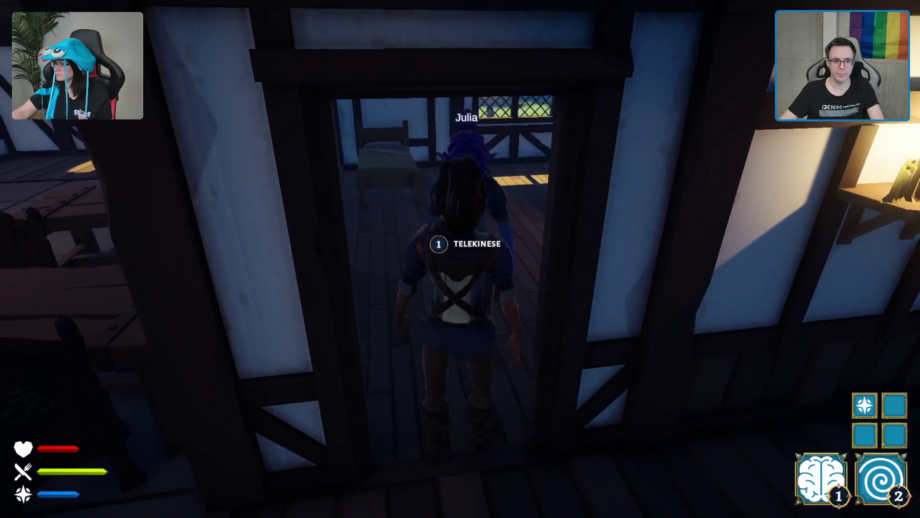
pyautogui.press('w')
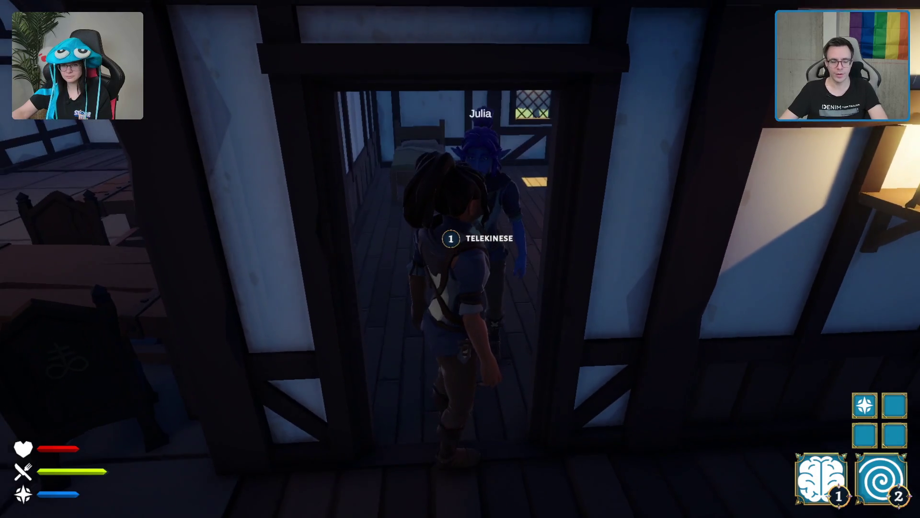
pyautogui.press('w')
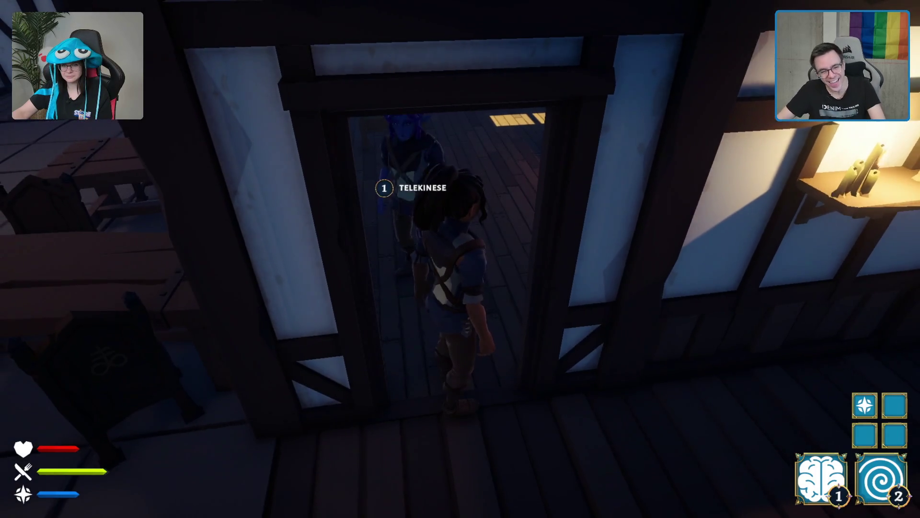
# - Walk down the narrow corridor toward the window, then back toward the partner
pyautogui.press('s')
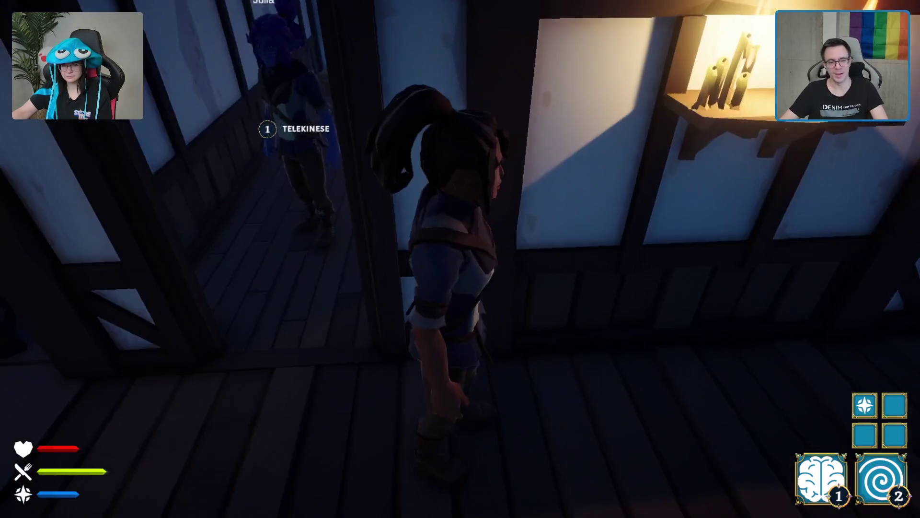
pyautogui.press('w')
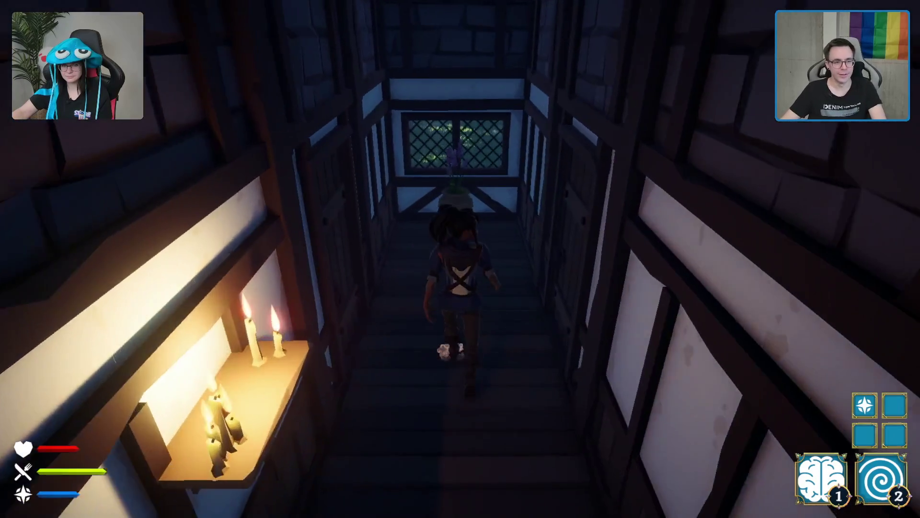
pyautogui.press('d')
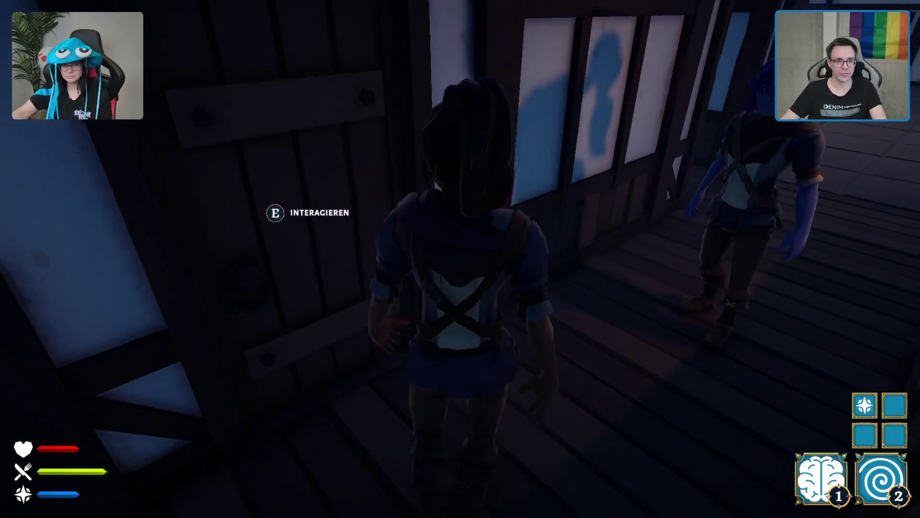
pyautogui.press('s')
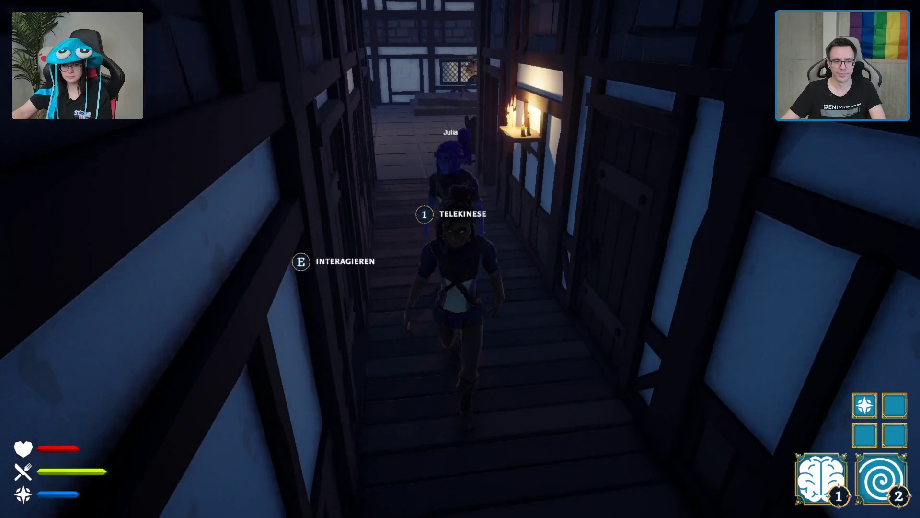
pyautogui.press('w')
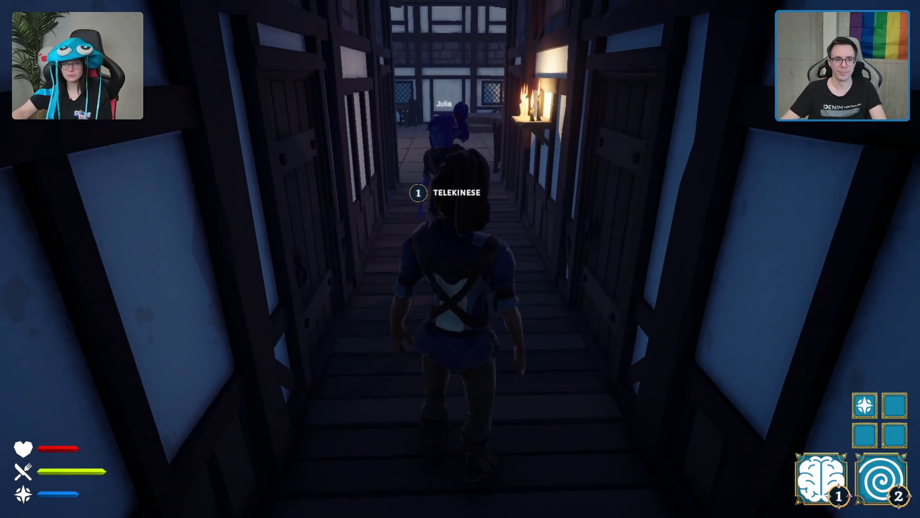
# - Inspect the corridor's side door, dismiss its message, and run into the tavern
pyautogui.press('e')
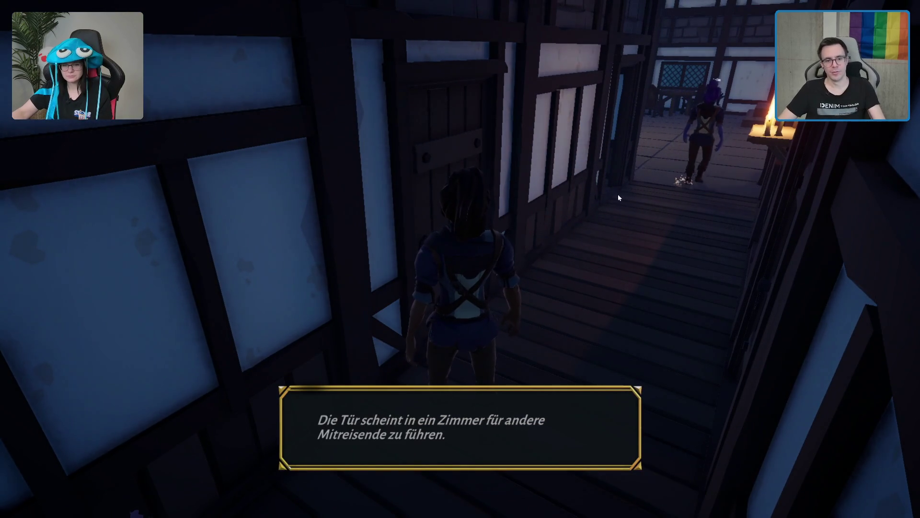
pyautogui.press('w')
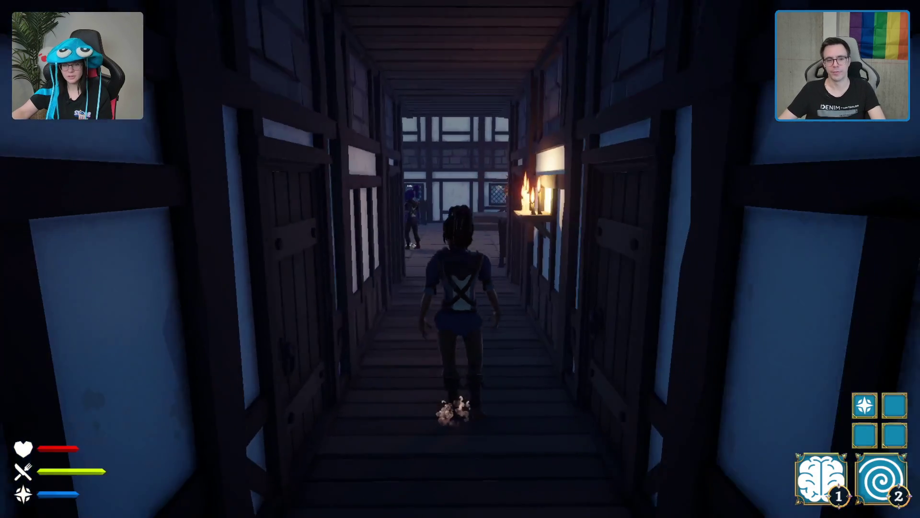
pyautogui.press('w')
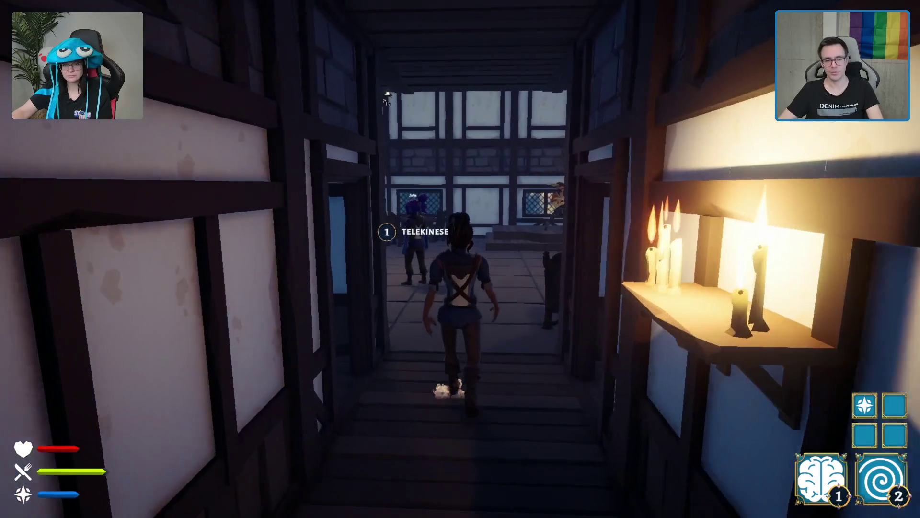
pyautogui.press('w')
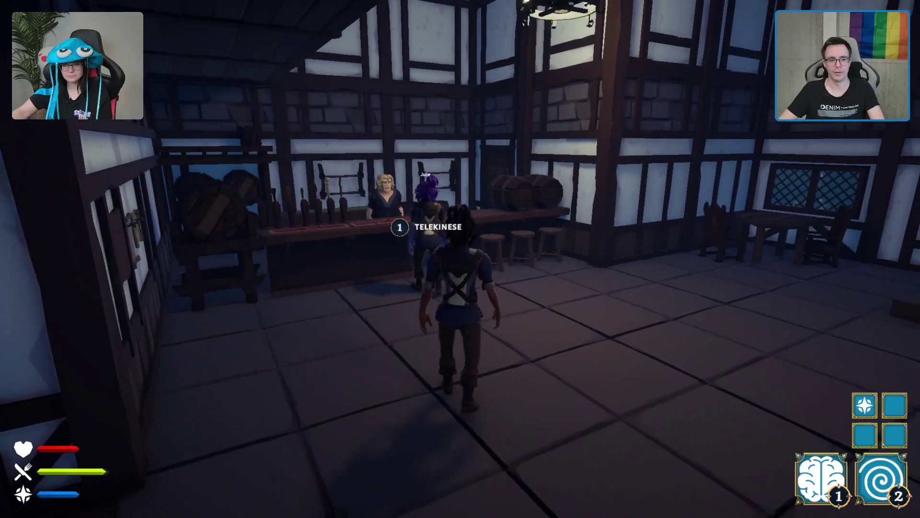
# - Visit the guitarist's stage, then go to the bar and talk to innkeeper Helga
pyautogui.press('w')
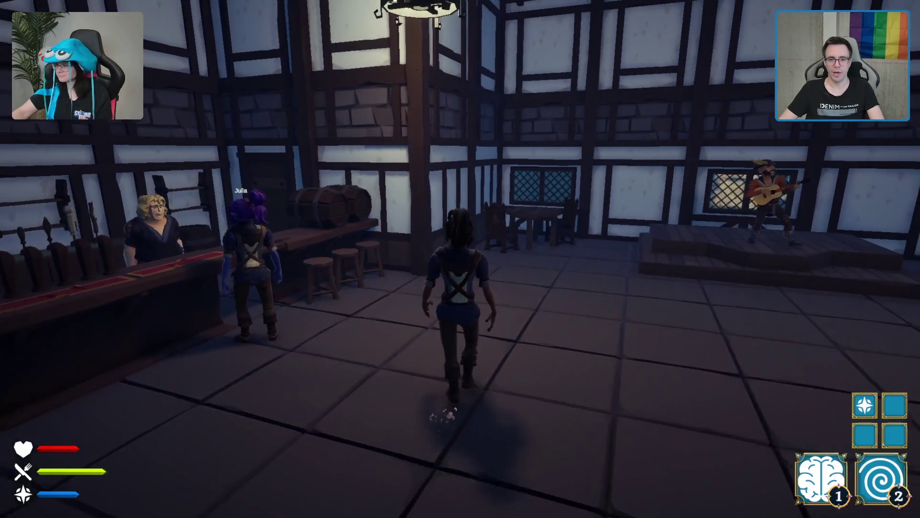
pyautogui.press('w')
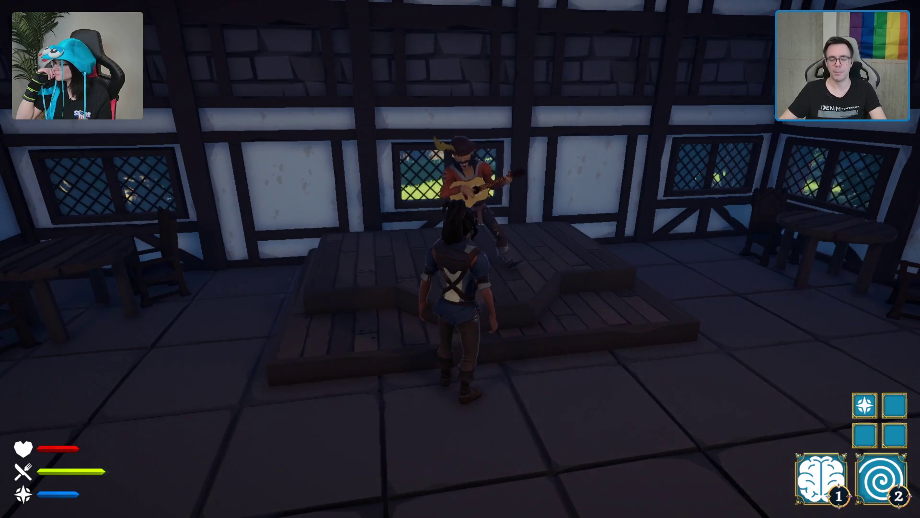
pyautogui.press('s')
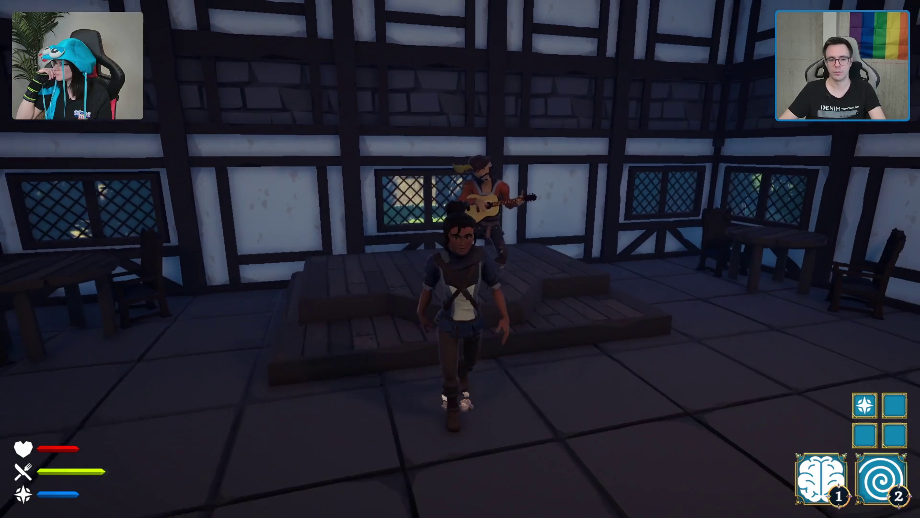
pyautogui.press('w')
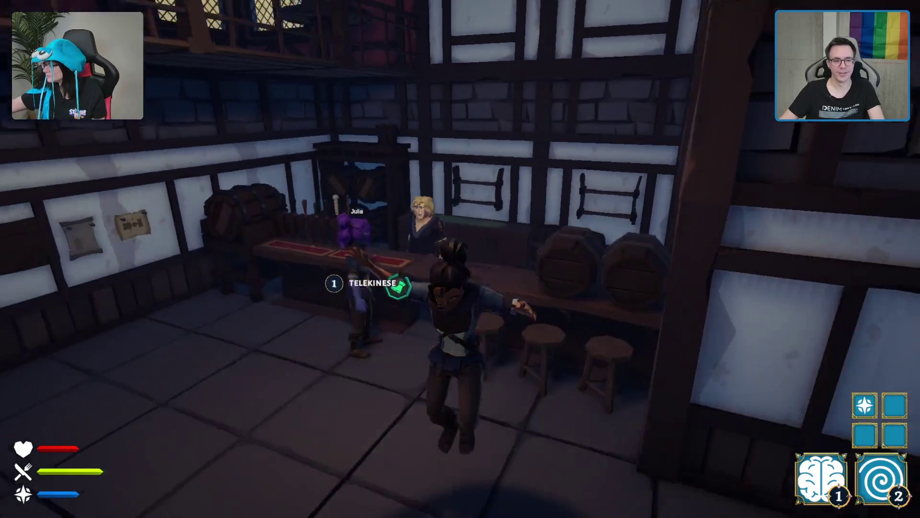
pyautogui.press('w')
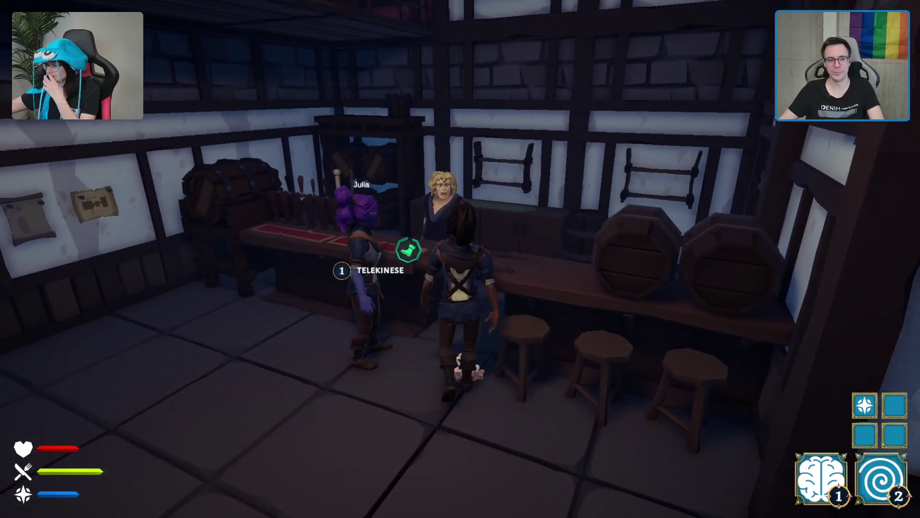
pyautogui.press('e')
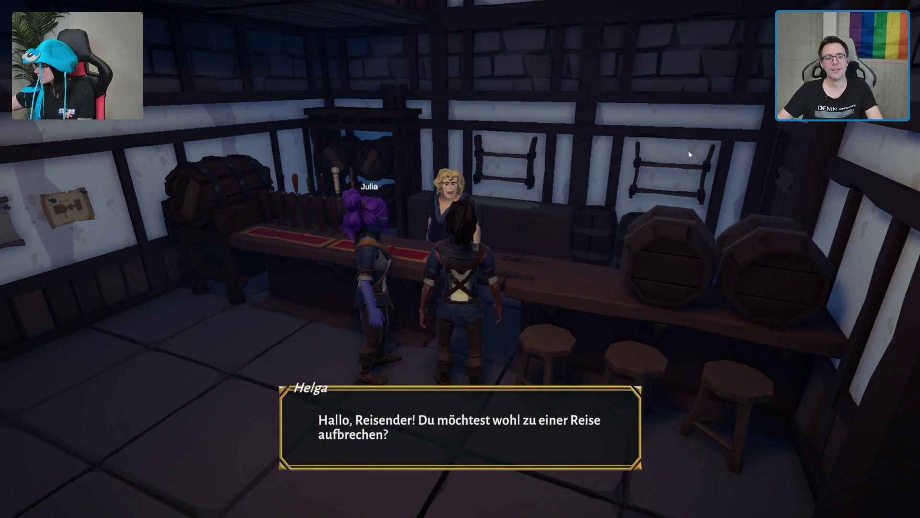
# - Close the innkeeper conversation and walk across the tavern floor
pyautogui.click(464, 241)
pyautogui.press('w')
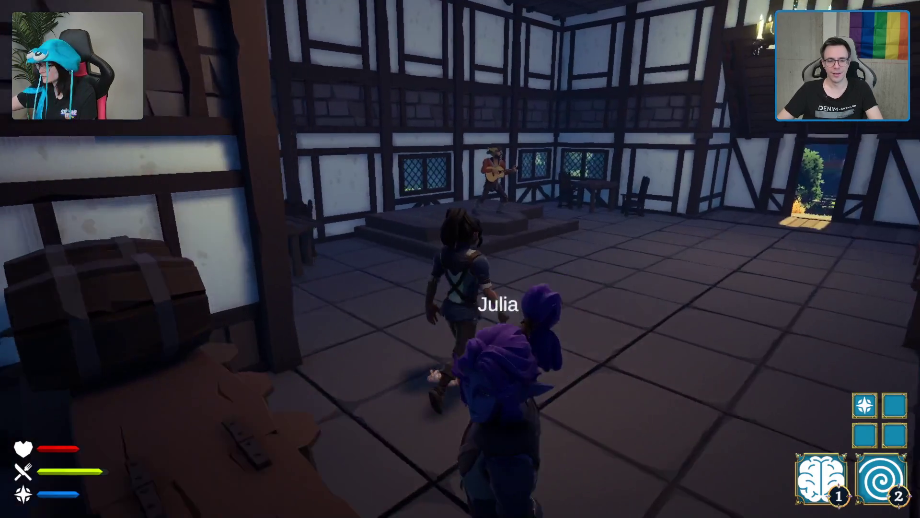
pyautogui.press('w')
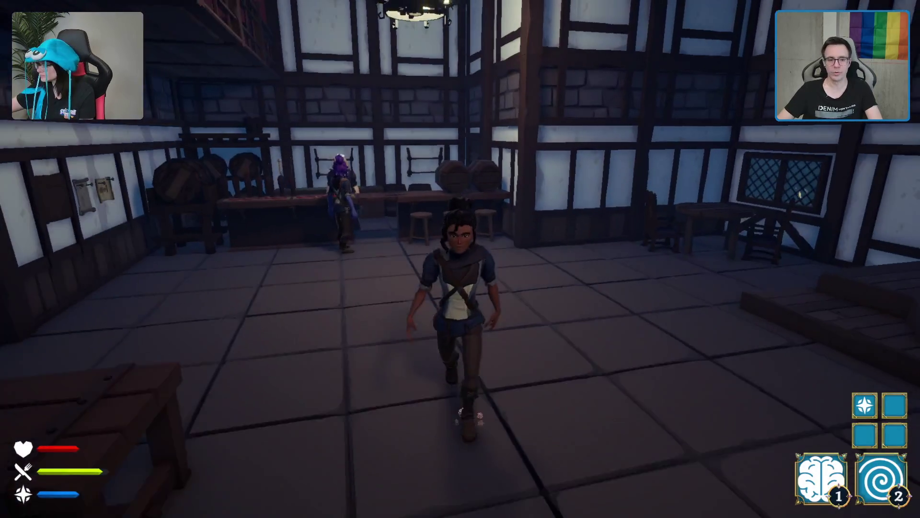
pyautogui.press('s')
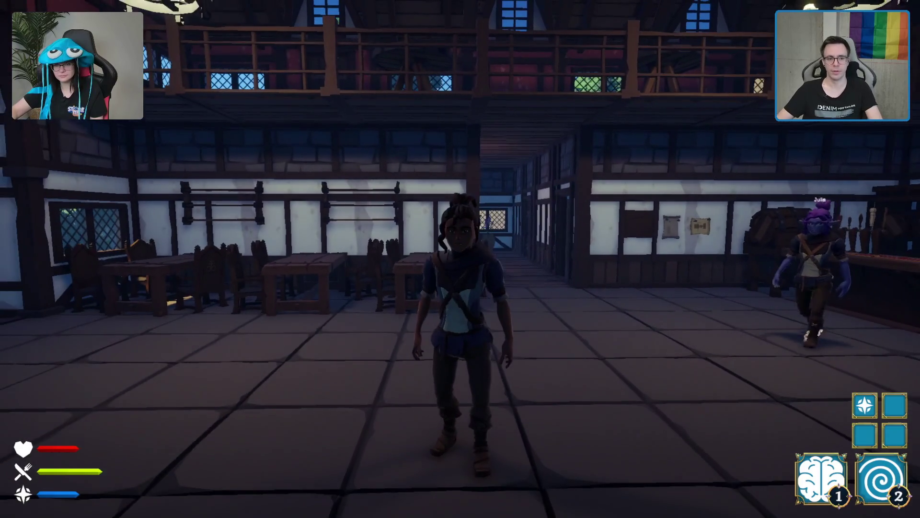
# - Walk past the tables to the stage, then head for the tavern's door
pyautogui.press('w')
pyautogui.press('w')
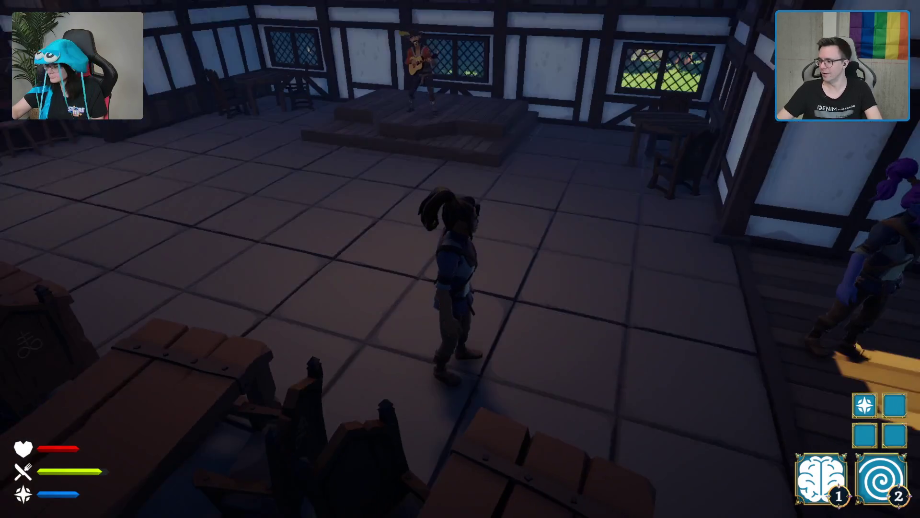
pyautogui.press('w')
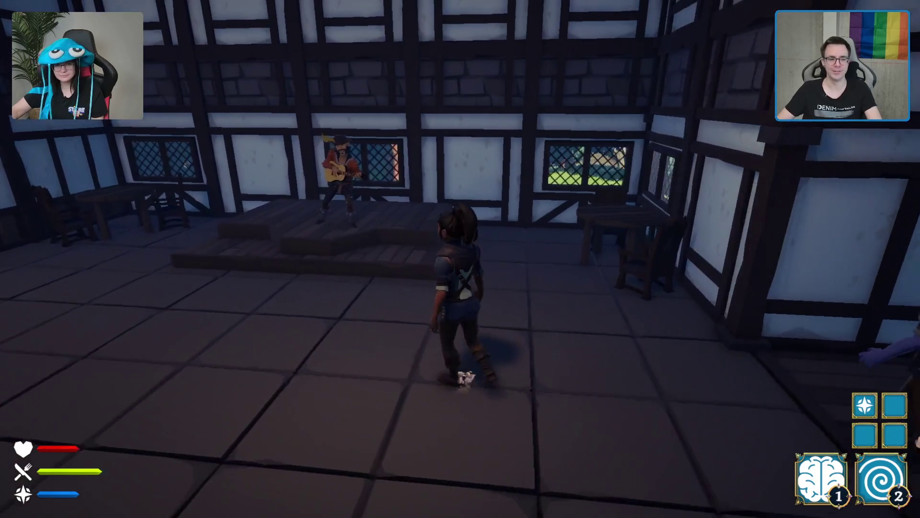
pyautogui.press('w')
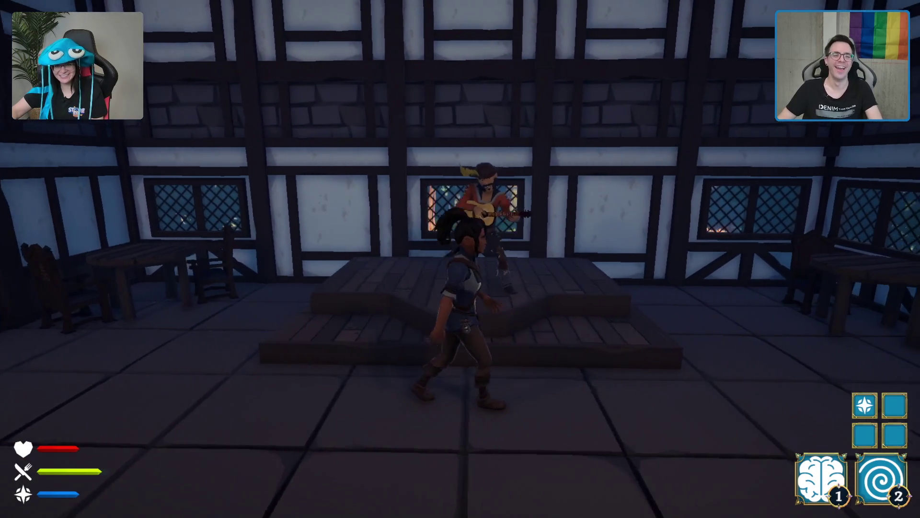
pyautogui.press('a')
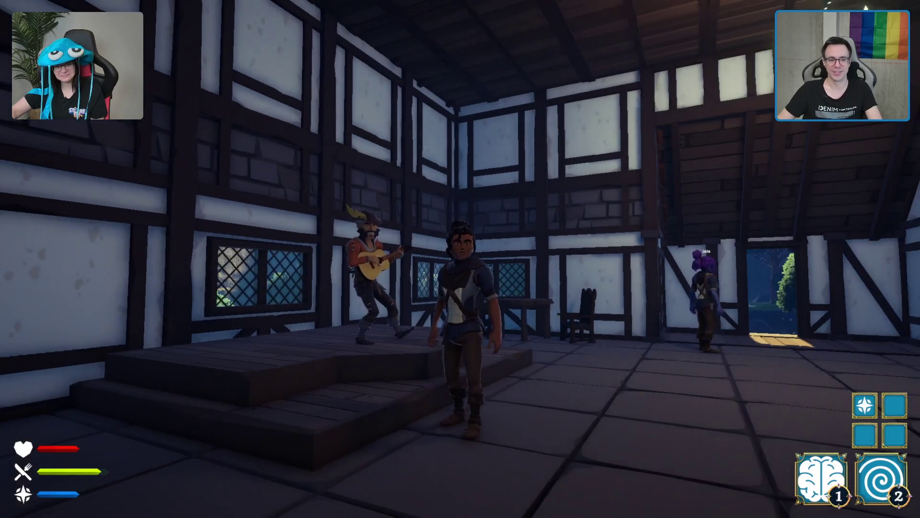
pyautogui.press('w')
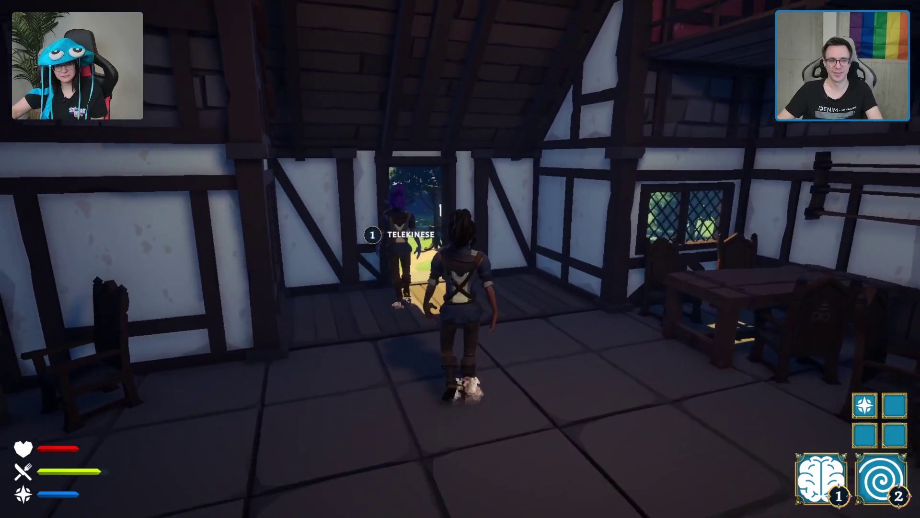
# - Walk out of the tavern across the meadow beside the other player
pyautogui.press('w')
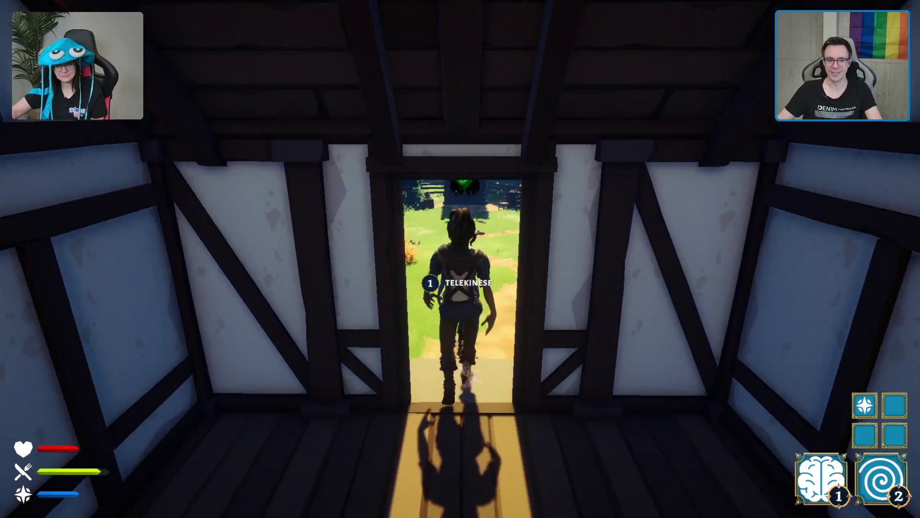
pyautogui.press('w')
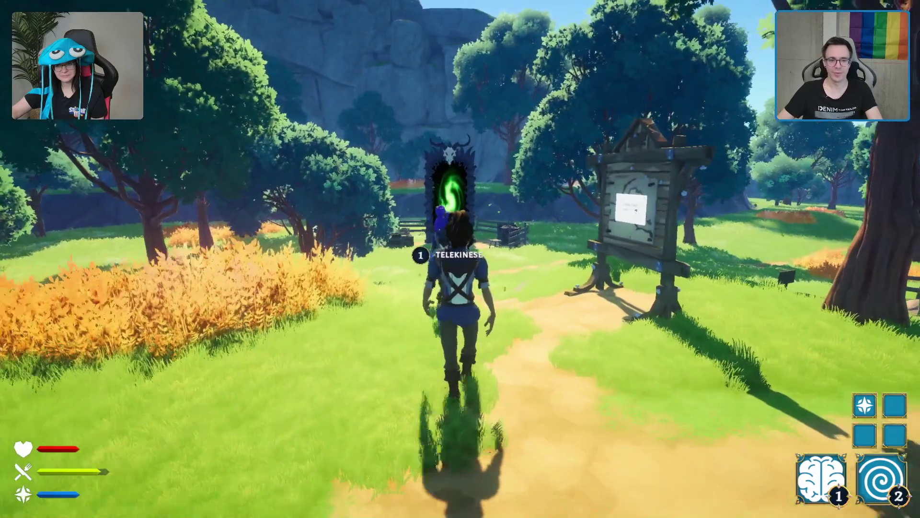
pyautogui.press('w')
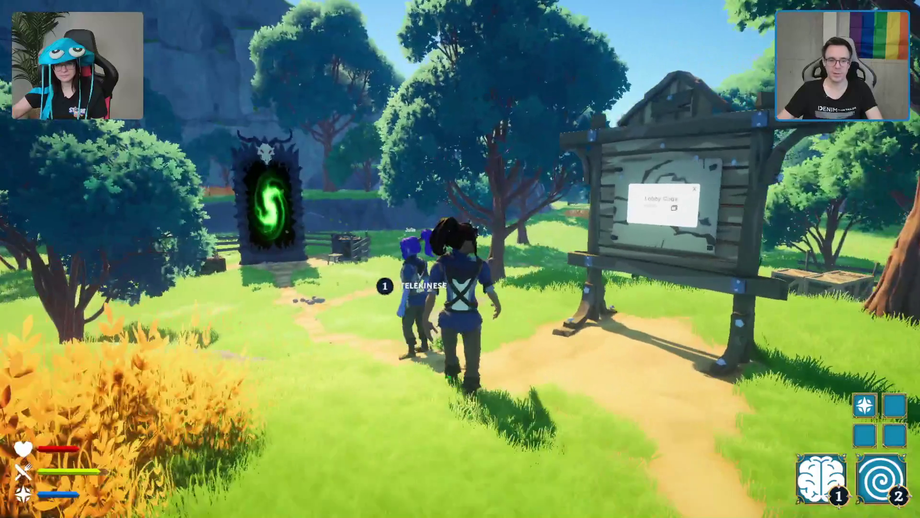
pyautogui.press('w')
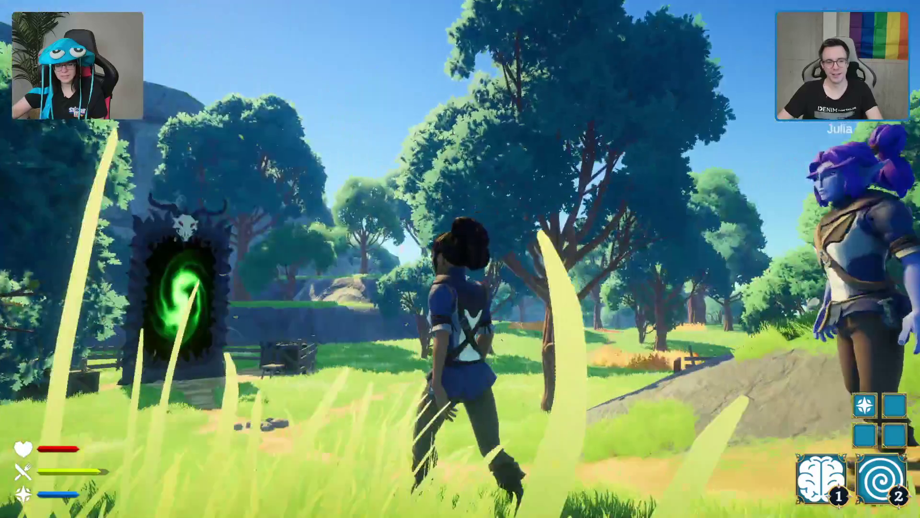
pyautogui.press('w')
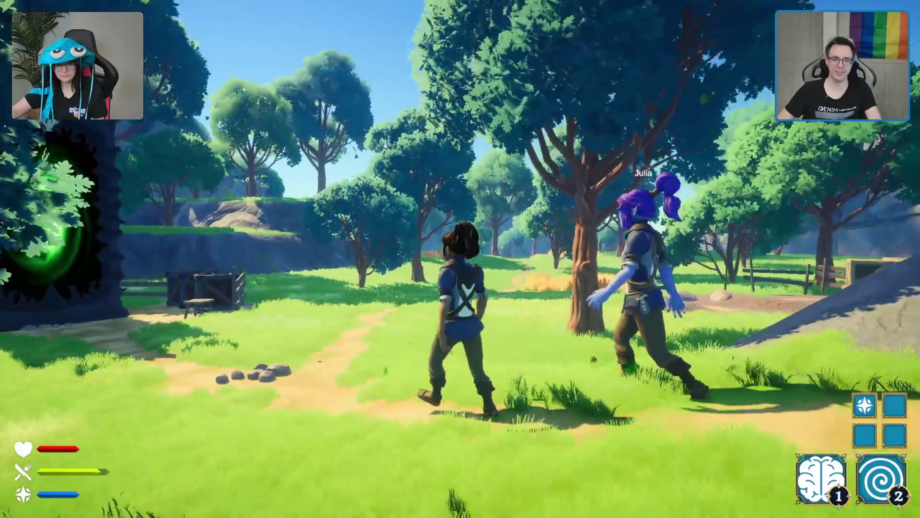
pyautogui.press('w')
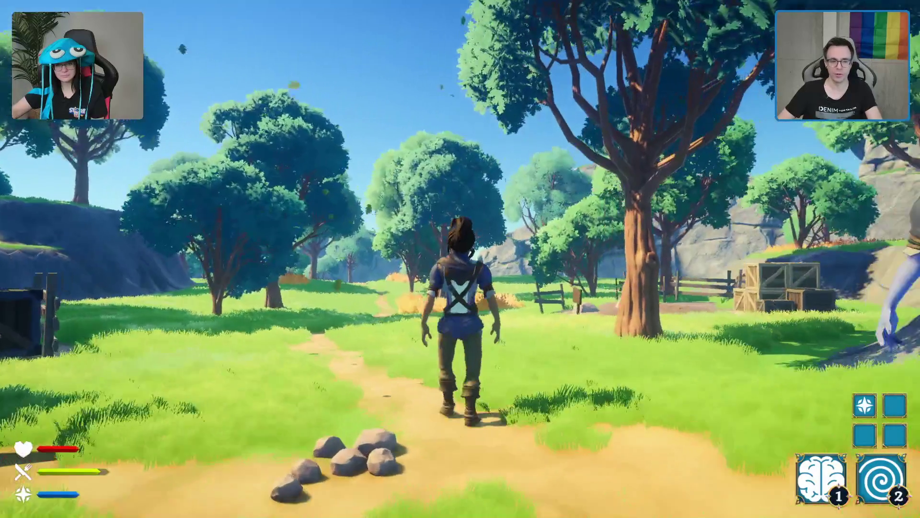
# - Turn around on the path and walk on alongside the partner
pyautogui.press('s')
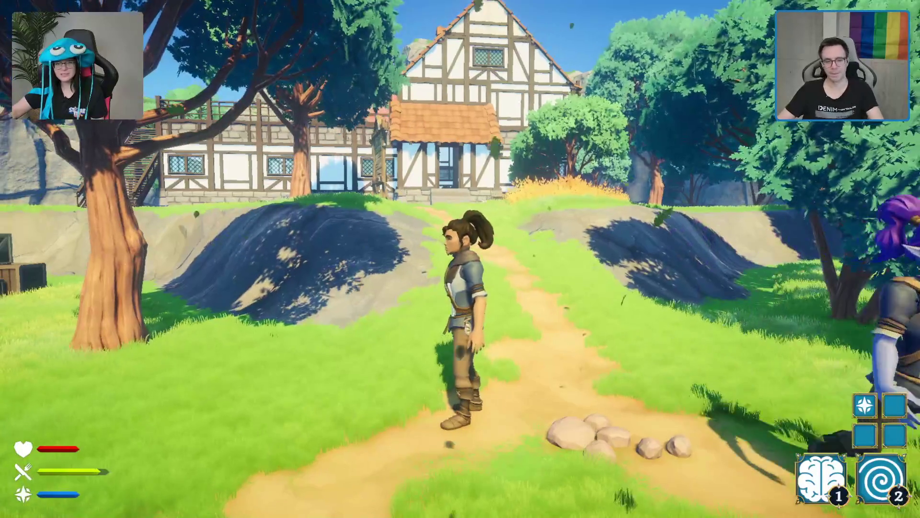
pyautogui.press('w')
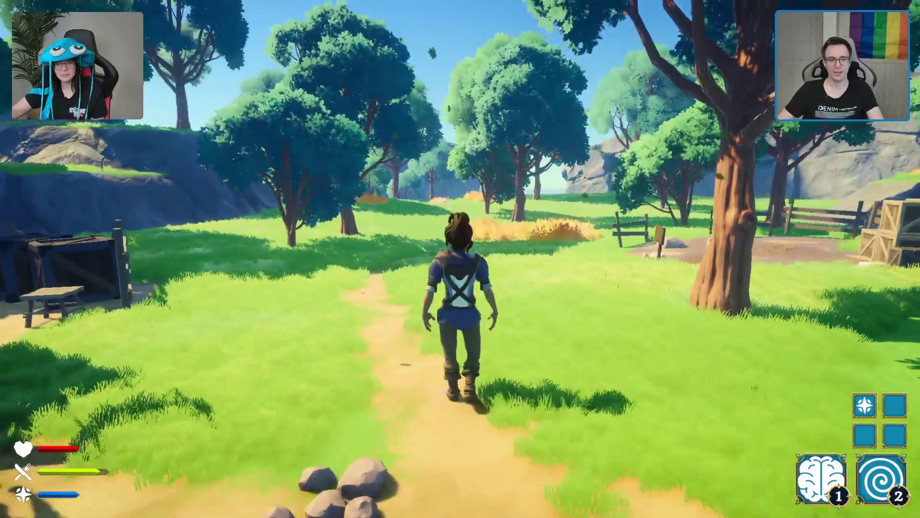
pyautogui.press('w')
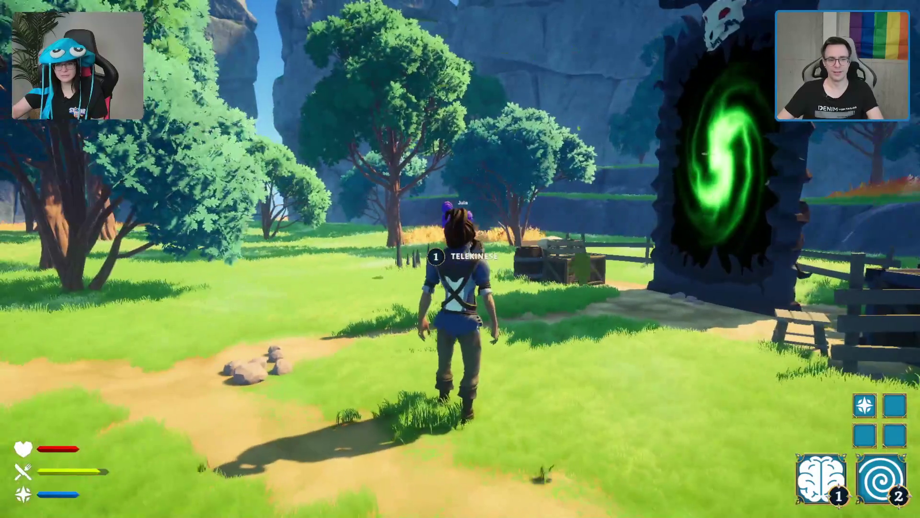
pyautogui.press('w')
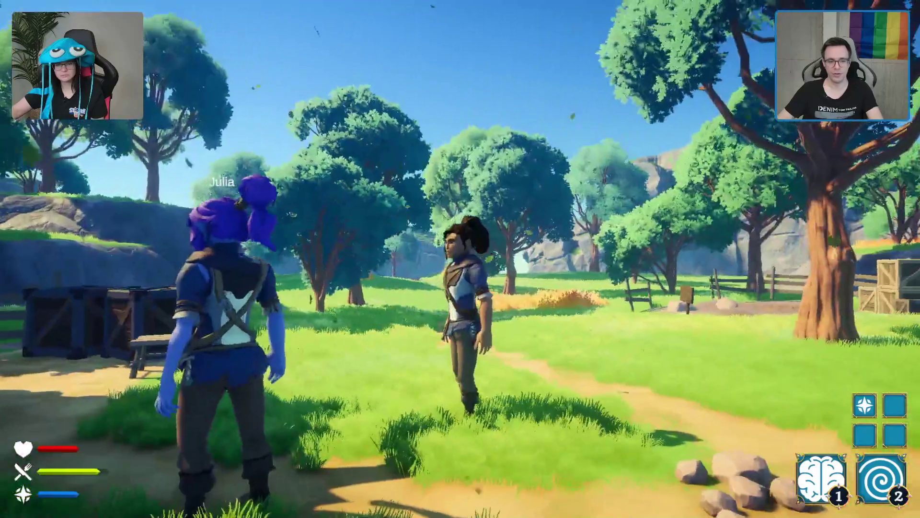
pyautogui.press('w')
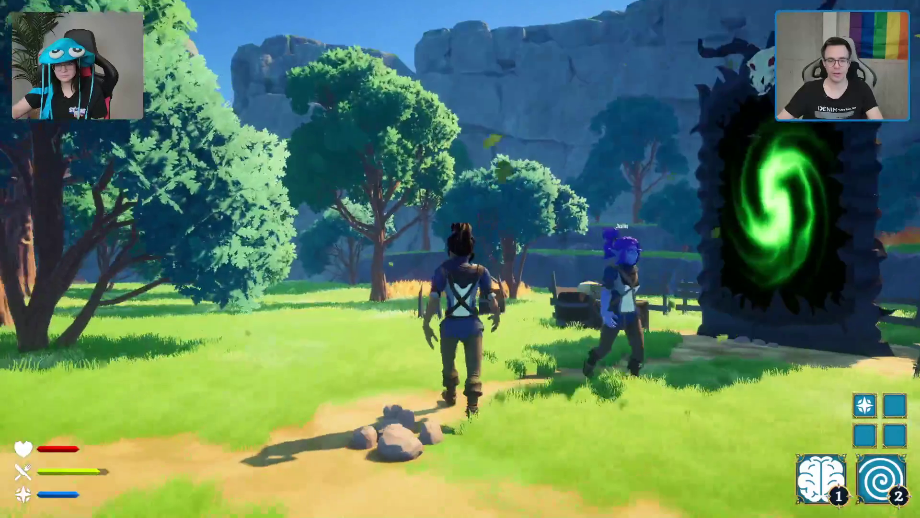
pyautogui.press('w')
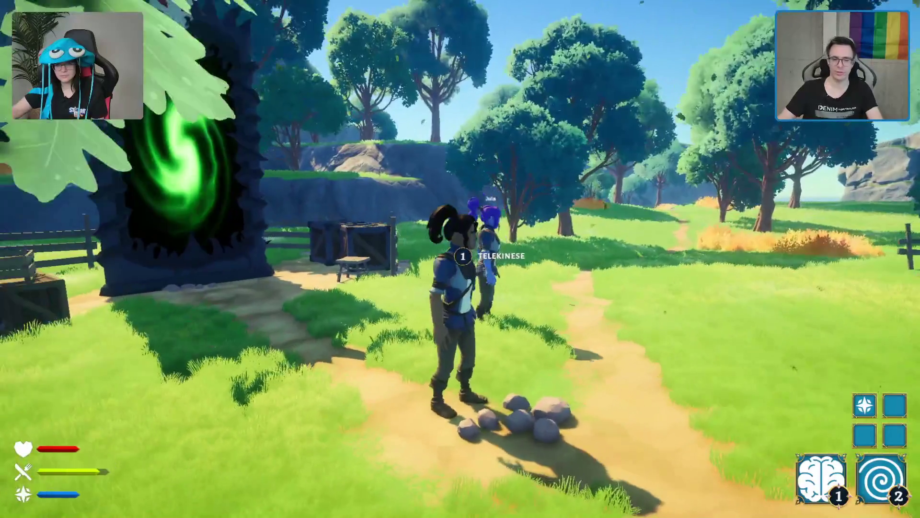
# - Cross the grass past the crates to the green portal, reaching 1 of 2 ready
pyautogui.press('w')
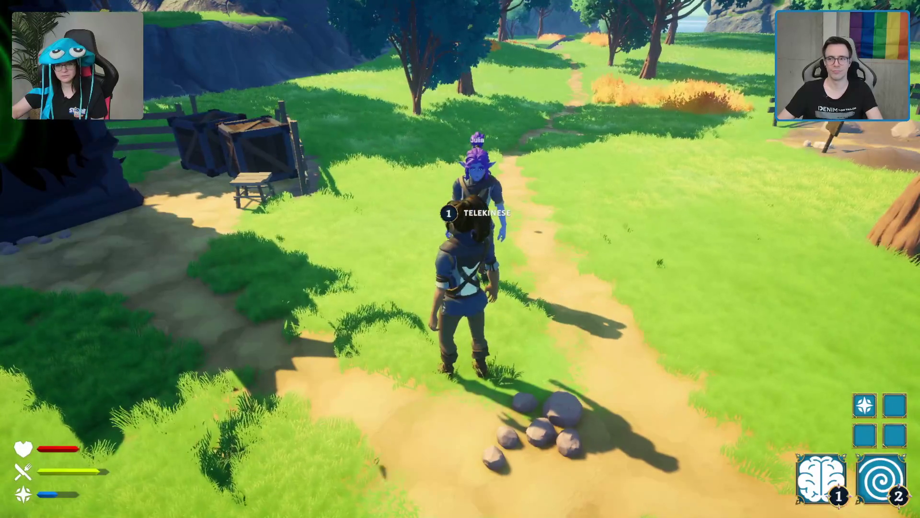
pyautogui.press('w')
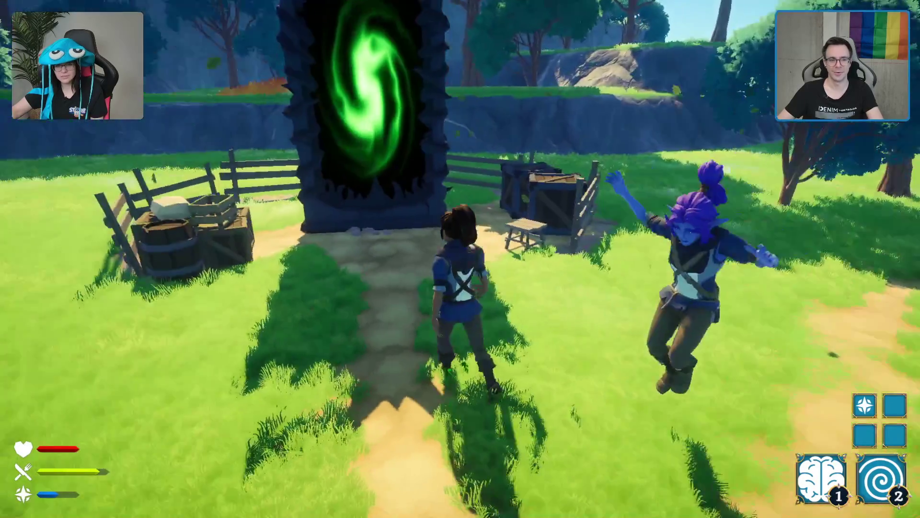
pyautogui.press('w')
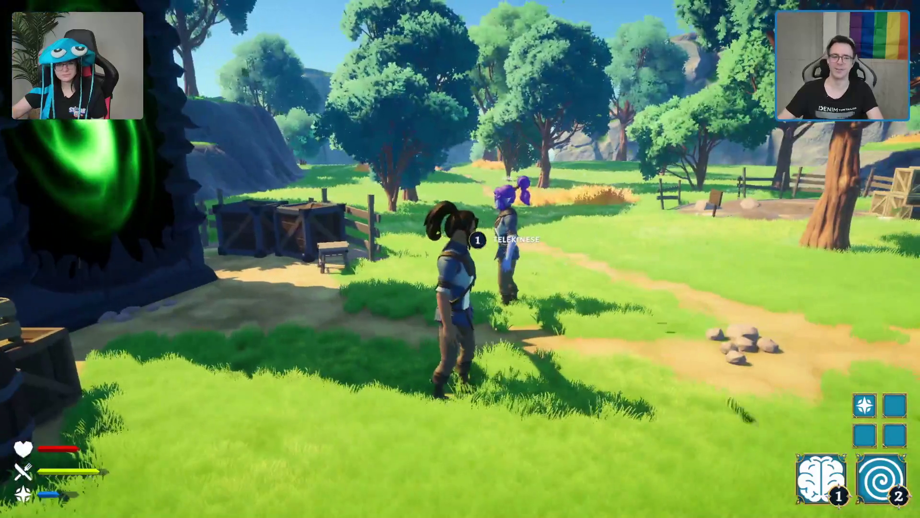
pyautogui.press('w')
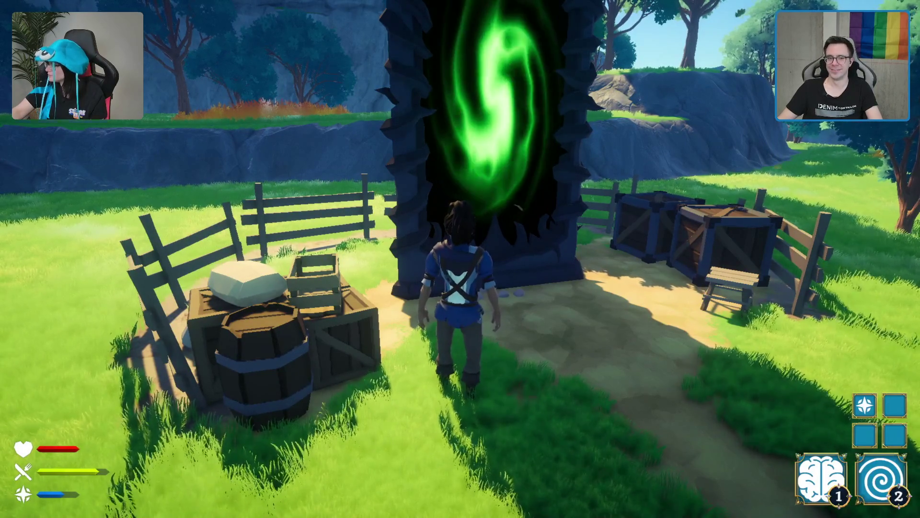
pyautogui.press('w')
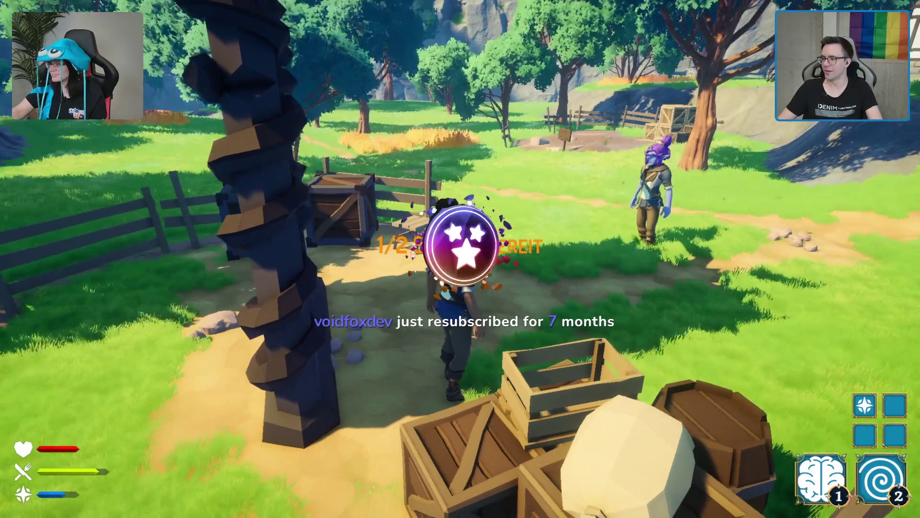
# - Look around the crates and the area beside the portal
pyautogui.moveTo(461, 259)
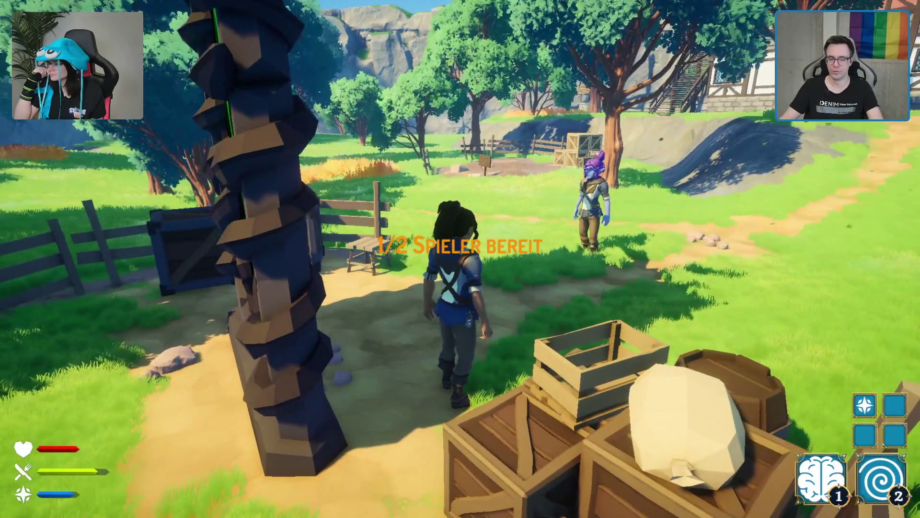
pyautogui.press('s')
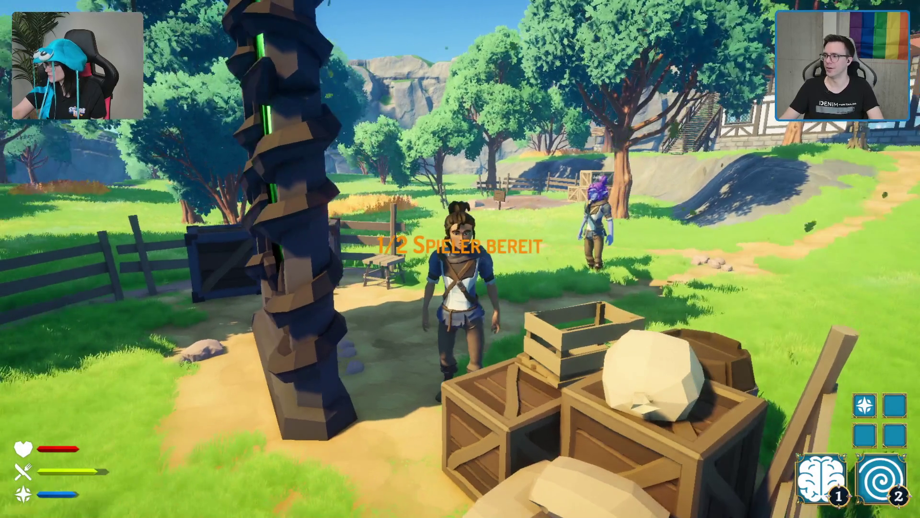
pyautogui.press('w')
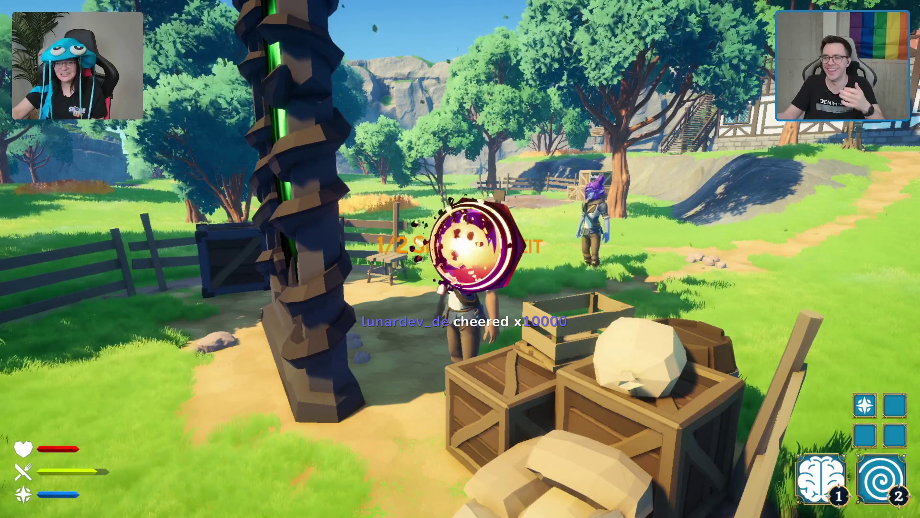
pyautogui.press('d')
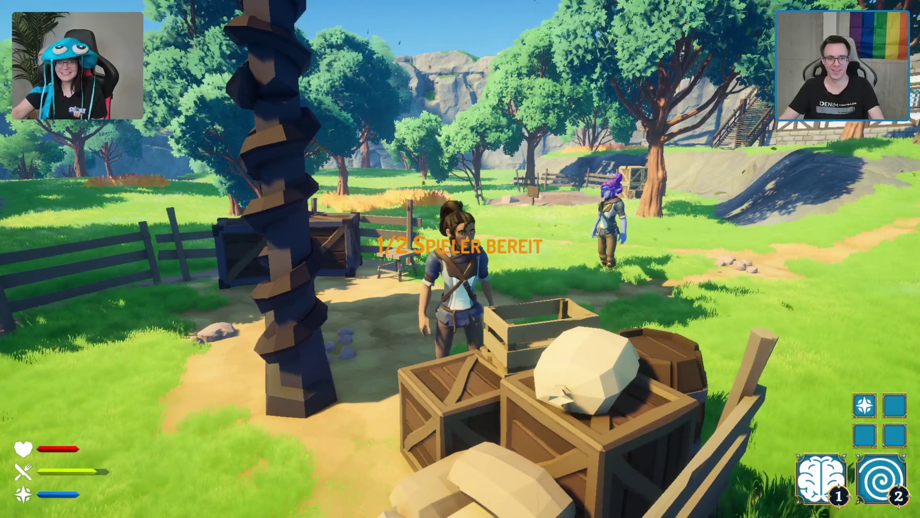
# - Run past the crates away from the portal toward the village
pyautogui.press('w')
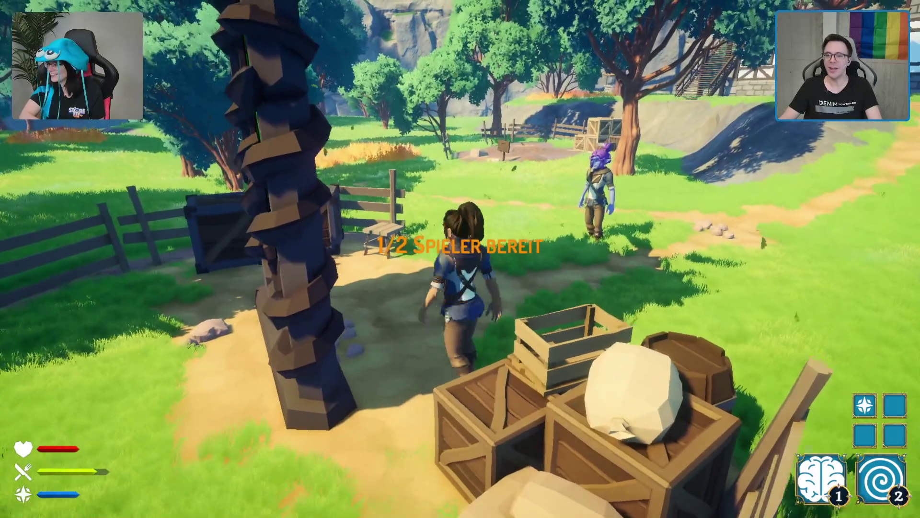
pyautogui.press('s')
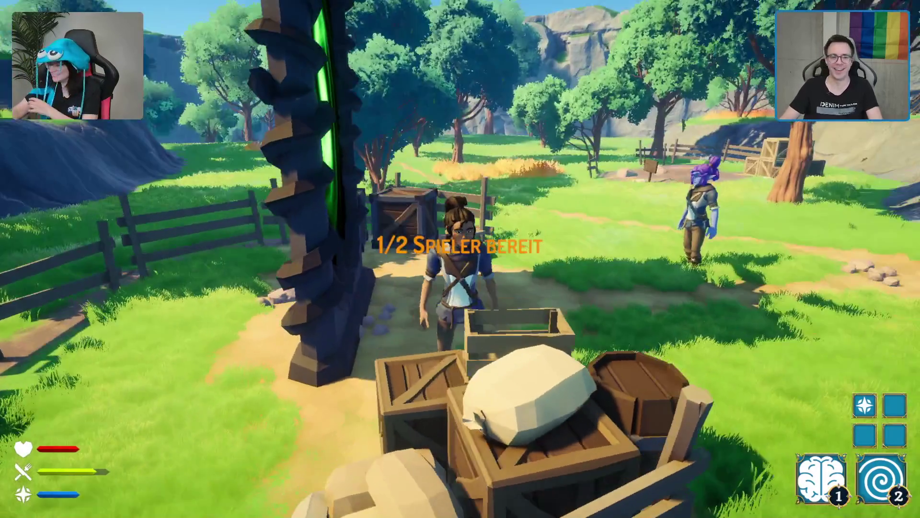
pyautogui.press('s')
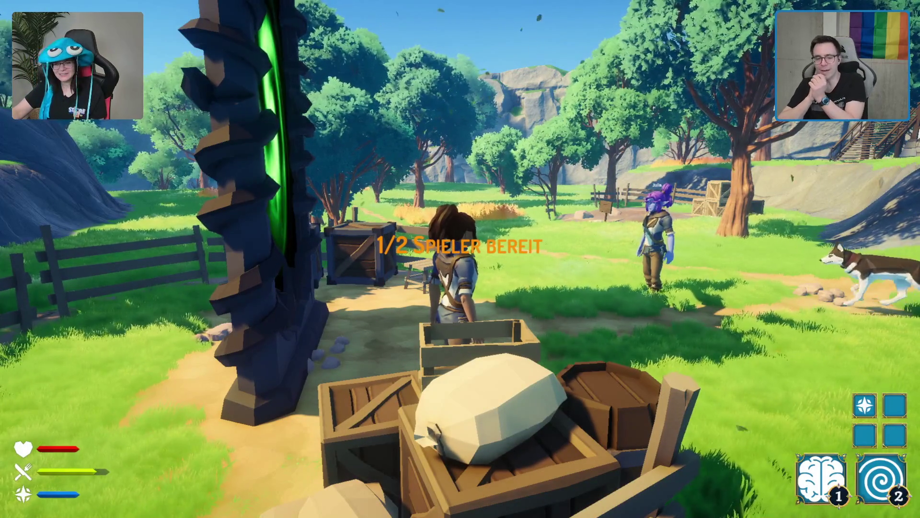
pyautogui.press('w')
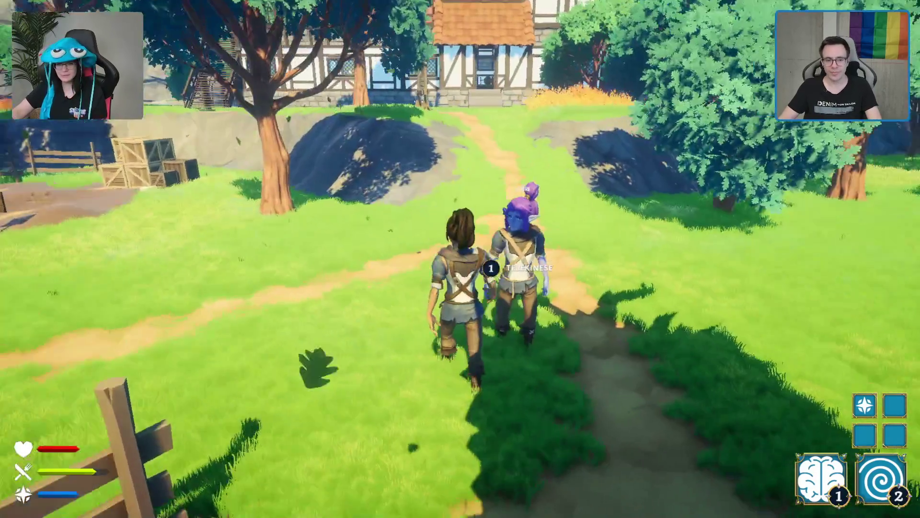
# - Cross the village clearing with the partner and pause, showing 5.87 metres travelled
pyautogui.press('s')
pyautogui.press('w')
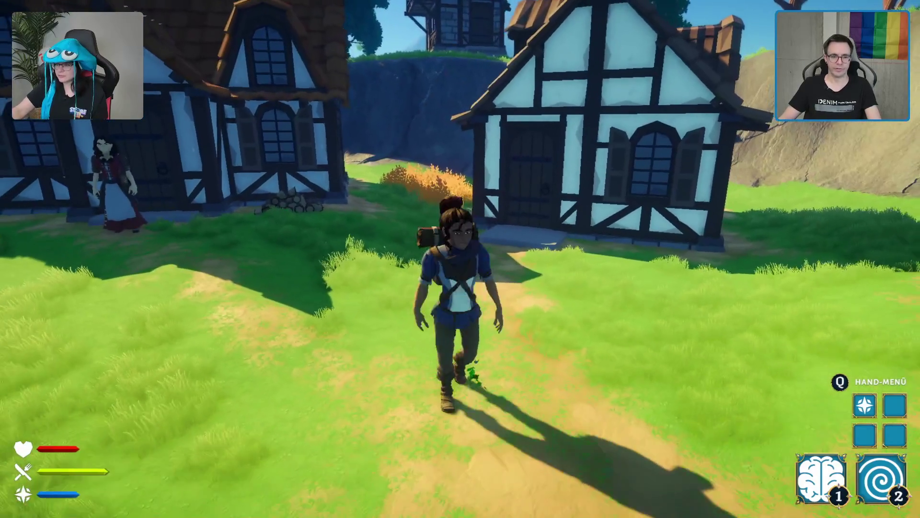
pyautogui.press('w')
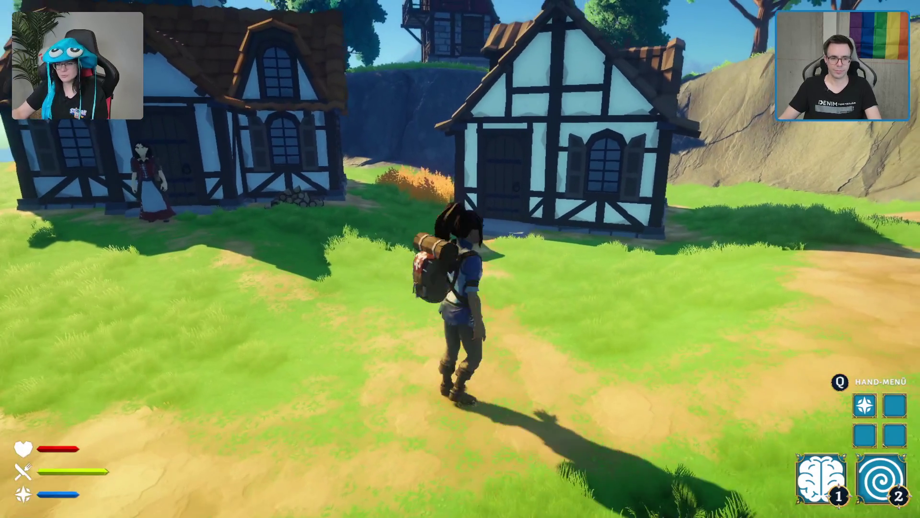
pyautogui.press('Escape')
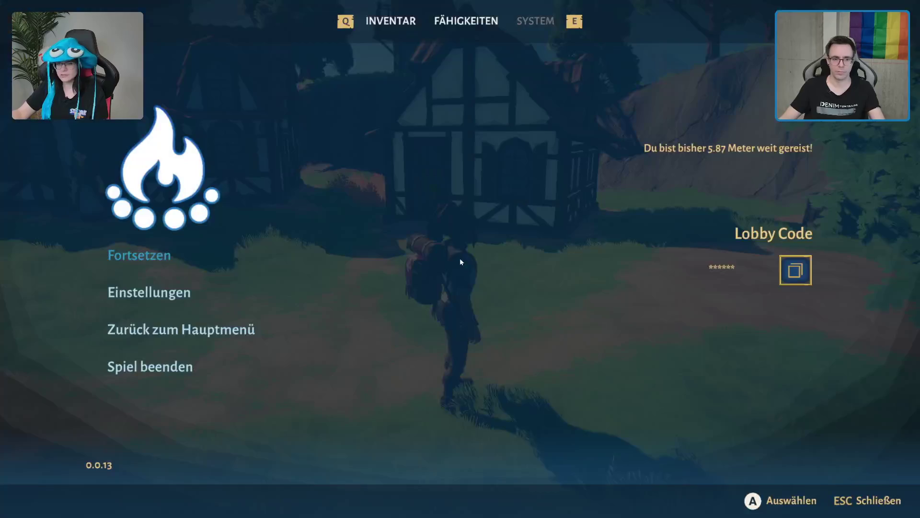
# - Choose Zurück zum Hauptmenü and confirm with Ja
pyautogui.click(163, 330)
pyautogui.click(332, 308)
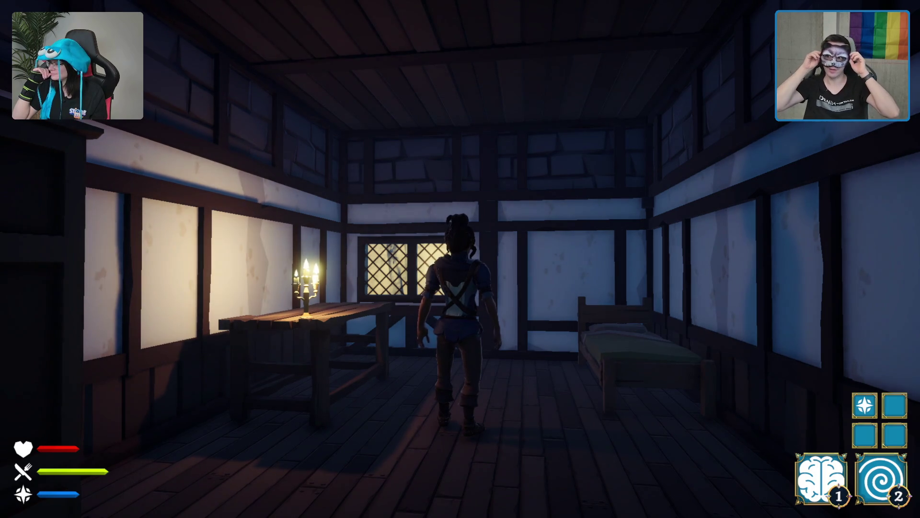
# - Walk to the wardrobe, copy the lobby code from the pause menu, and resume play
pyautogui.press('w')
pyautogui.press('w')
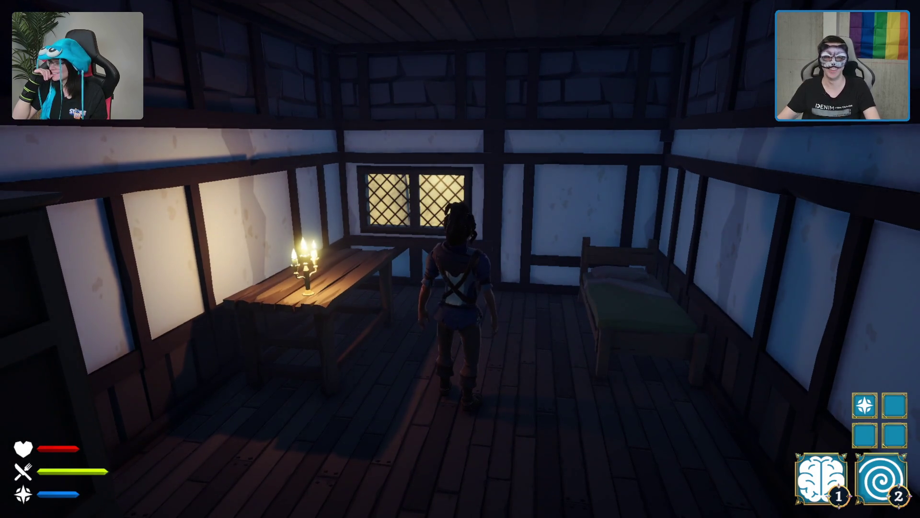
pyautogui.press('w')
pyautogui.press('Escape')
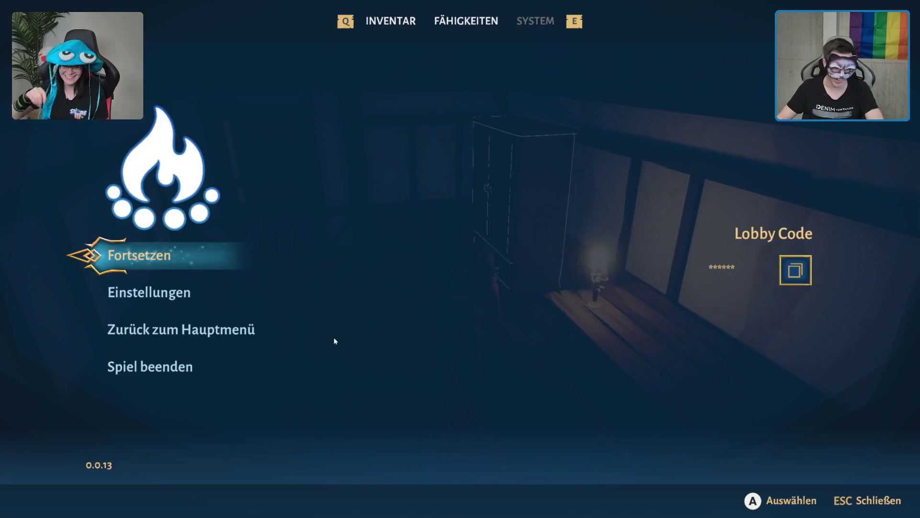
pyautogui.click(796, 270)
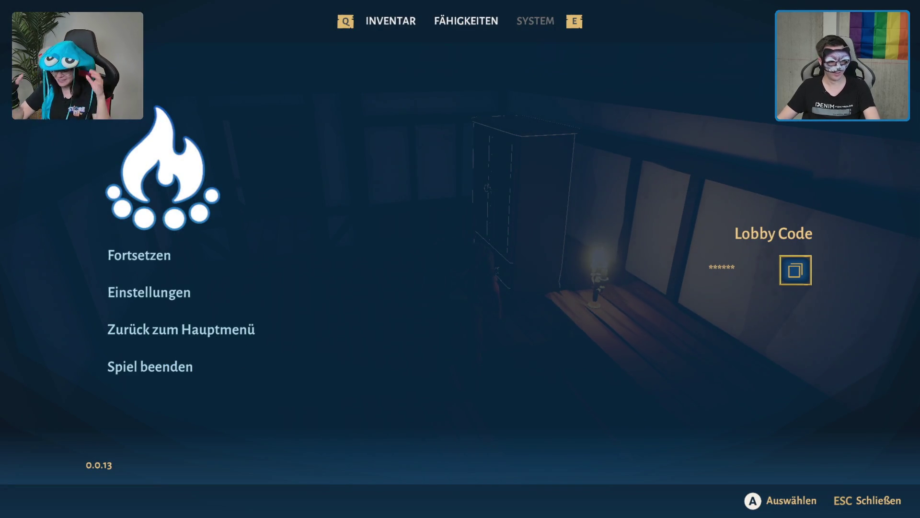
pyautogui.press('Escape')
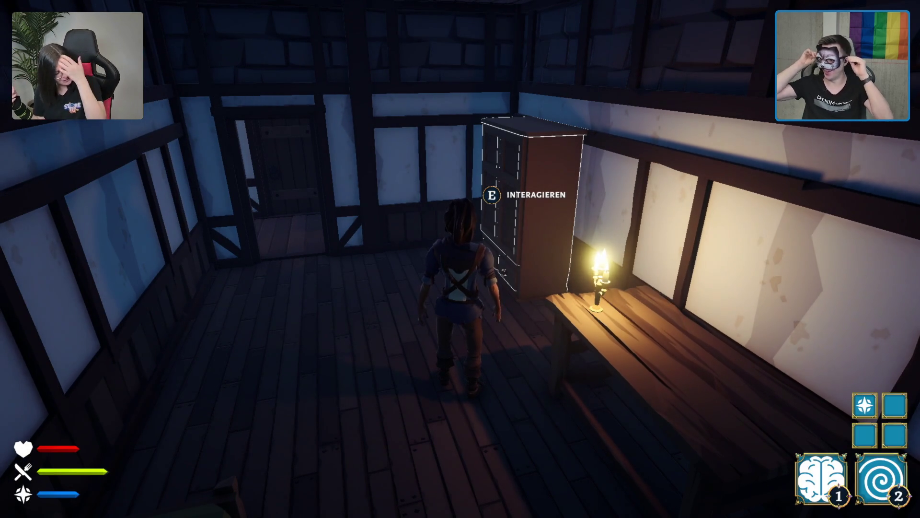
# - Walk across the bedroom toward its door
pyautogui.press('s')
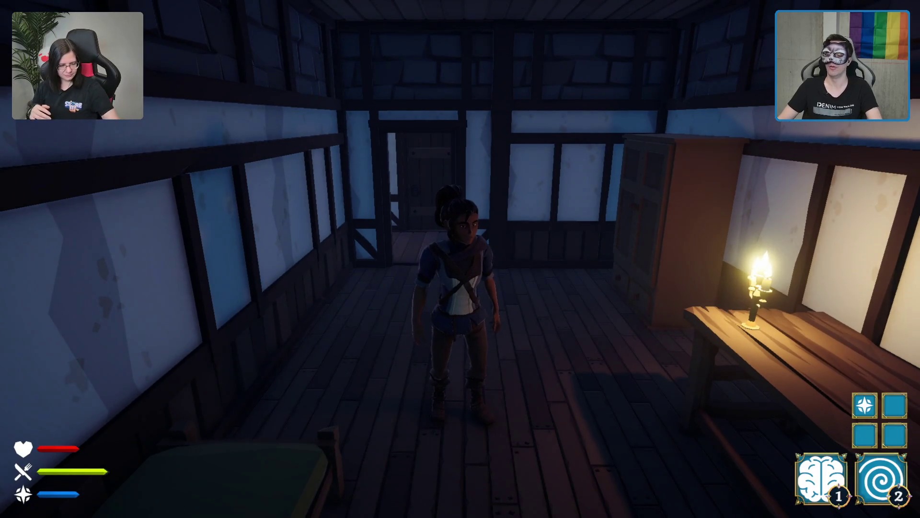
pyautogui.press('w')
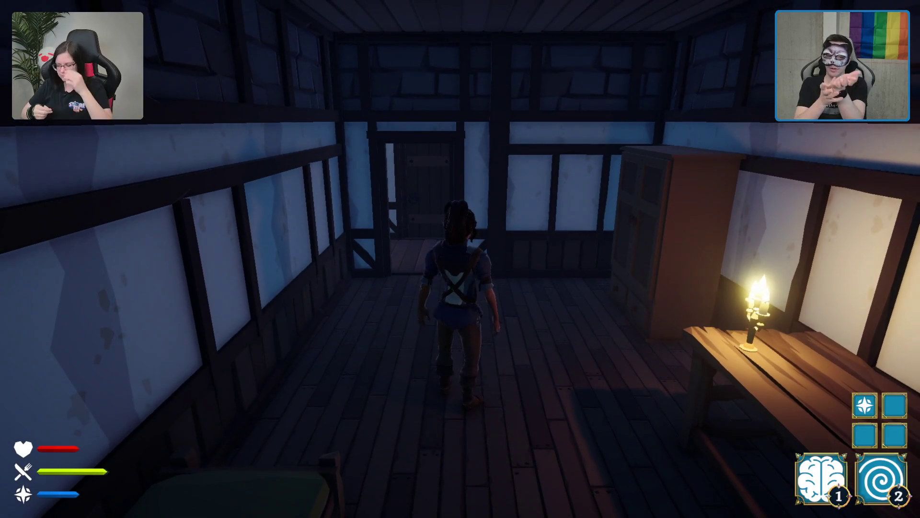
pyautogui.press('w')
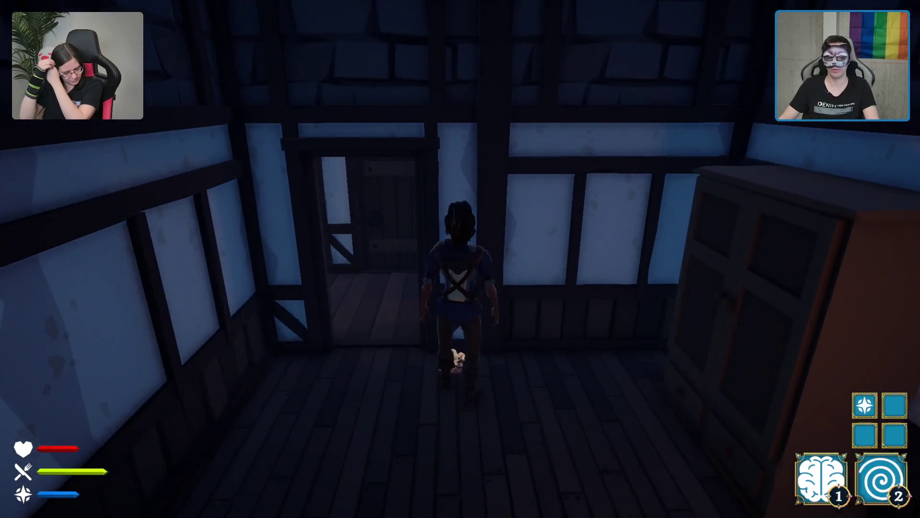
# - Line up with the bedroom doorway and walk into the tavern hall past the bard's stage
pyautogui.press('s')
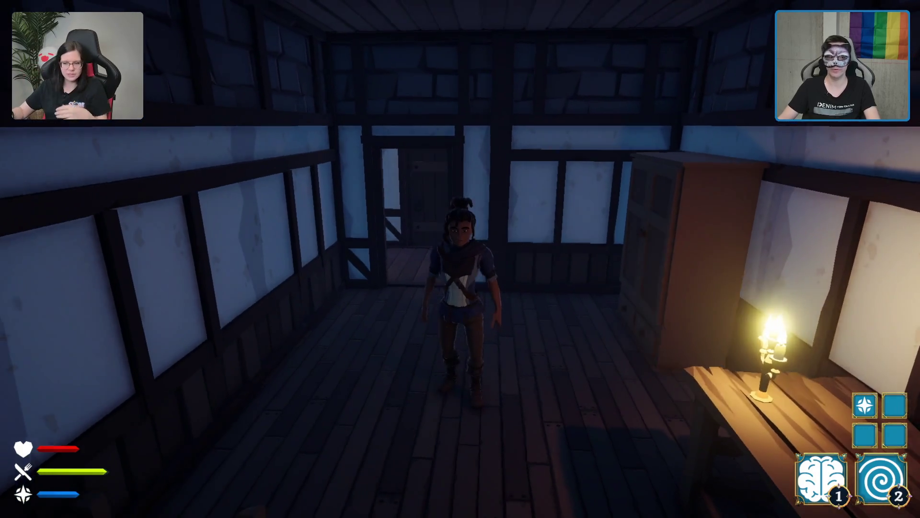
pyautogui.press('w')
pyautogui.press('a')
pyautogui.press('w')
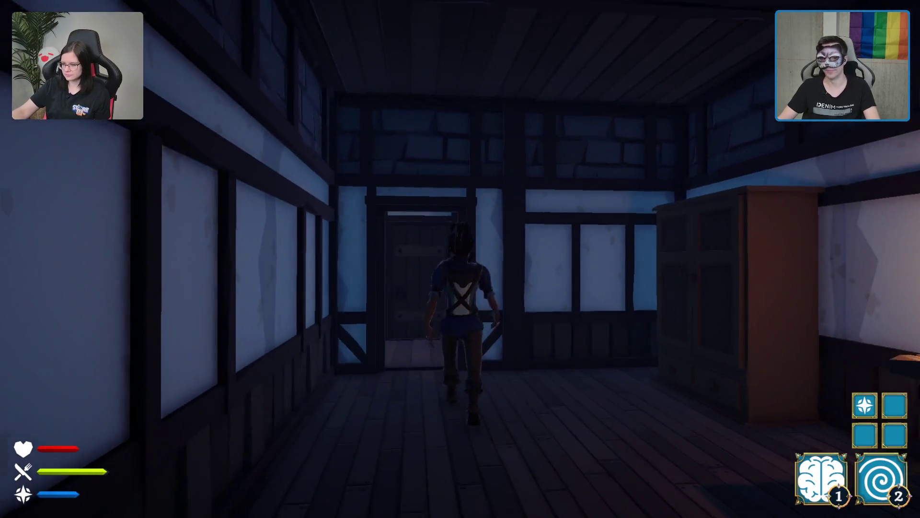
pyautogui.press('w')
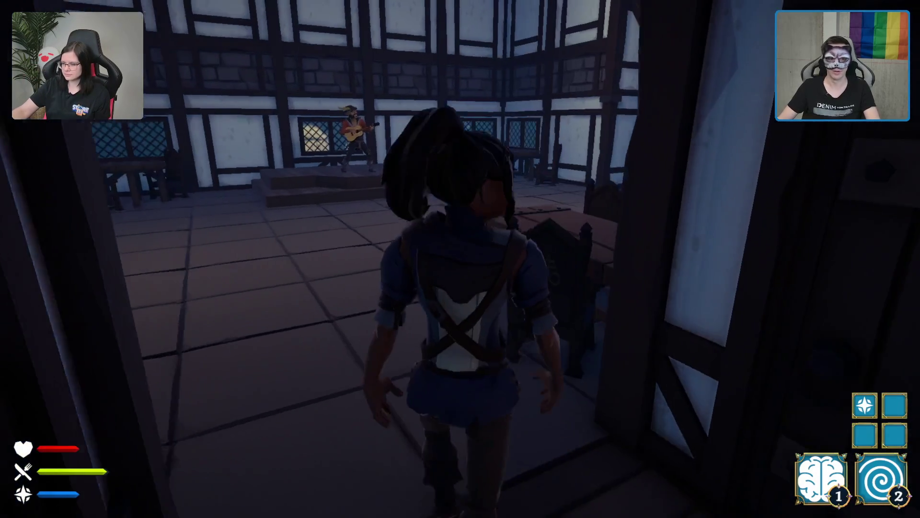
pyautogui.press('w')
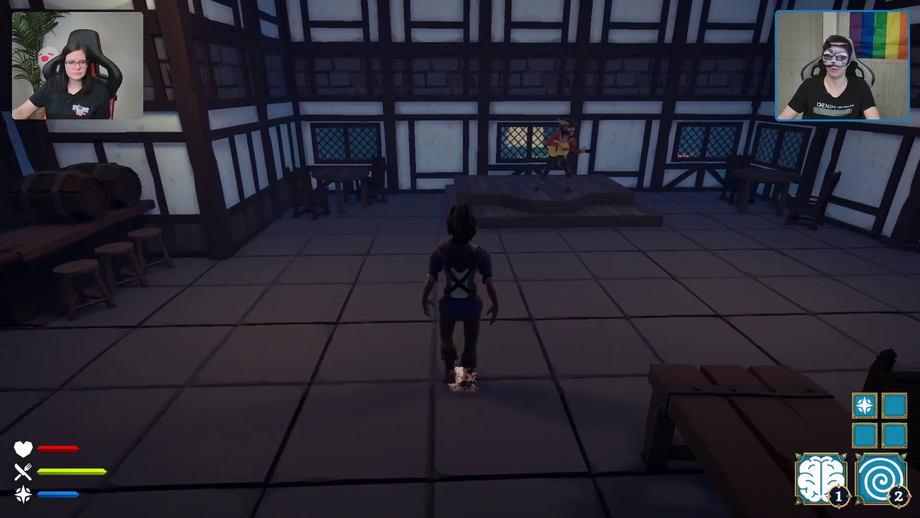
pyautogui.press('w')
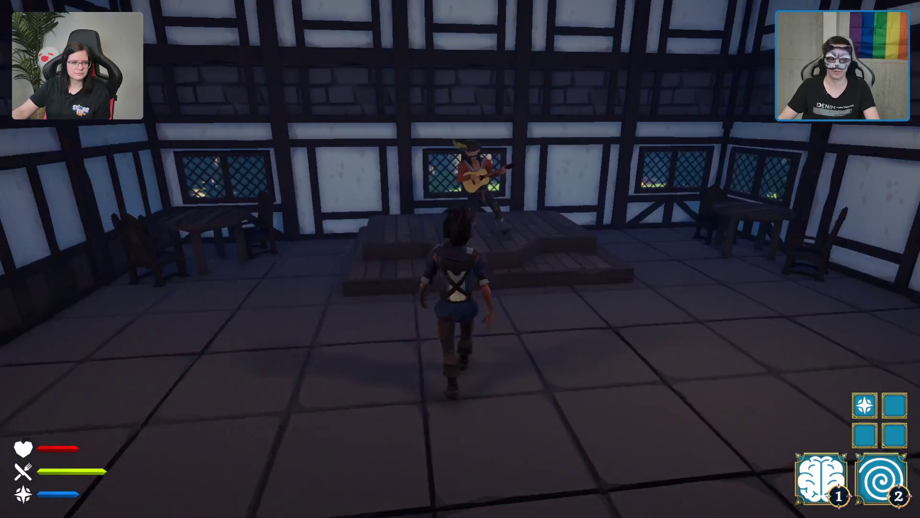
pyautogui.press('w')
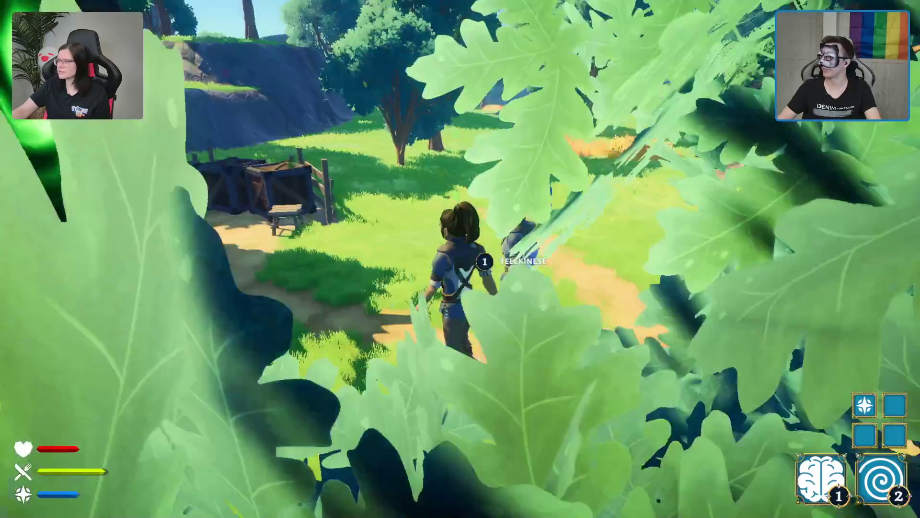
# - Run toward the green portal and down the village street, then pause the game
pyautogui.press('w')
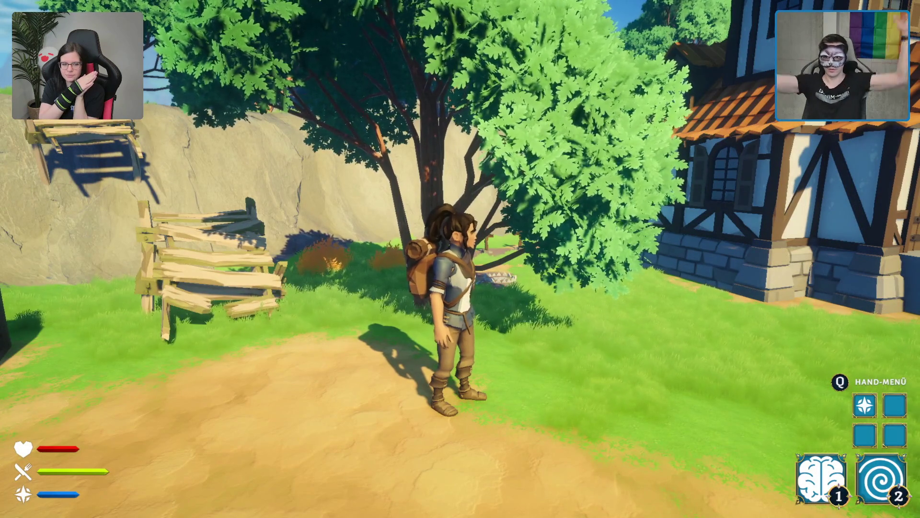
pyautogui.press('w')
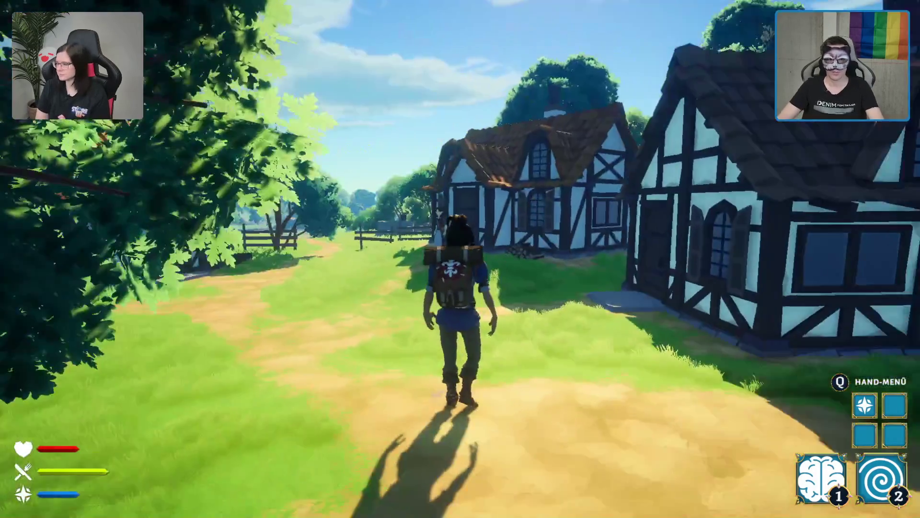
pyautogui.press('w')
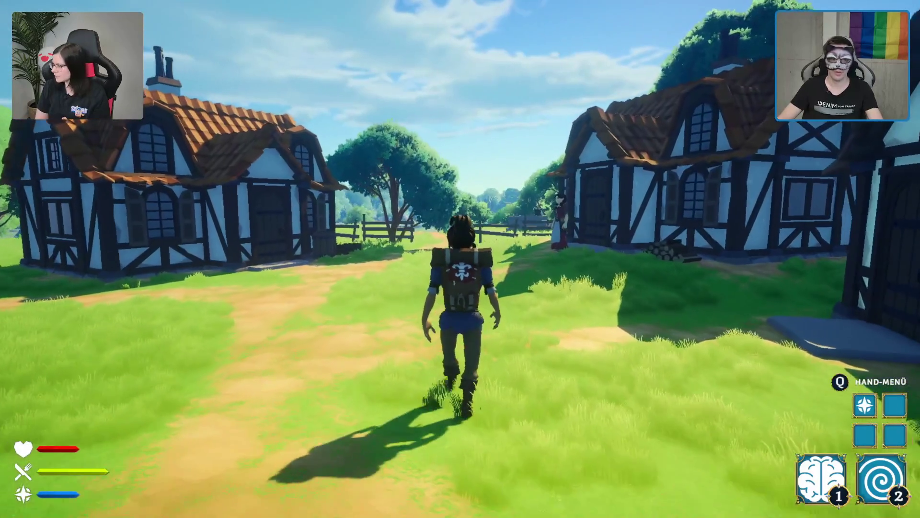
pyautogui.press('w')
pyautogui.press('Escape')
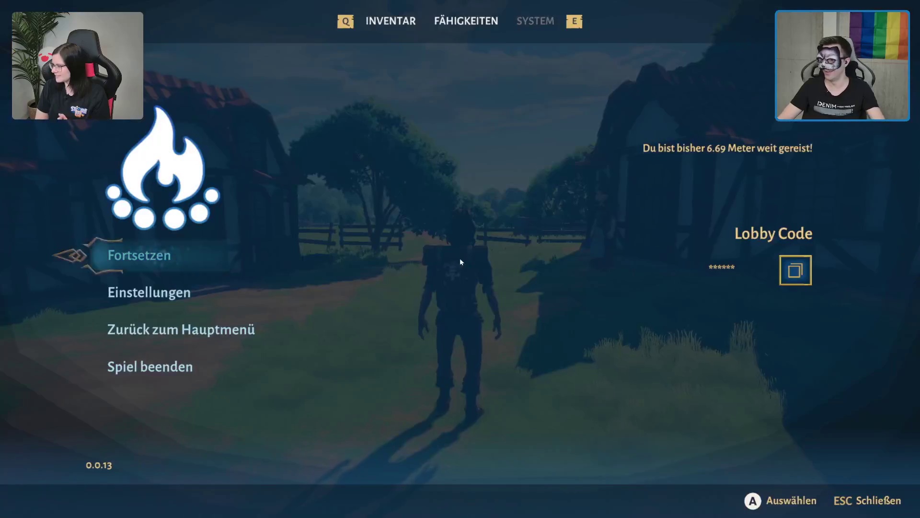
# - Leave the session for the main menu, confirm, and quit the game
pyautogui.click(197, 329)
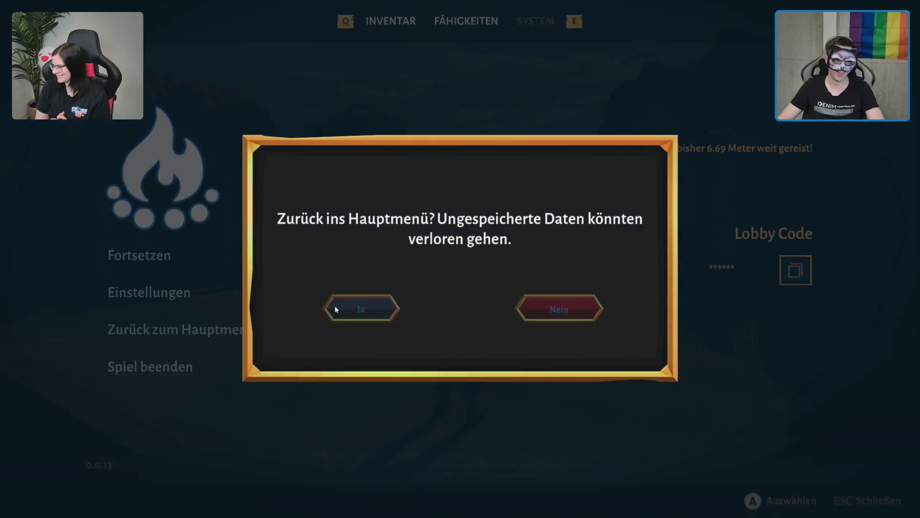
pyautogui.click(381, 308)
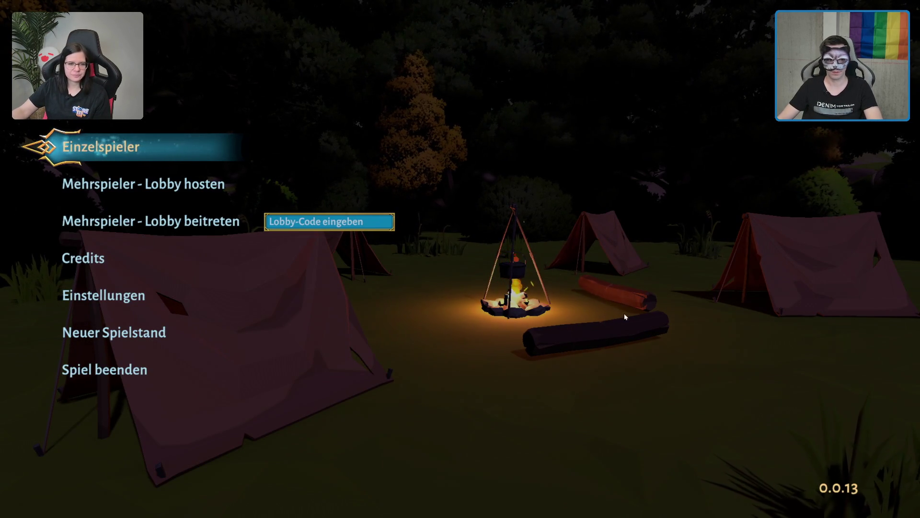
pyautogui.click(156, 372)
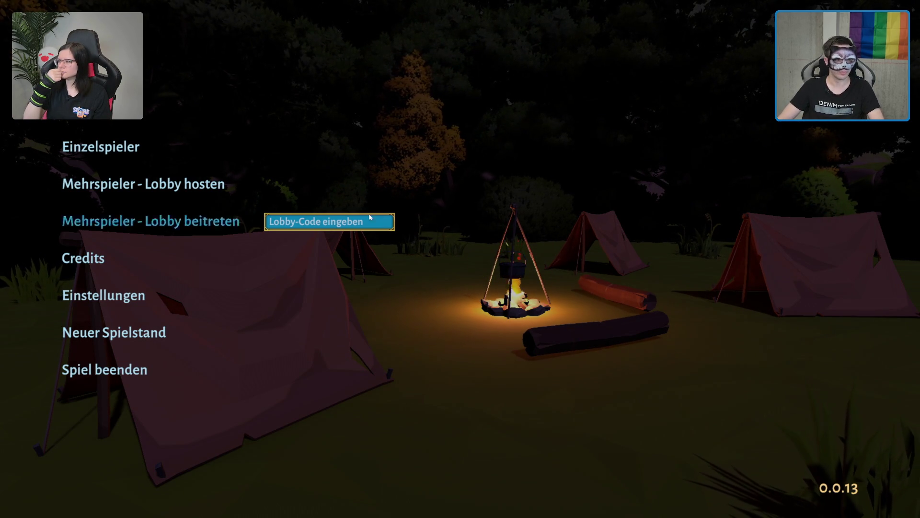
# - Paste the copied lobby code and join the other player's lobby
pyautogui.click(307, 222)
pyautogui.hotkey('ctrl', 'v')
pyautogui.click(203, 222)
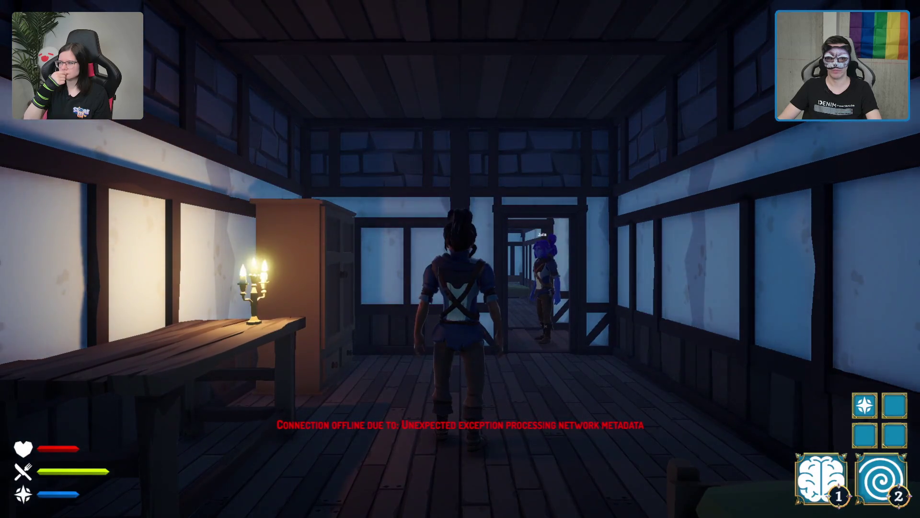
# - Walk toward the tavern doorway
pyautogui.press('w')
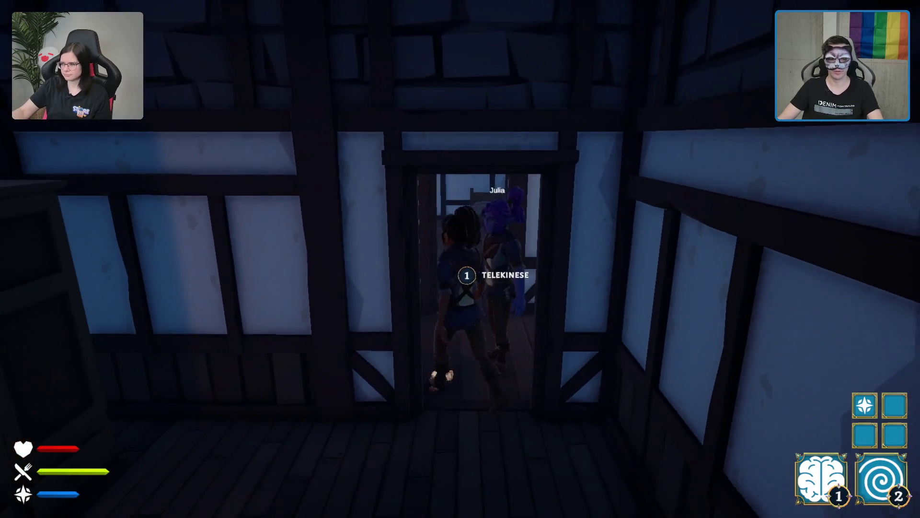
# - Cast Telekinese, run through the tavern hall and dash out into the green portal
pyautogui.press('1')
pyautogui.press('w')
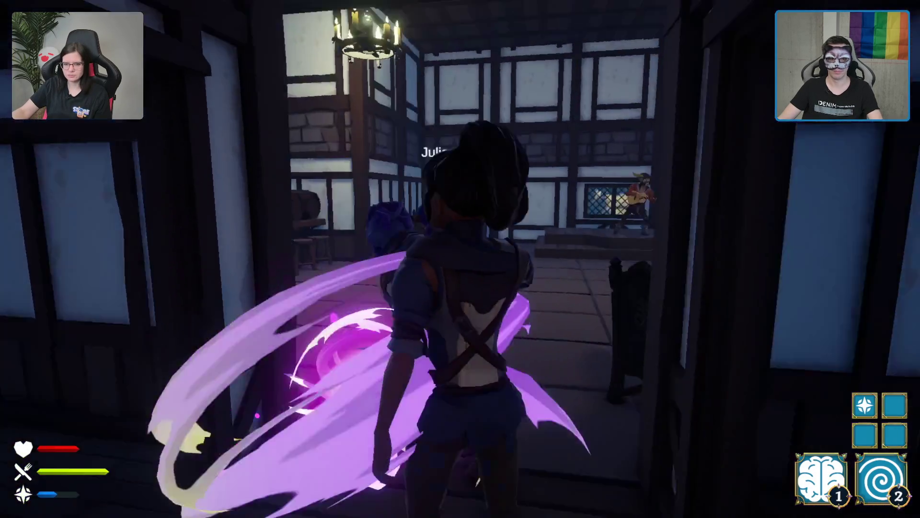
pyautogui.press('w')
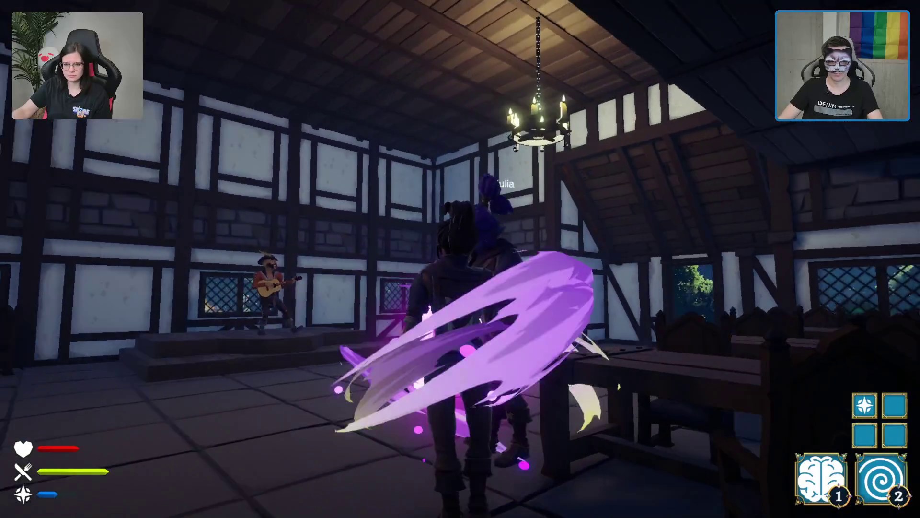
pyautogui.press('w')
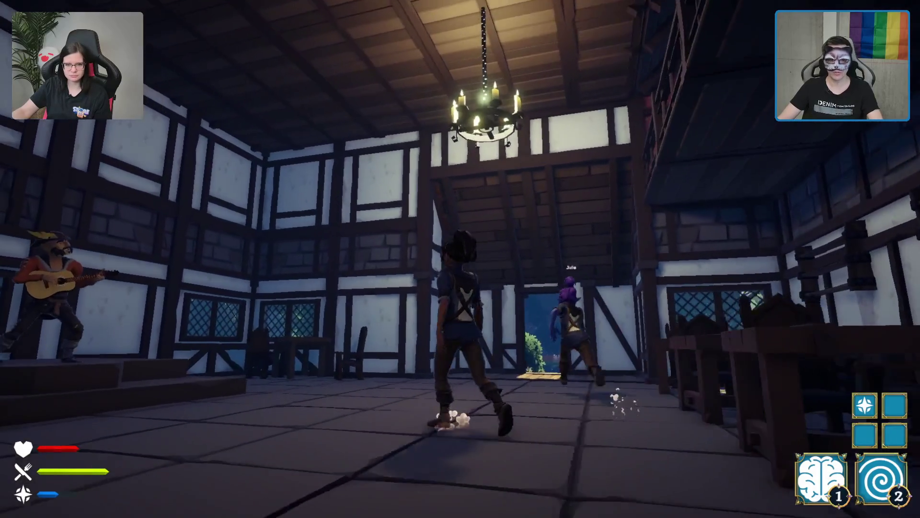
pyautogui.press('w')
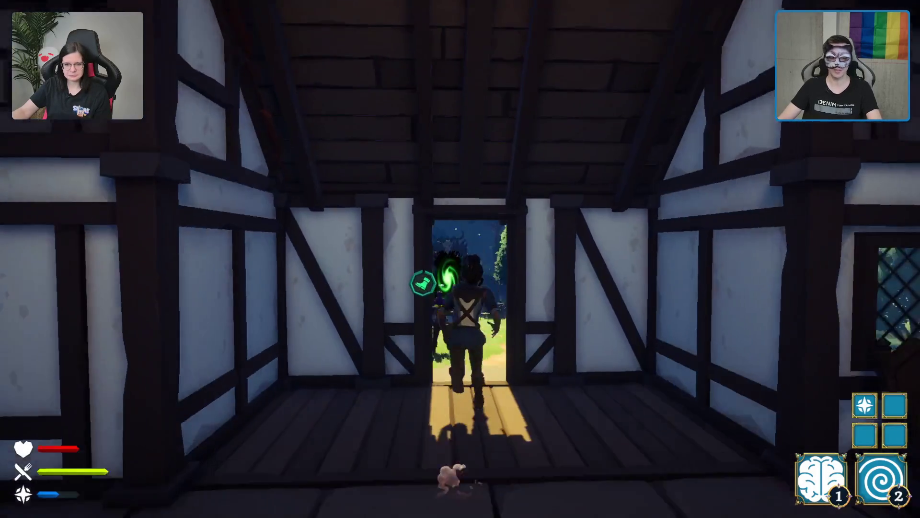
pyautogui.press('w')
pyautogui.press('2')
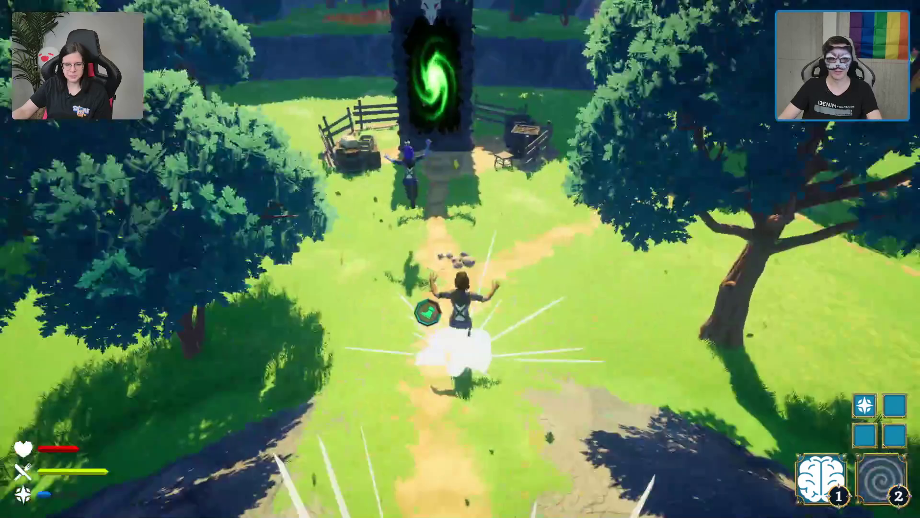
pyautogui.press('w')
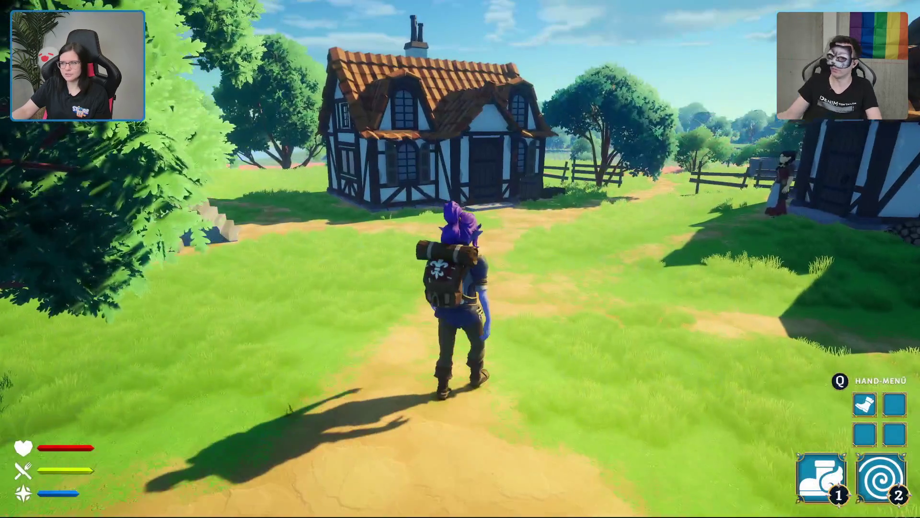
# - Walk along the village path up to the villager woman
pyautogui.press('w')
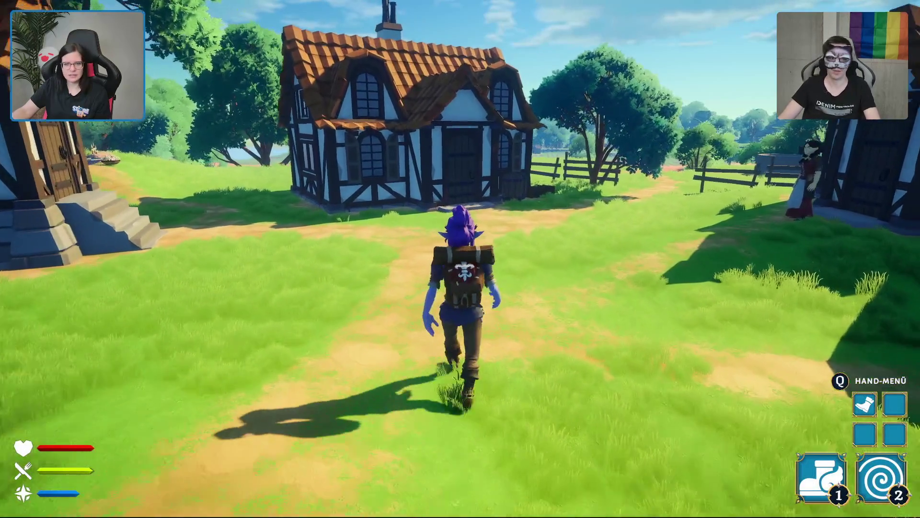
pyautogui.press('w')
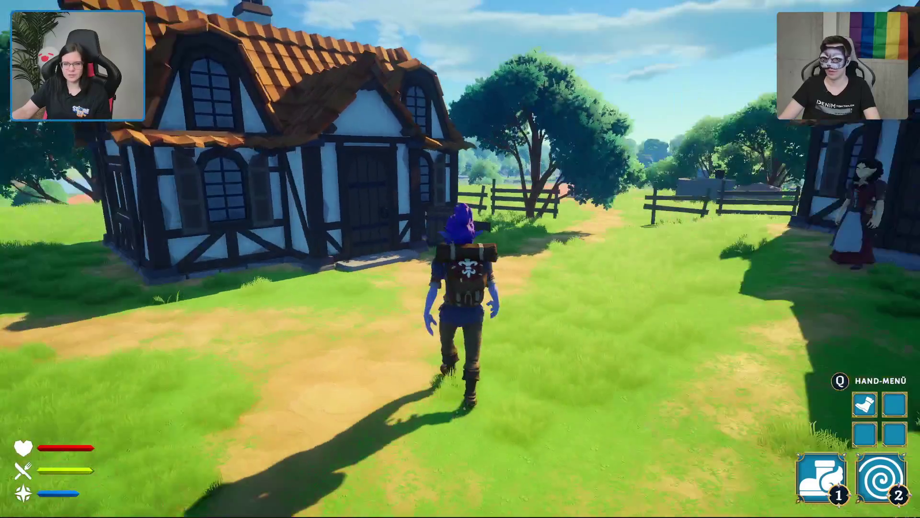
pyautogui.press('w')
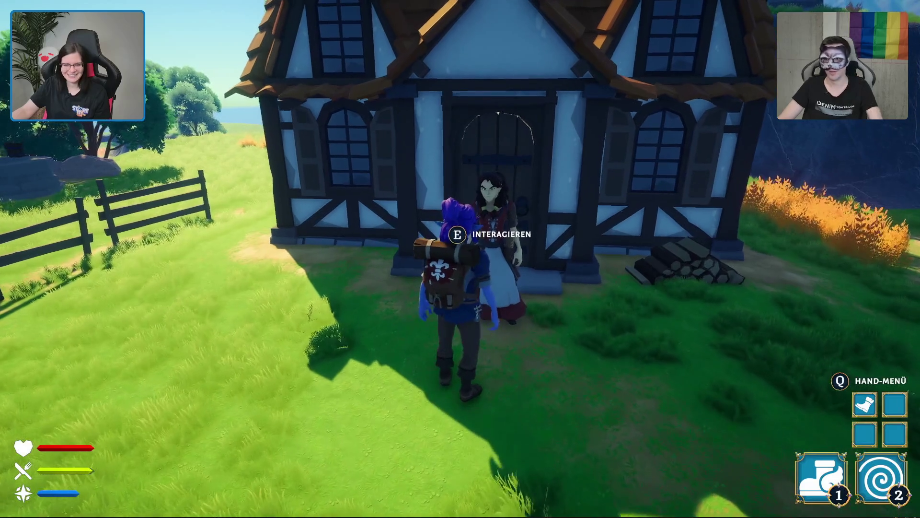
# - Run up the path to the wooden shack, step into its doorway and open its stash
pyautogui.moveTo(460, 259)
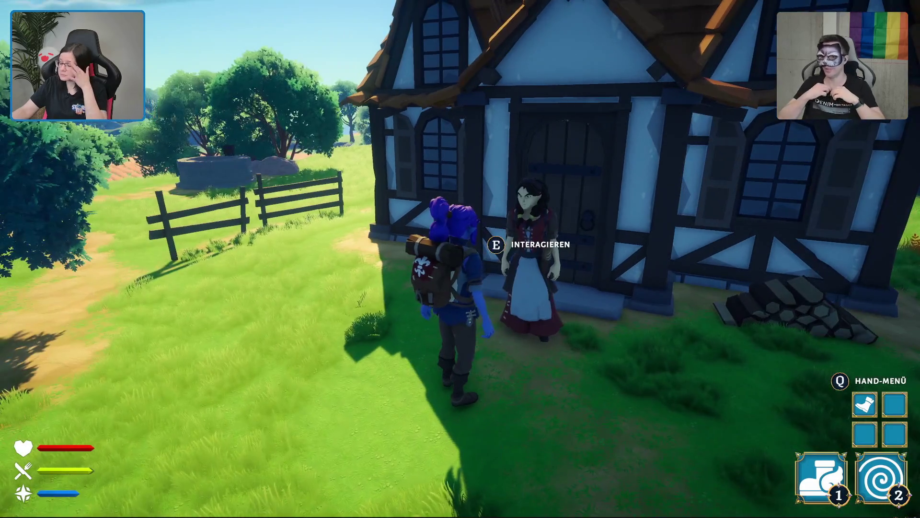
pyautogui.press('w')
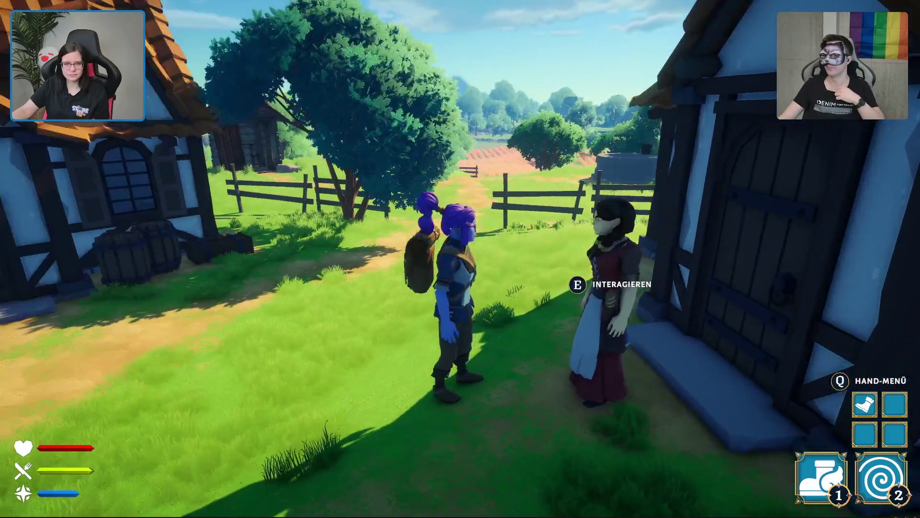
pyautogui.press('shift')
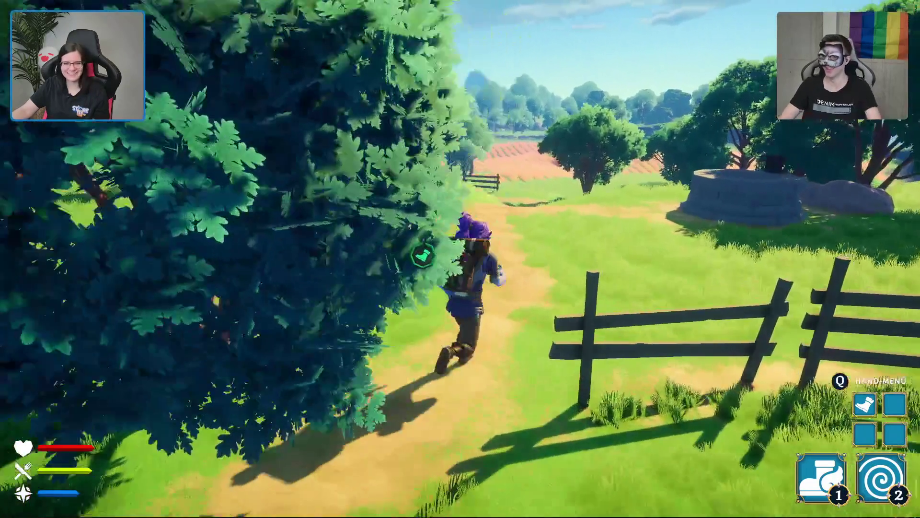
pyautogui.press('w')
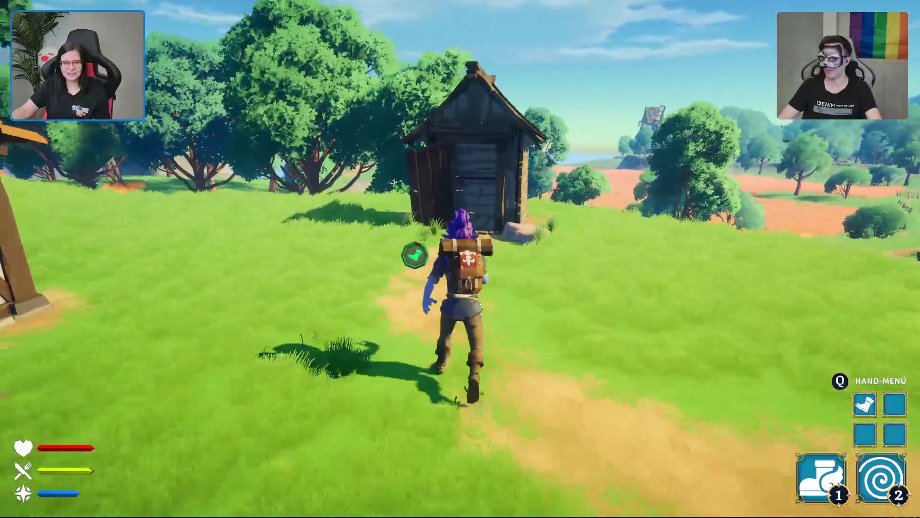
pyautogui.press('d')
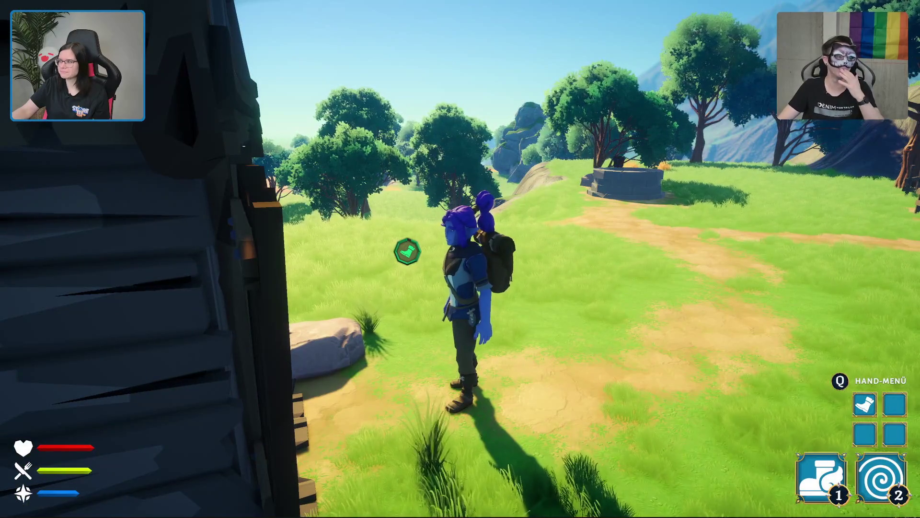
pyautogui.press('w')
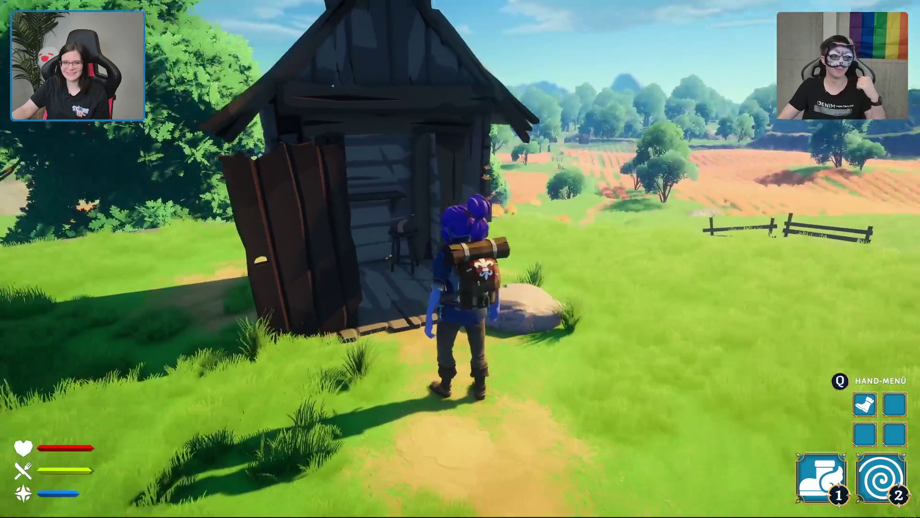
pyautogui.press('e')
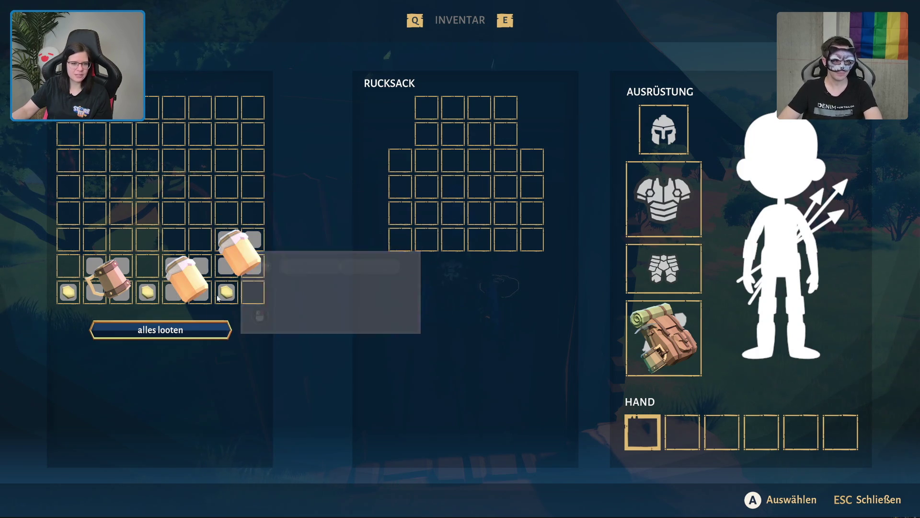
# - Merge the gold stacks, loot everything into the backpack, use a honey jar, and close
pyautogui.rightClick(226, 297)
pyautogui.click(245, 321)
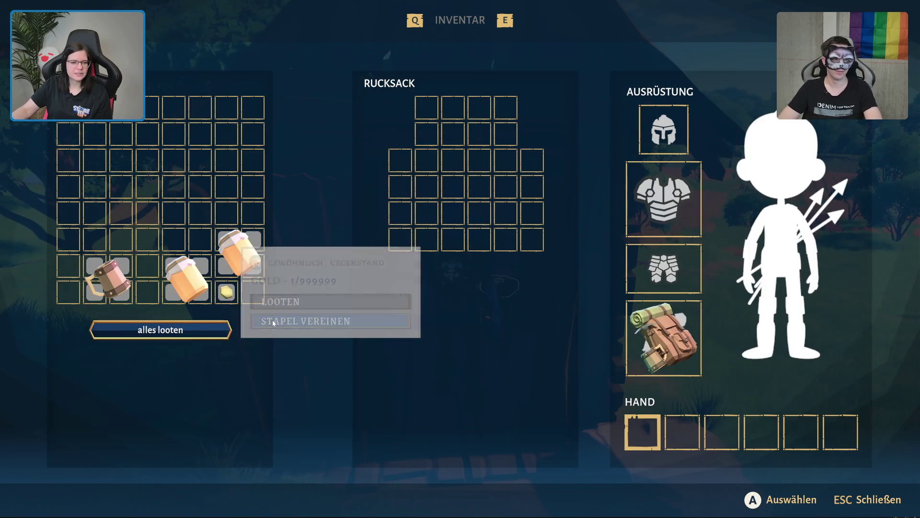
pyautogui.click(184, 326)
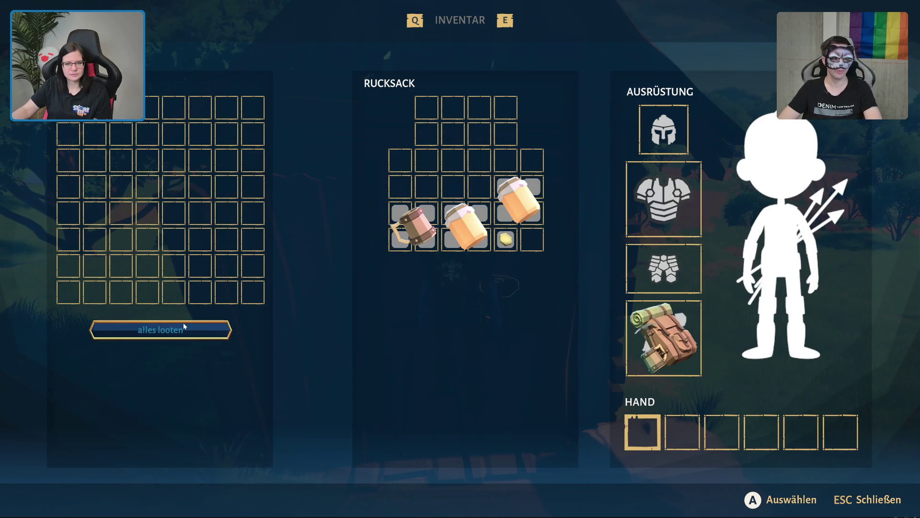
pyautogui.moveTo(476, 230)
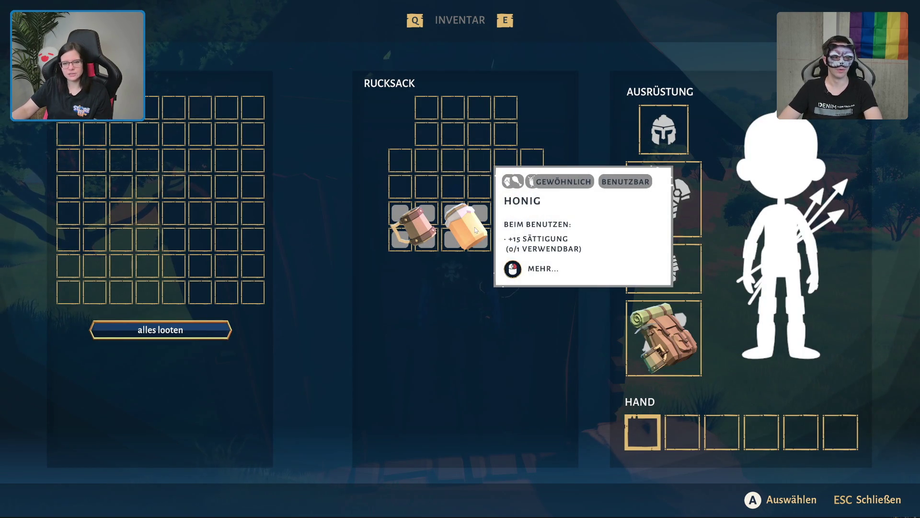
pyautogui.click(472, 230)
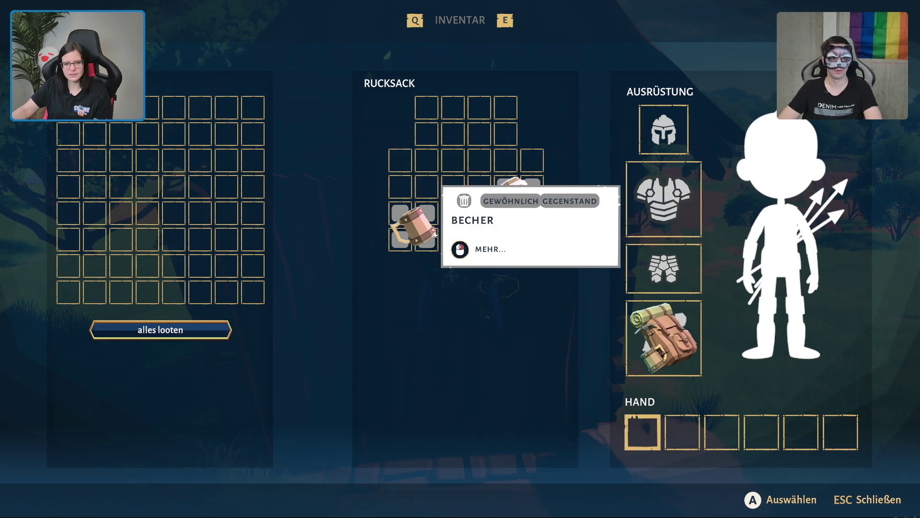
pyautogui.press('Escape')
# - Run out to the stone well, jump onto its rim, drop in and open the chest
pyautogui.press('w')
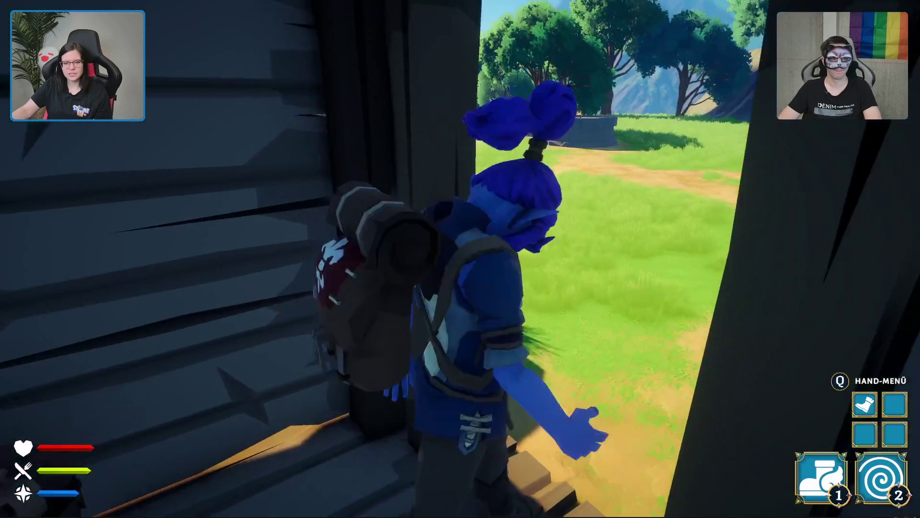
pyautogui.press('1')
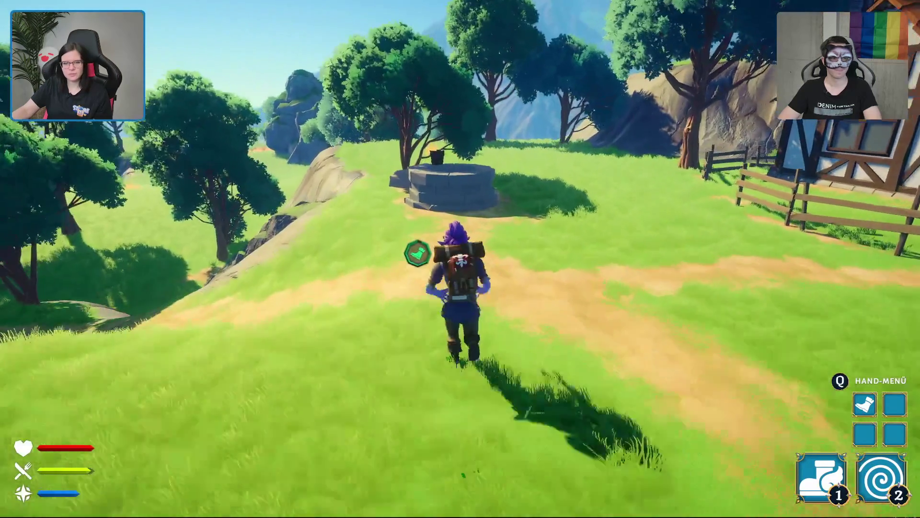
pyautogui.press('space')
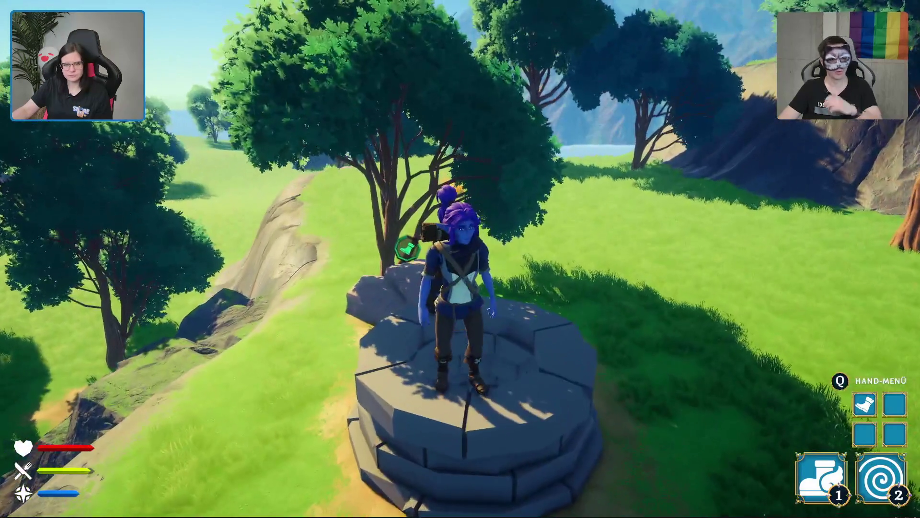
pyautogui.press('w')
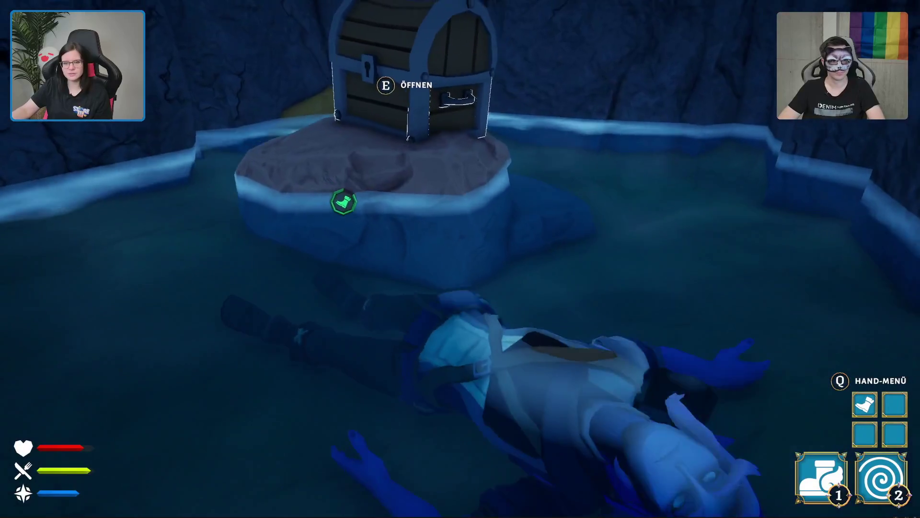
pyautogui.press('e')
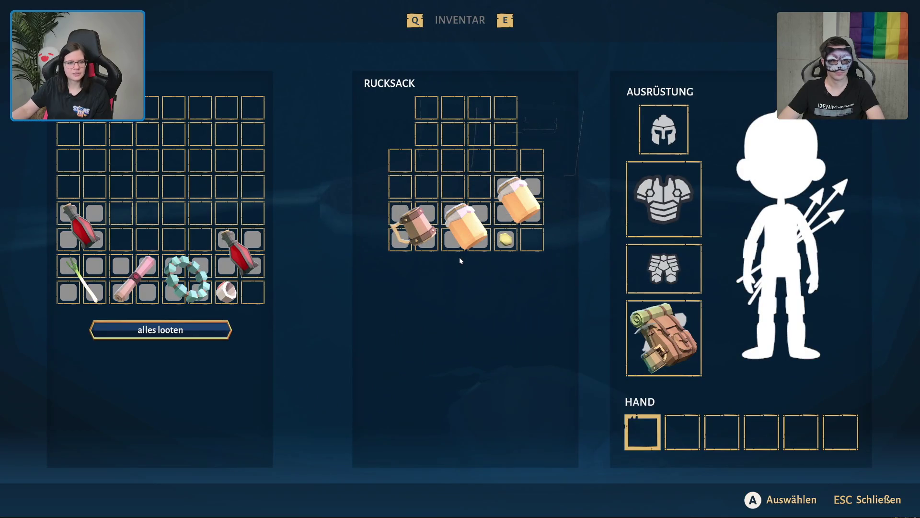
# - Drag the ring from the chest into the backpack's lower-right slot, then close the loot view
pyautogui.moveTo(224, 293)
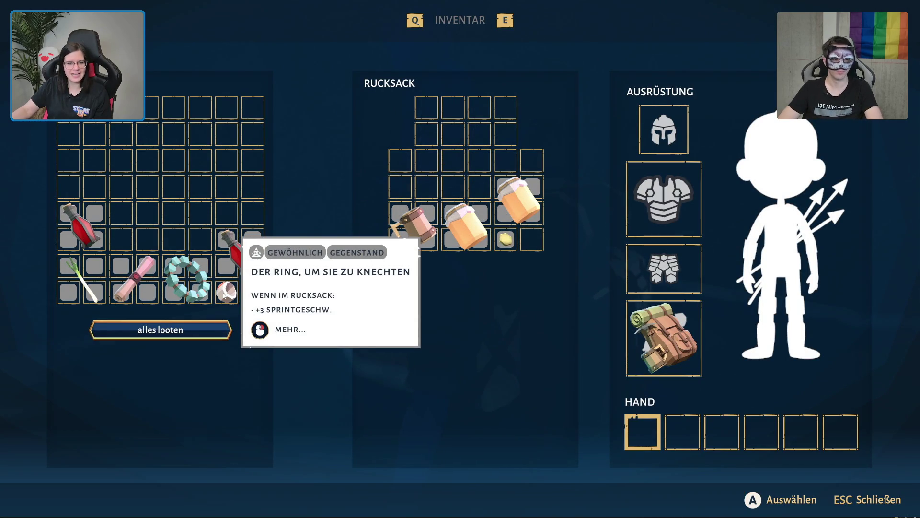
pyautogui.moveTo(235, 296)
pyautogui.mouseDown()
pyautogui.moveTo(628, 381)
pyautogui.moveTo(594, 334)
pyautogui.moveTo(632, 264)
pyautogui.moveTo(545, 191)
pyautogui.mouseUp()
pyautogui.click(536, 242)
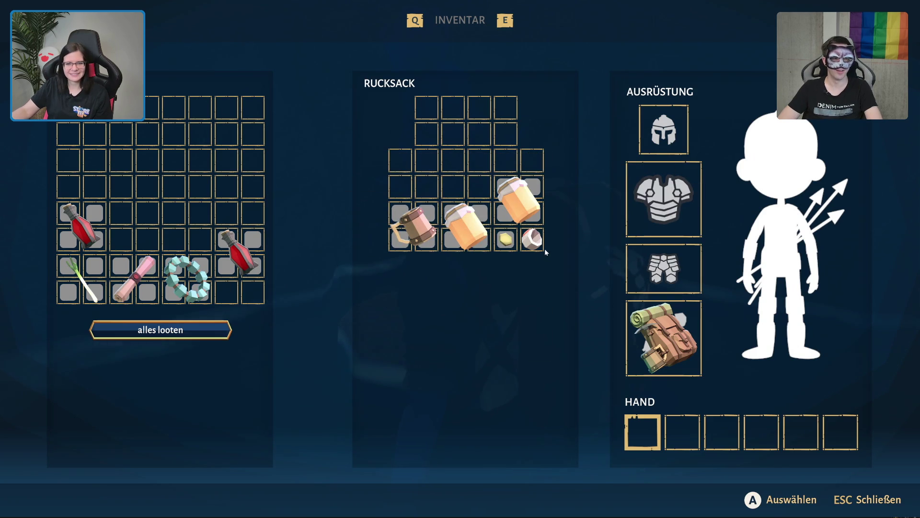
pyautogui.moveTo(535, 245)
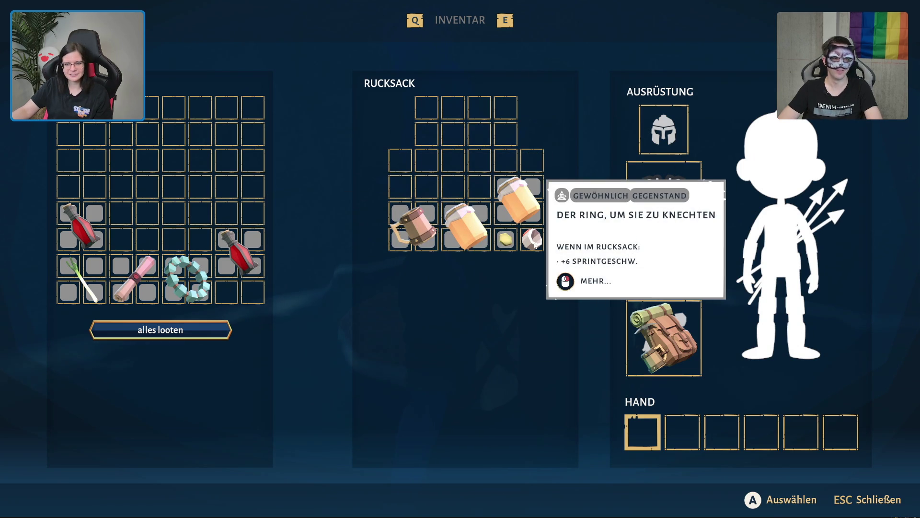
pyautogui.moveTo(204, 281)
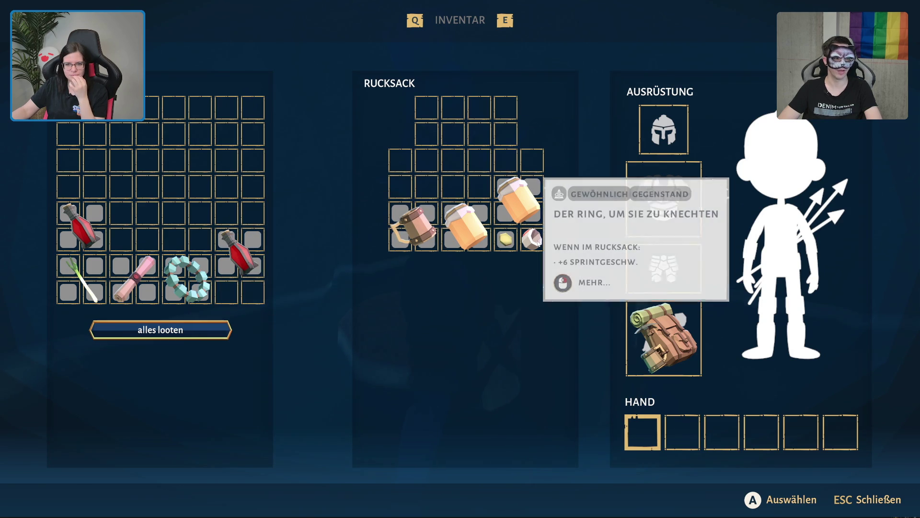
pyautogui.moveTo(237, 279)
pyautogui.press('Escape')
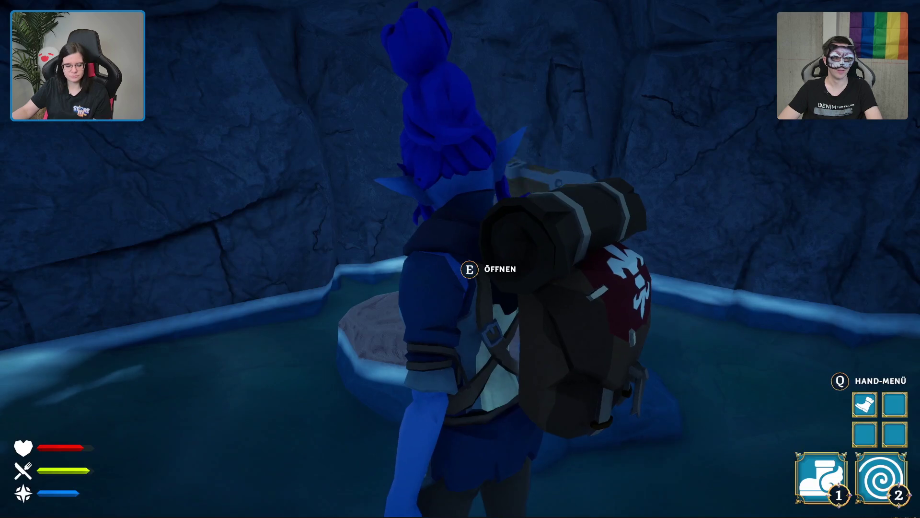
# - Inspect the ring in the inventory, then reopen the chest and put the ring into it
pyautogui.press('Tab')
pyautogui.moveTo(380, 239)
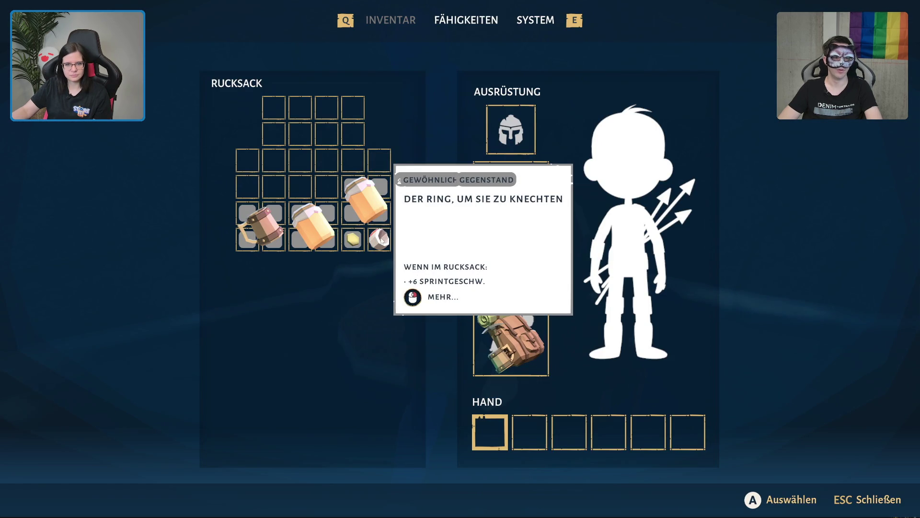
pyautogui.press('Escape')
pyautogui.press('e')
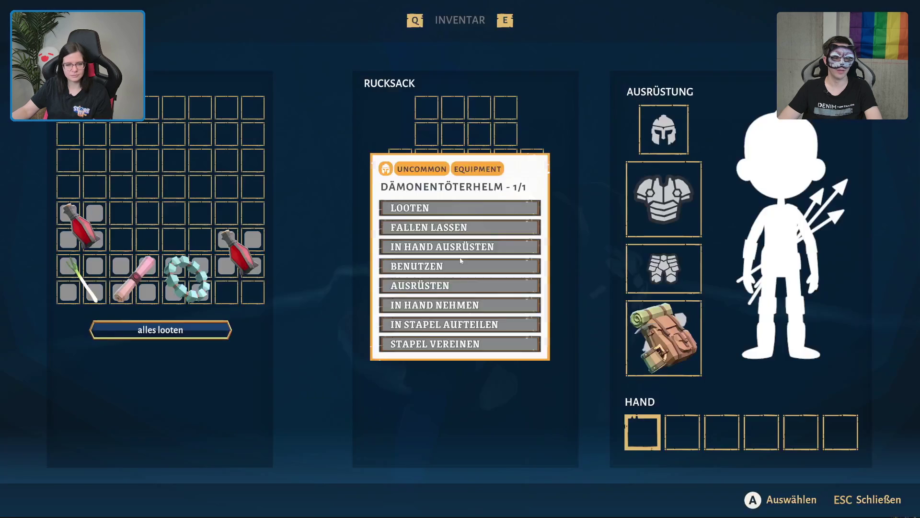
pyautogui.moveTo(532, 240)
pyautogui.mouseDown()
pyautogui.moveTo(302, 205)
pyautogui.moveTo(253, 211)
pyautogui.mouseUp()
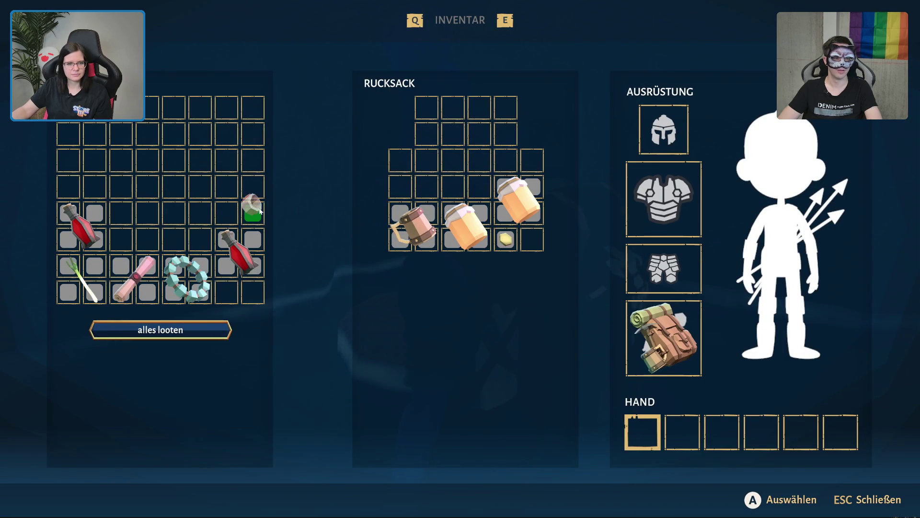
pyautogui.moveTo(268, 210)
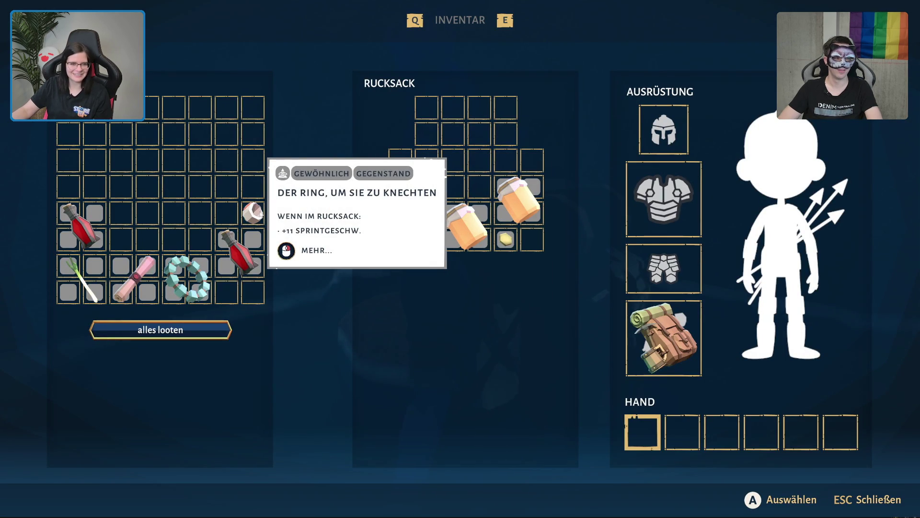
# - Move both red potions from the chest into the hand slots and close the chest
pyautogui.rightClick(533, 243)
pyautogui.rightClick(534, 243)
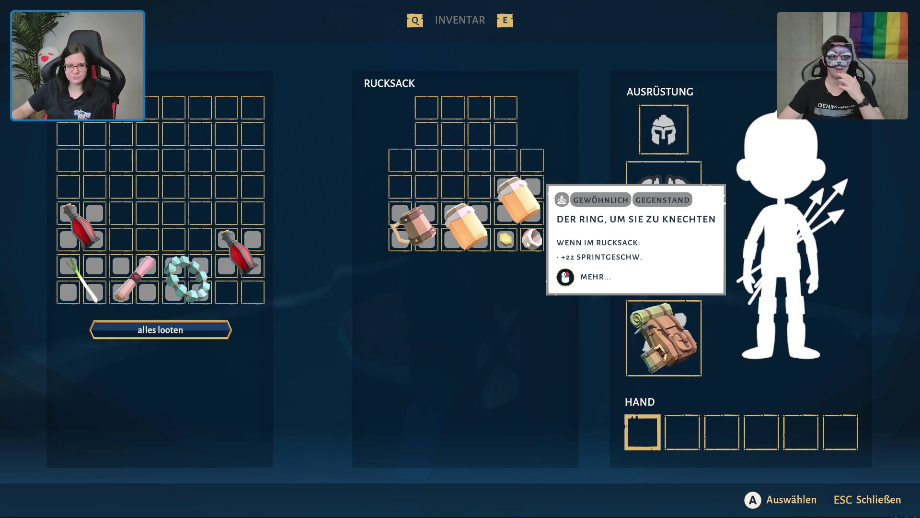
pyautogui.moveTo(238, 249)
pyautogui.mouseDown()
pyautogui.moveTo(600, 381)
pyautogui.moveTo(736, 448)
pyautogui.moveTo(696, 445)
pyautogui.mouseUp()
pyautogui.rightClick(700, 443)
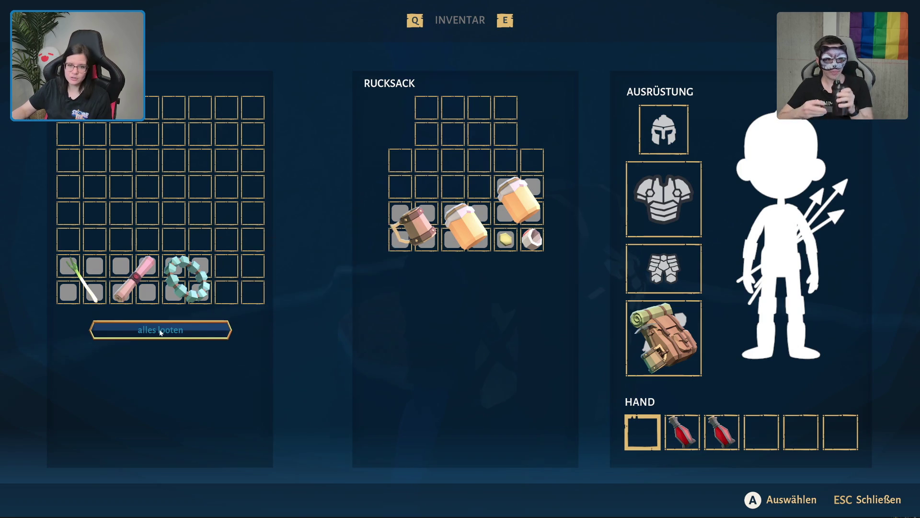
pyautogui.press('Escape')
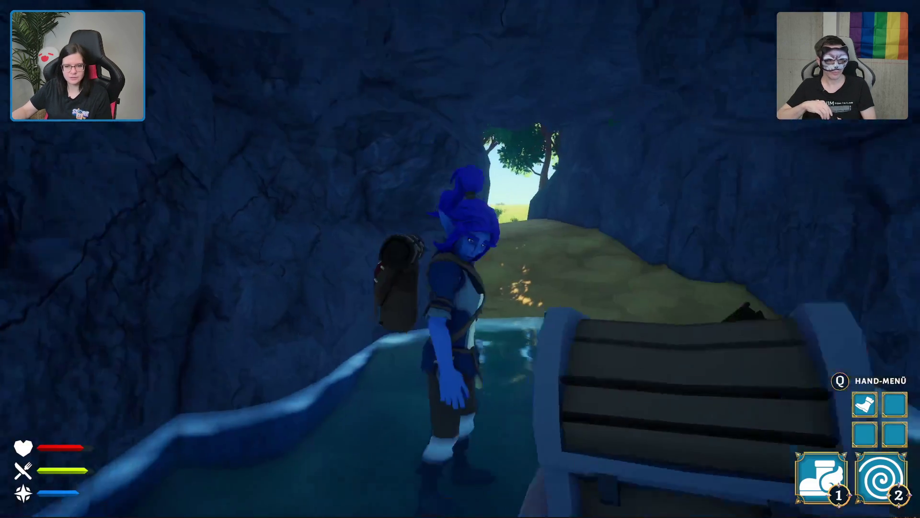
# - Run out of the cave, glide over the field and run through the tall wheat
pyautogui.press('w')
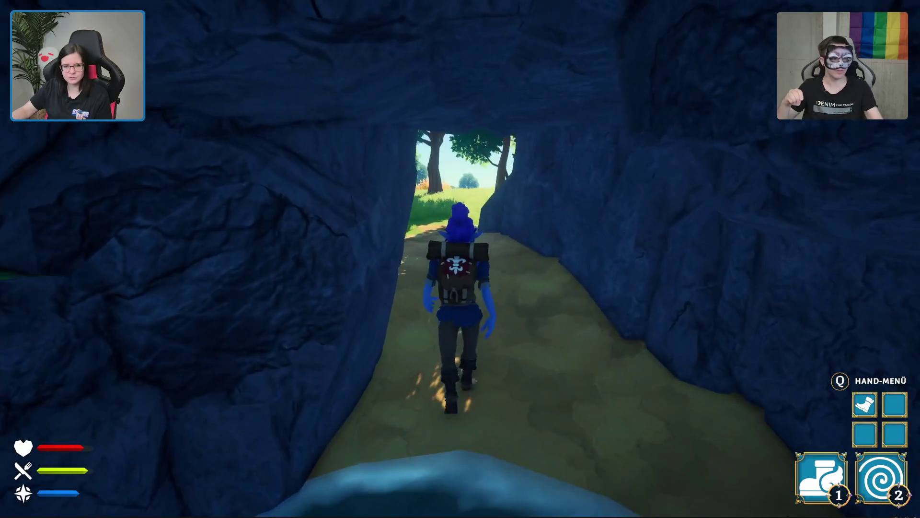
pyautogui.press('w')
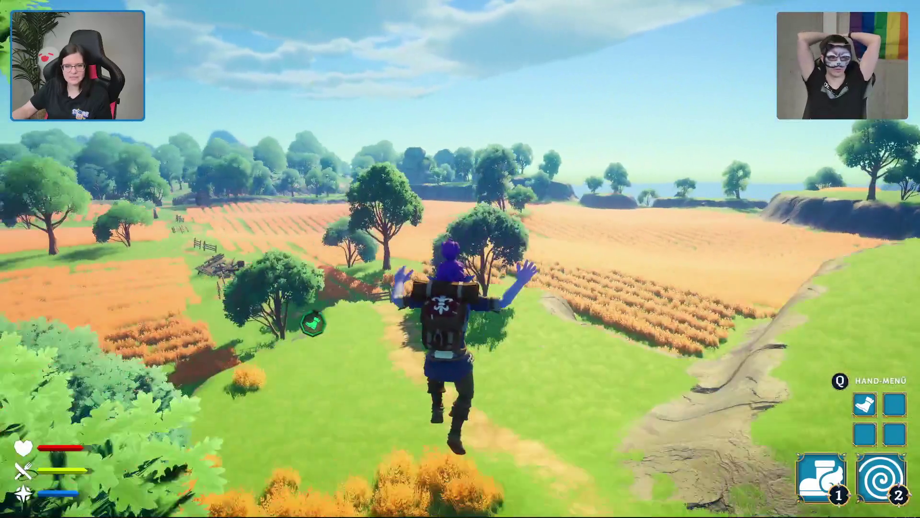
pyautogui.press('w')
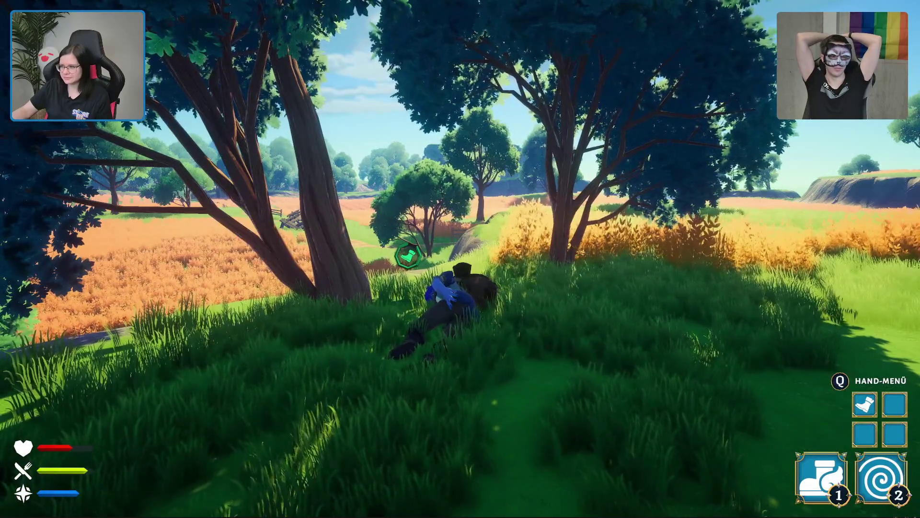
pyautogui.press('w')
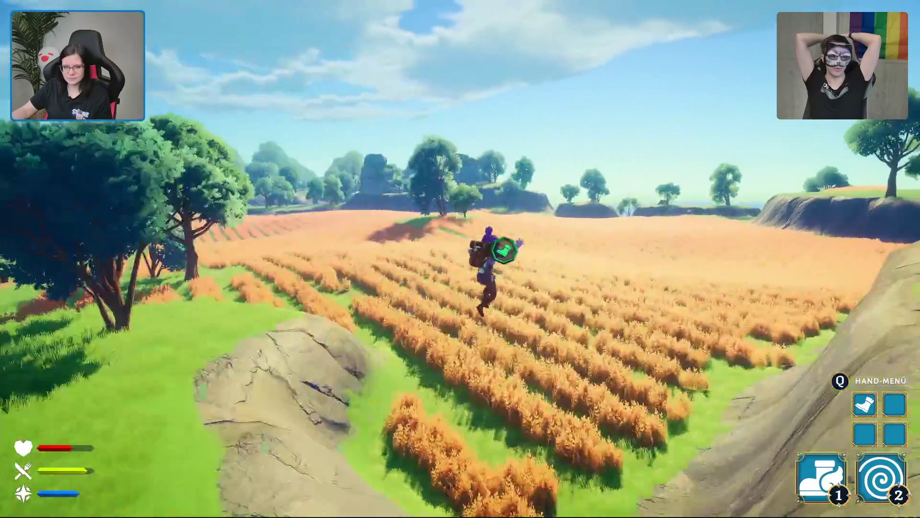
pyautogui.press('w')
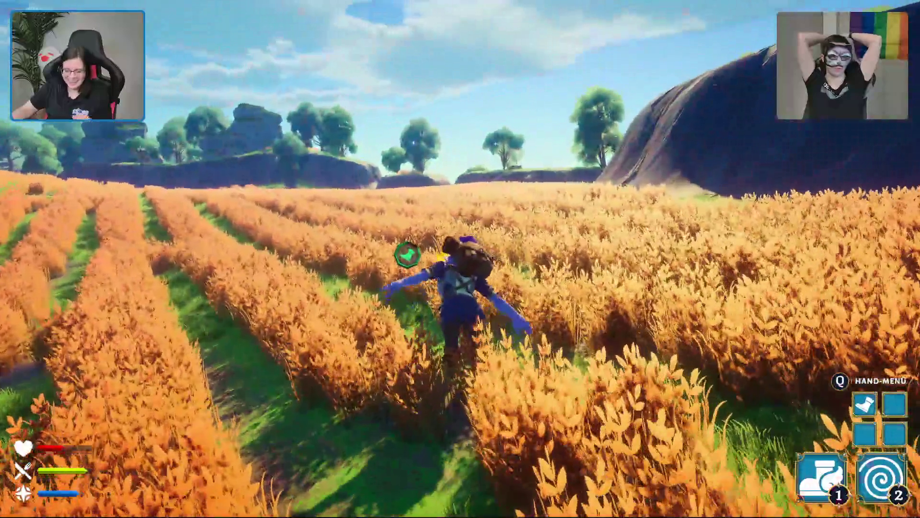
pyautogui.press('w')
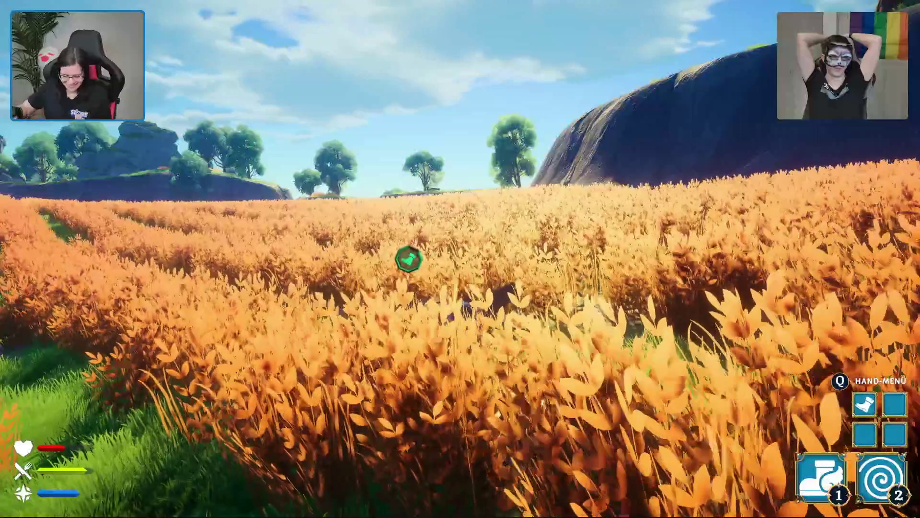
pyautogui.press('space')
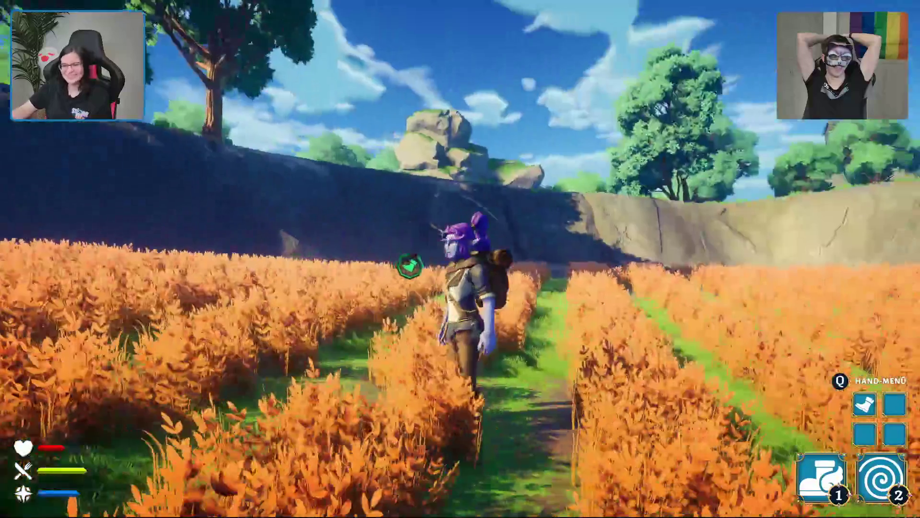
pyautogui.press('w')
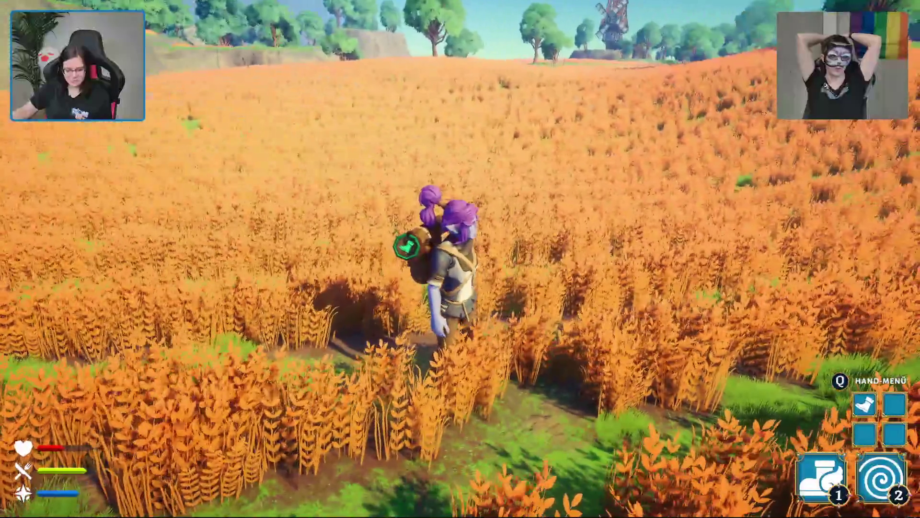
# - Check the carried items in the inventory, walk on through the wheat, and open the hand menu
pyautogui.press('Tab')
pyautogui.moveTo(362, 210)
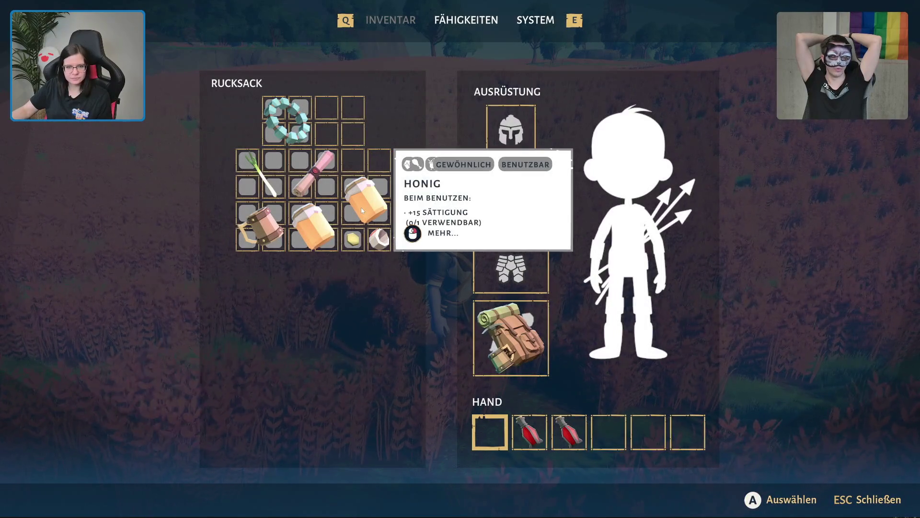
pyautogui.press('Escape')
pyautogui.press('w')
pyautogui.press('w')
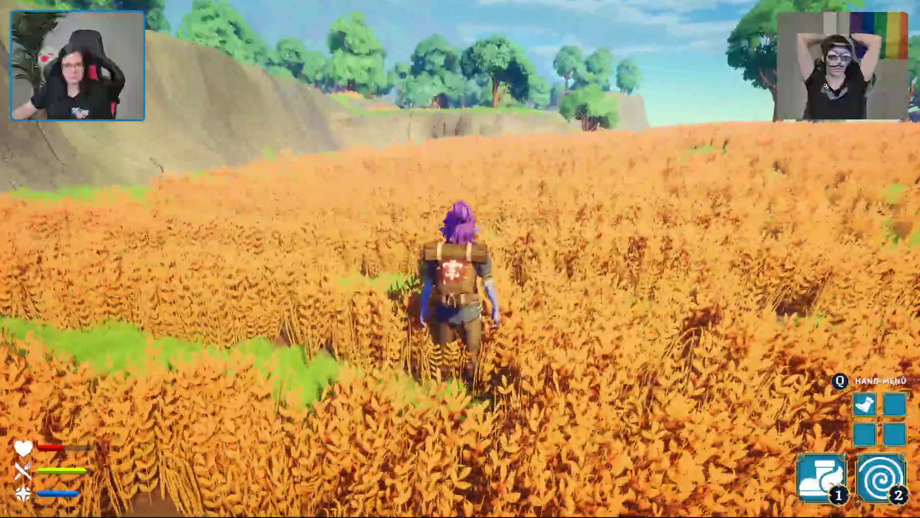
pyautogui.press('w')
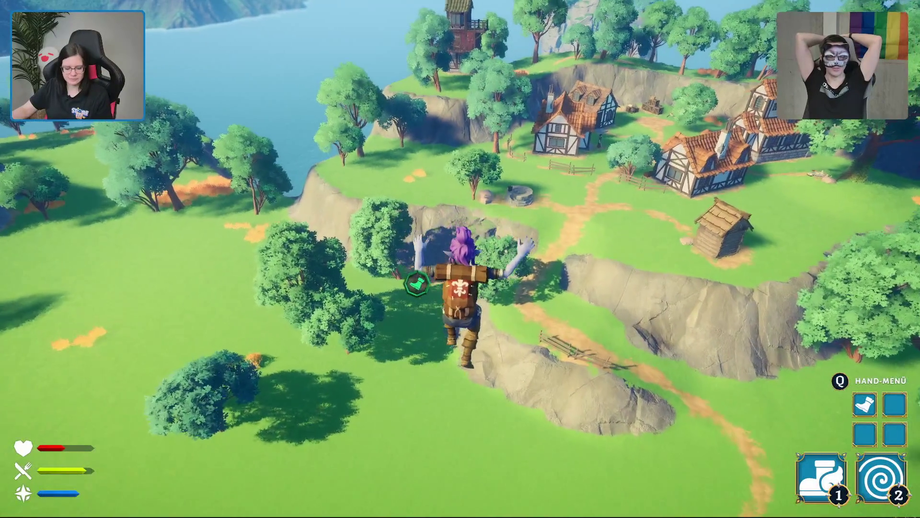
pyautogui.press('q')
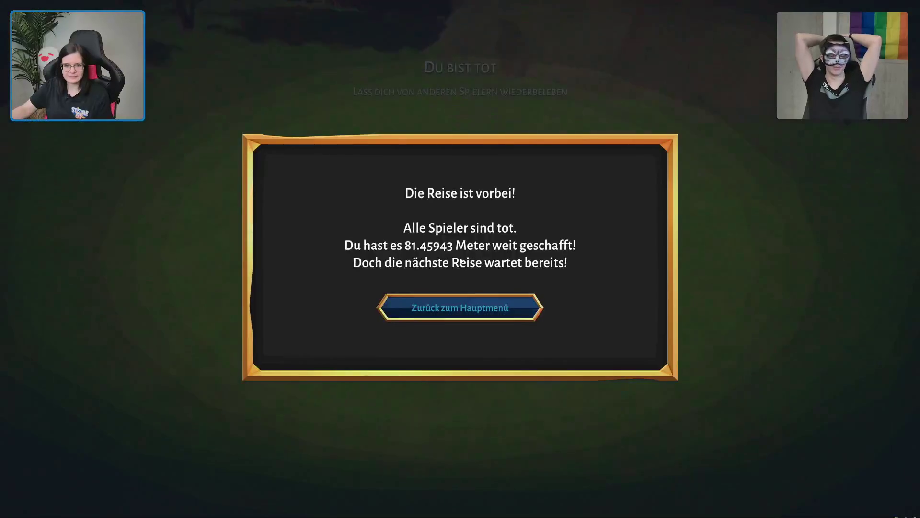
# - Return to the main menu, start a single-player game and walk toward the bedroom door
pyautogui.click(458, 313)
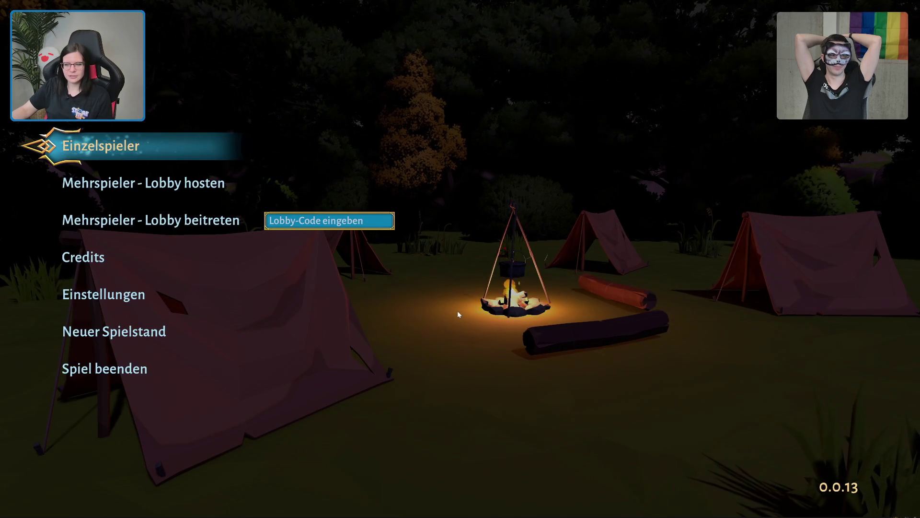
pyautogui.click(104, 154)
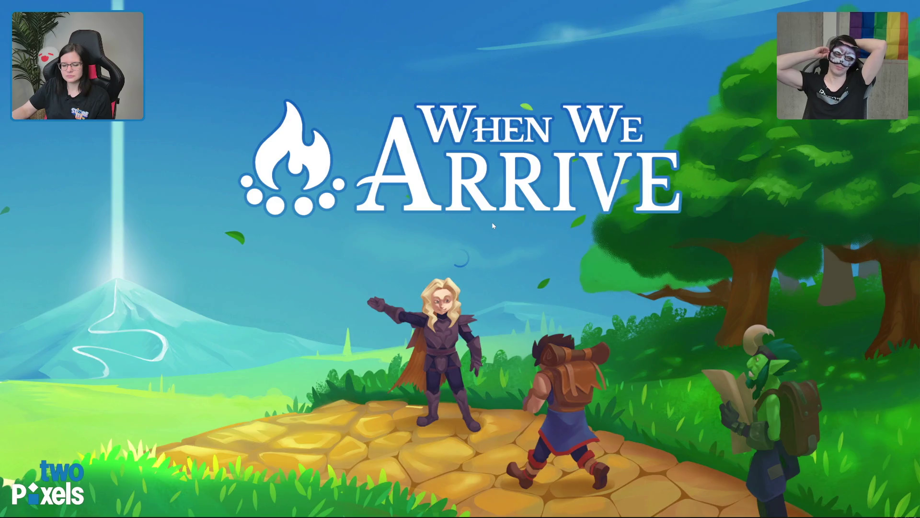
pyautogui.press('w')
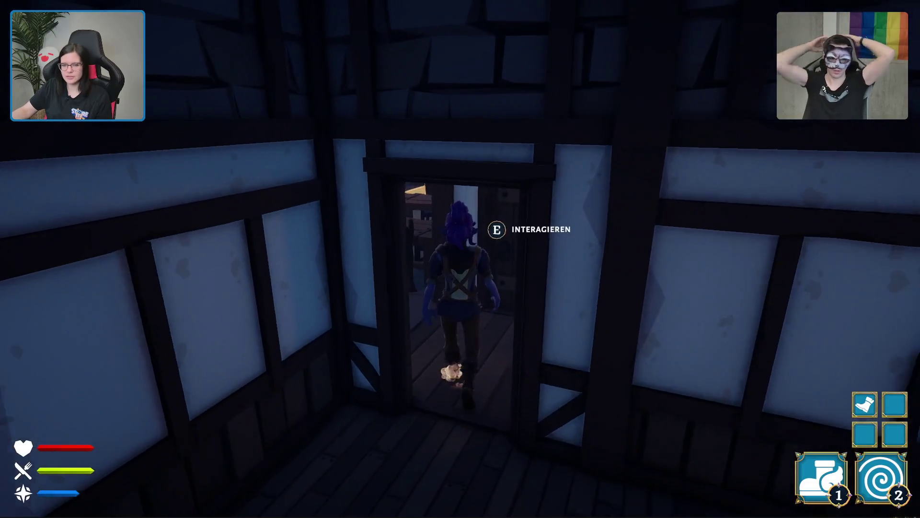
# - Walk through the tavern hall and out the back door, then wait inside the green portal until it teleports you
pyautogui.press('e')
pyautogui.press('w')
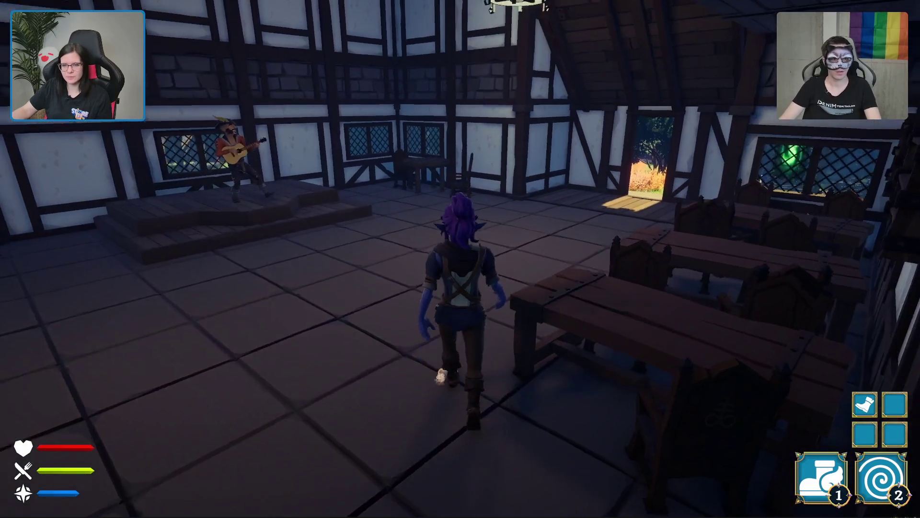
pyautogui.press('w')
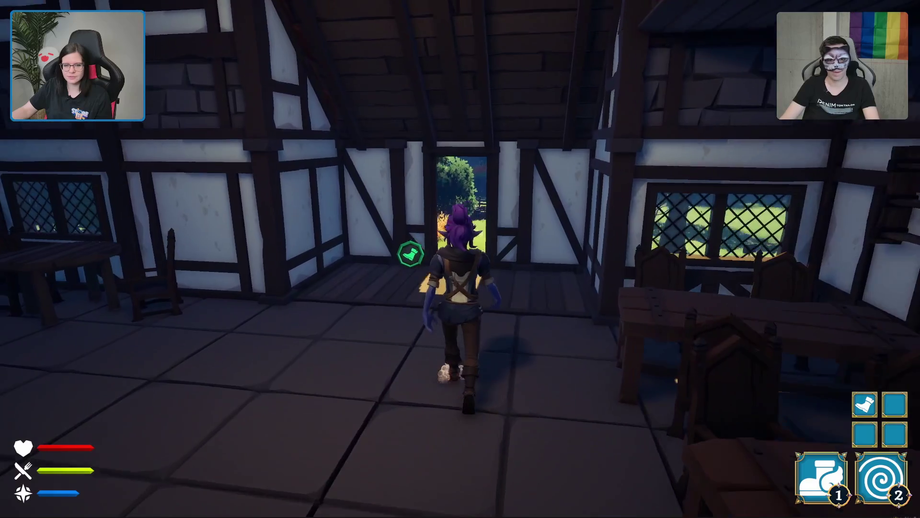
pyautogui.press('w')
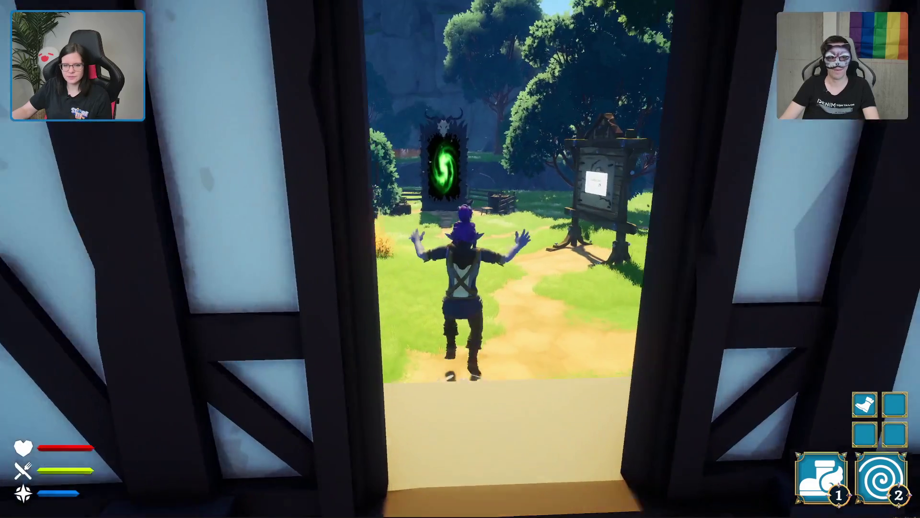
pyautogui.press('w')
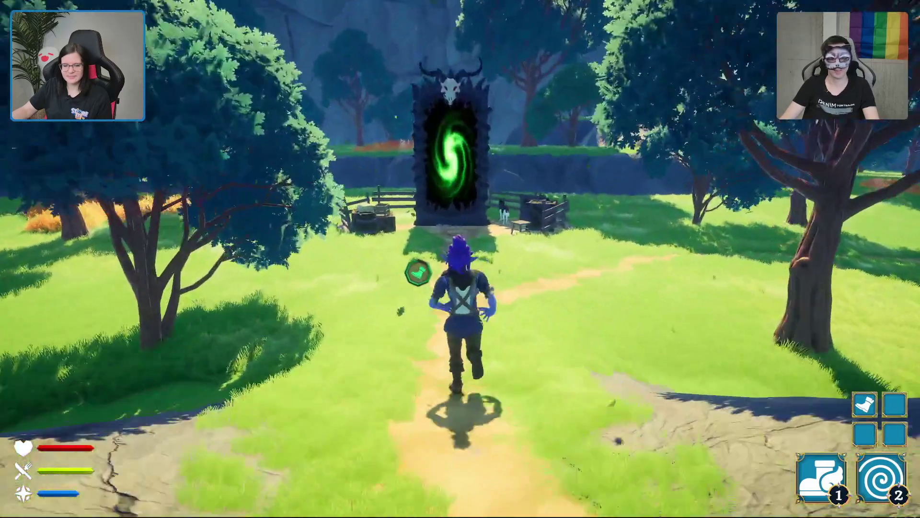
pyautogui.press('w')
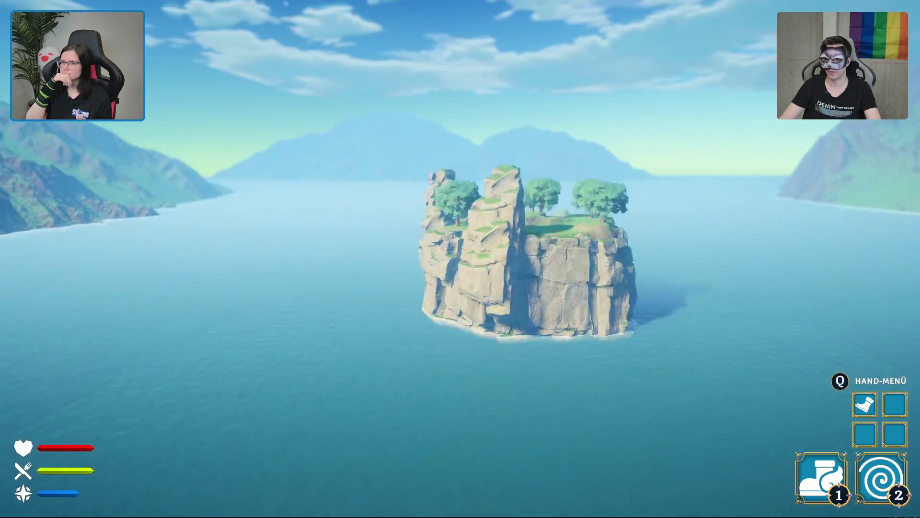
# - Run past the village houses and fences to the wrecked wagon pile and open its crate
pyautogui.press('w')
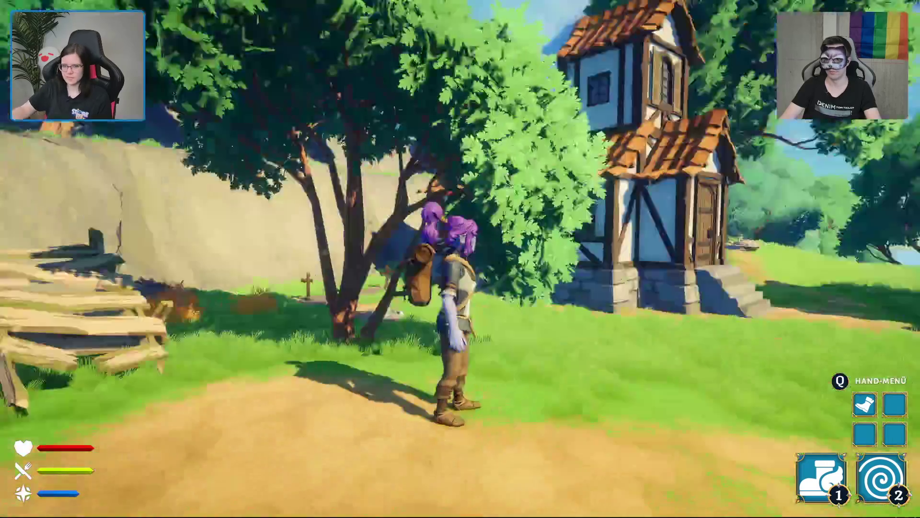
pyautogui.press('w')
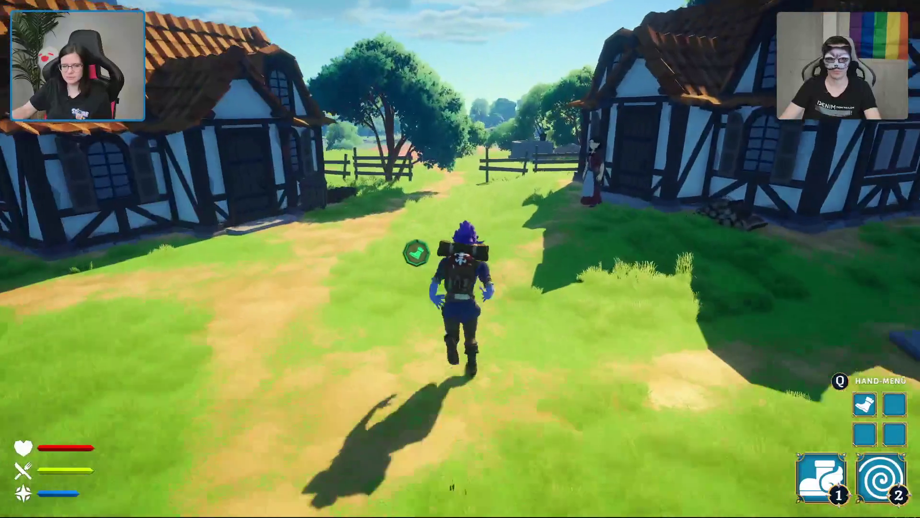
pyautogui.press('w')
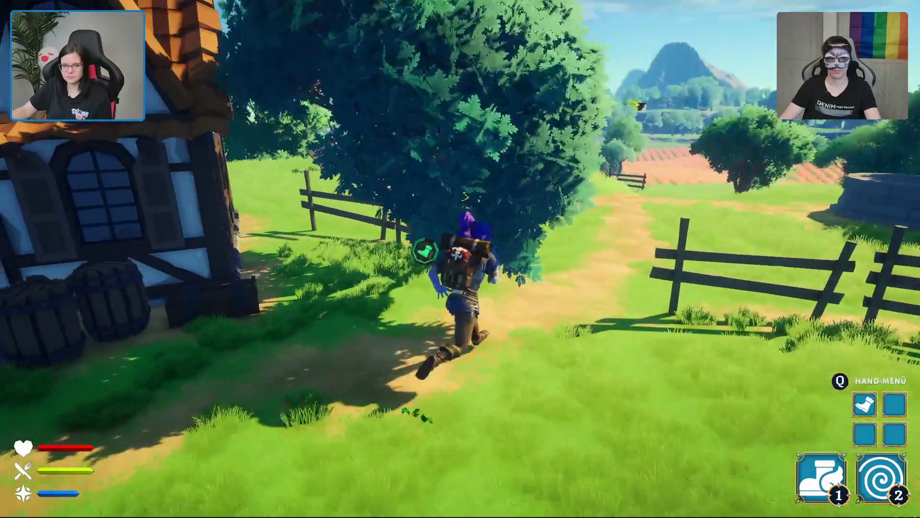
pyautogui.press('w')
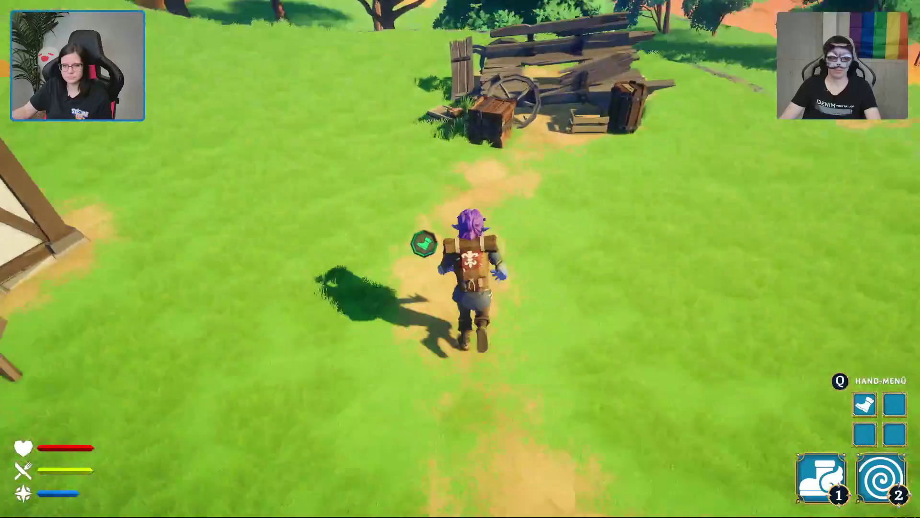
pyautogui.press('w')
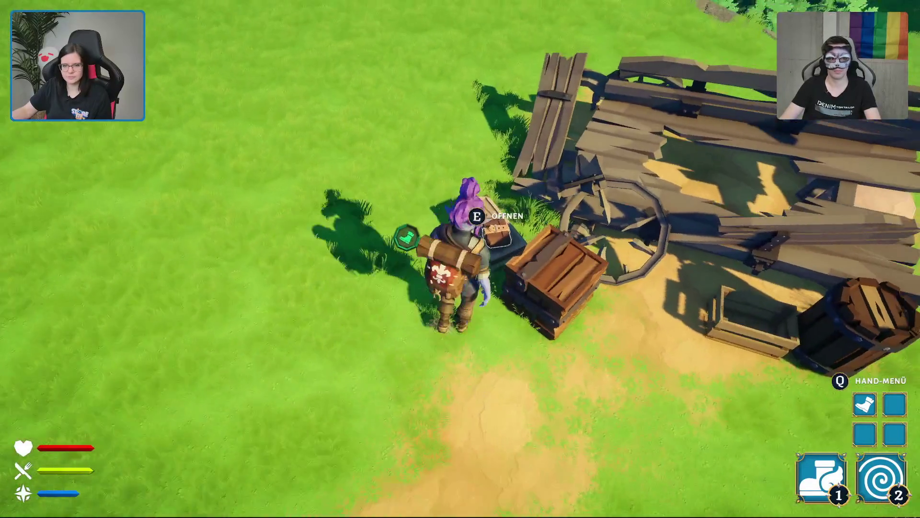
pyautogui.press('e')
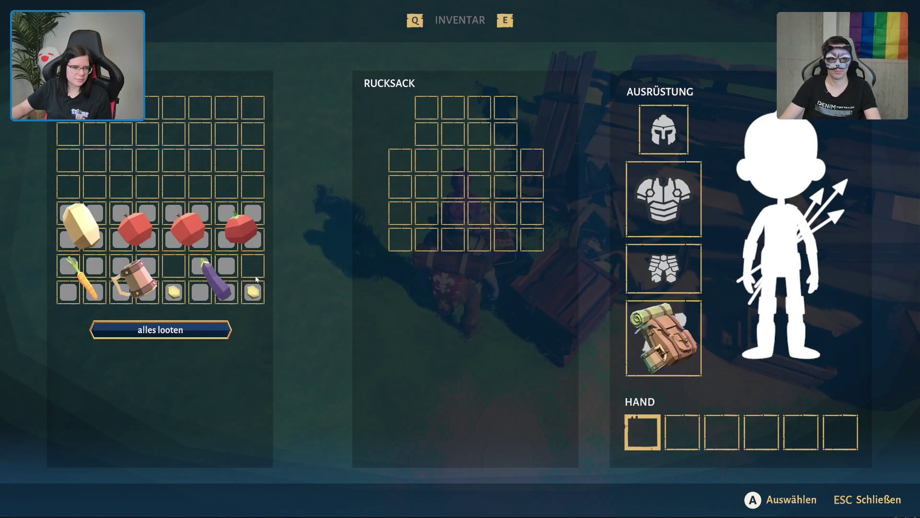
# - Fill the hand slots with the crate's aubergine, tomatoes and potato
pyautogui.moveTo(231, 239)
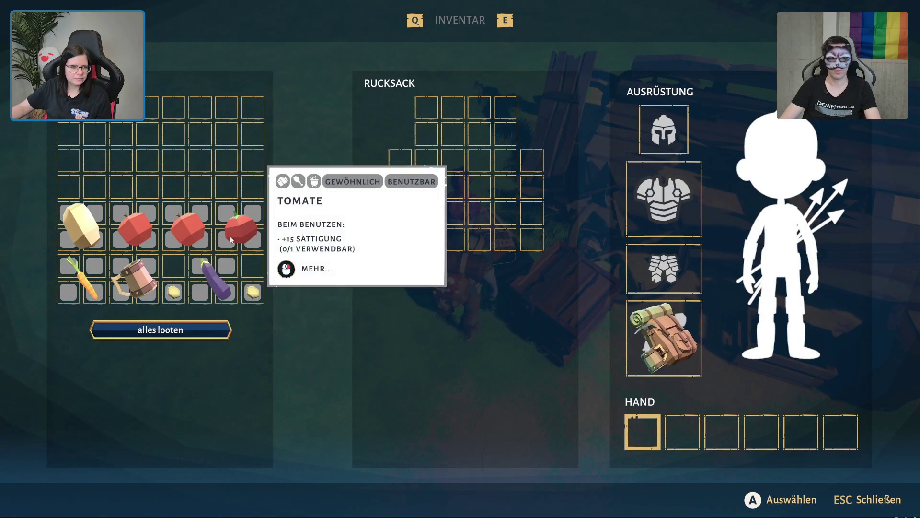
pyautogui.moveTo(225, 290)
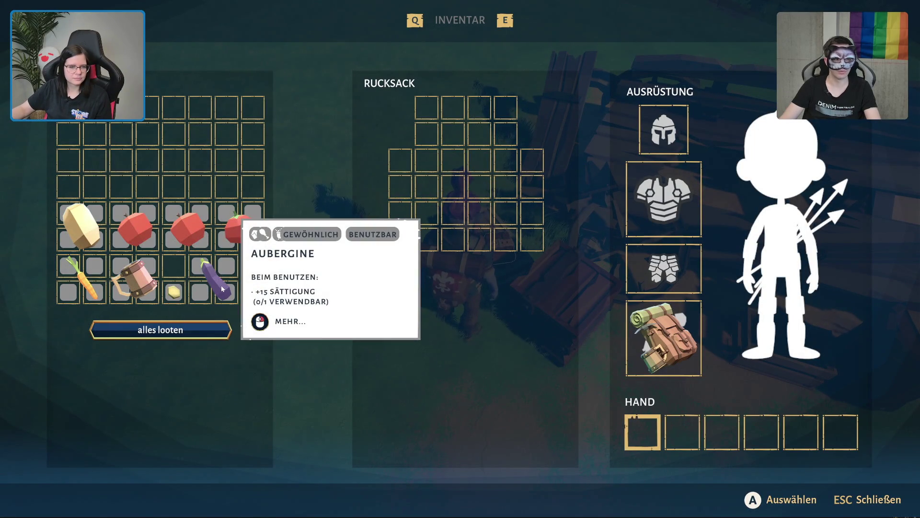
pyautogui.moveTo(220, 286)
pyautogui.mouseDown()
pyautogui.moveTo(448, 214)
pyautogui.moveTo(216, 149)
pyautogui.moveTo(229, 148)
pyautogui.moveTo(623, 264)
pyautogui.moveTo(682, 425)
pyautogui.mouseUp()
pyautogui.rightClick(412, 208)
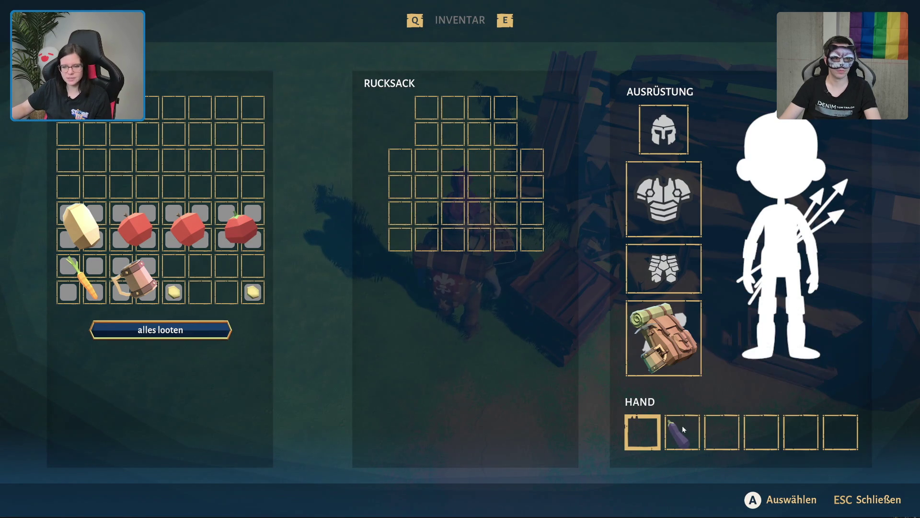
pyautogui.moveTo(233, 217)
pyautogui.mouseDown()
pyautogui.moveTo(576, 395)
pyautogui.moveTo(682, 430)
pyautogui.moveTo(732, 419)
pyautogui.mouseUp()
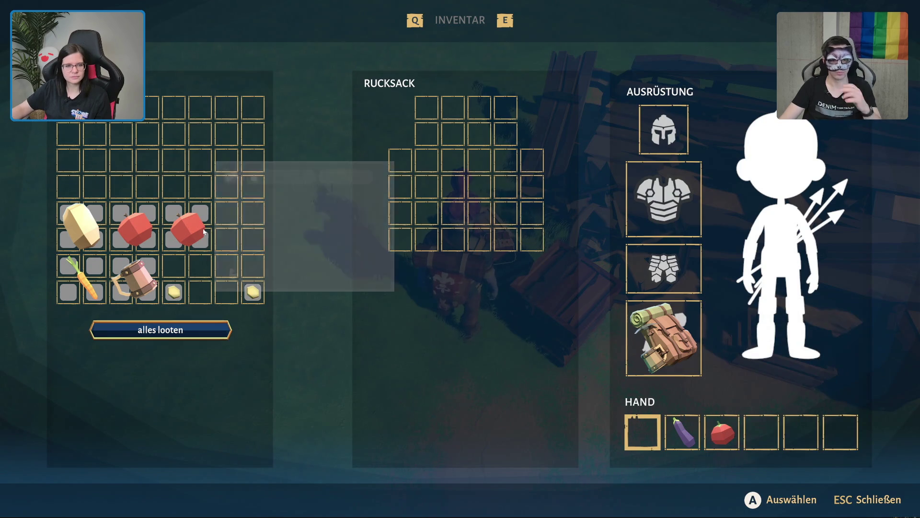
pyautogui.moveTo(186, 228); pyautogui.dragTo(824, 418)
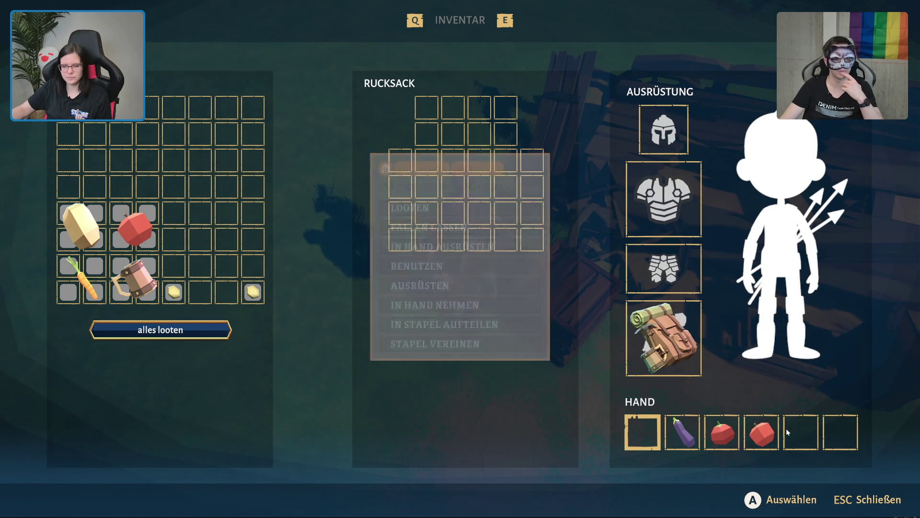
pyautogui.moveTo(134, 228); pyautogui.dragTo(884, 461)
pyautogui.moveTo(831, 436); pyautogui.dragTo(827, 431)
pyautogui.moveTo(79, 225)
pyautogui.mouseDown()
pyautogui.moveTo(845, 404)
pyautogui.moveTo(841, 429)
pyautogui.mouseUp()
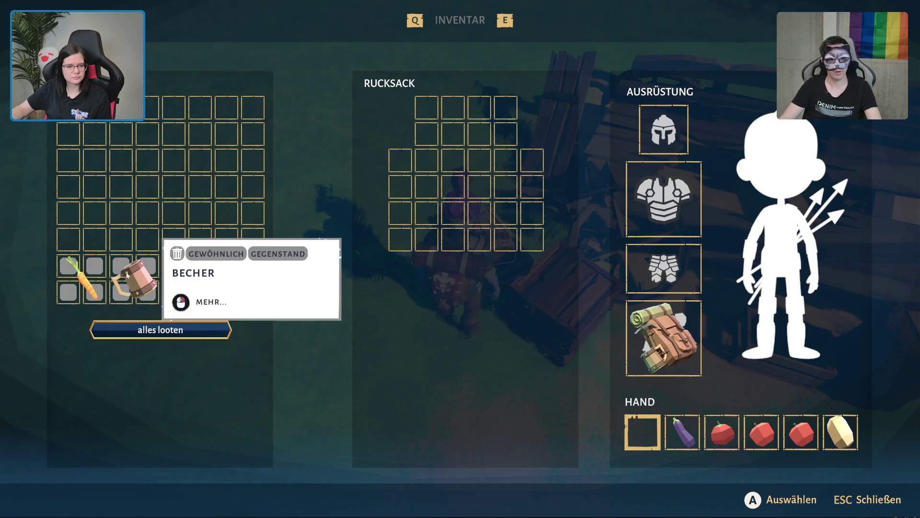
# - Stow the mug and carrot in the rucksack, loot the rest, close the crate, and head for the well
pyautogui.moveTo(127, 275)
pyautogui.mouseDown()
pyautogui.moveTo(208, 191)
pyautogui.moveTo(437, 113)
pyautogui.mouseUp()
pyautogui.rightClick(438, 115)
pyautogui.moveTo(82, 275)
pyautogui.mouseDown()
pyautogui.moveTo(515, 122)
pyautogui.moveTo(493, 117)
pyautogui.mouseUp()
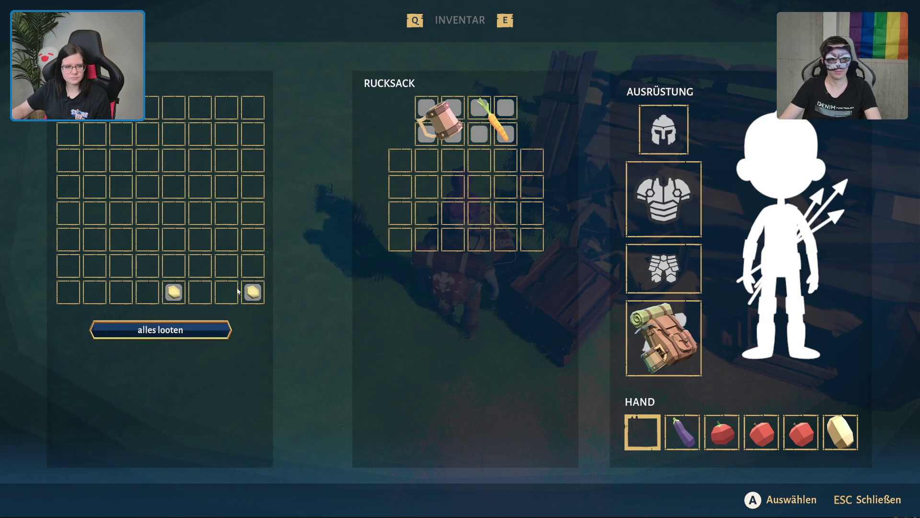
pyautogui.click(170, 325)
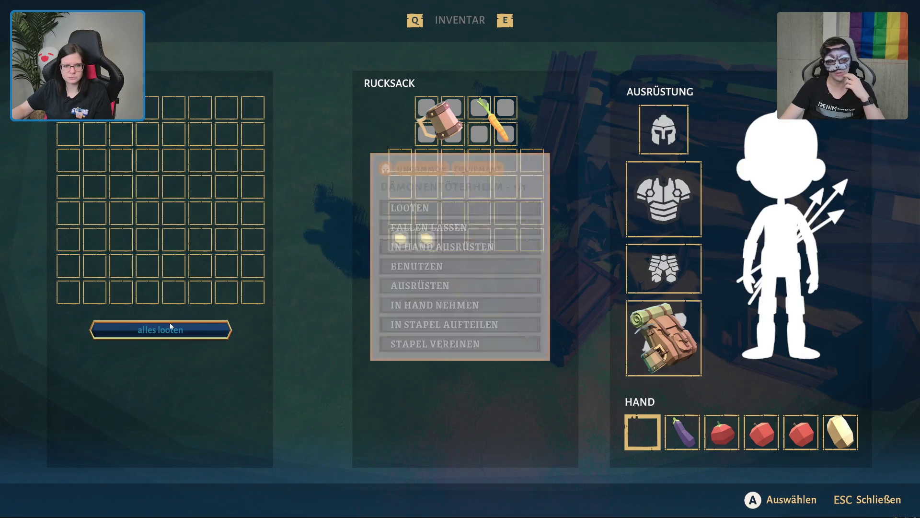
pyautogui.press('Escape')
pyautogui.press('w')
pyautogui.press('1')
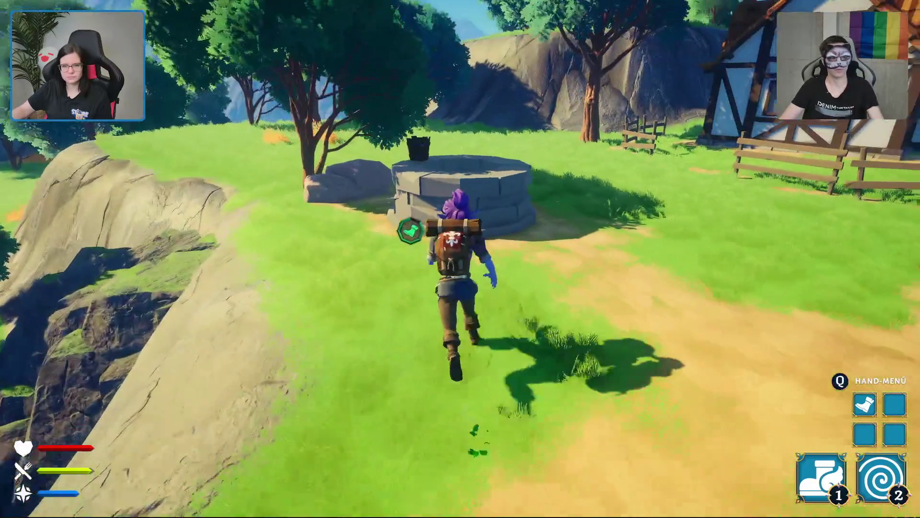
# - Jump onto the well's rim, drop down the shaft, and open the chest at the bottom
pyautogui.press('space')
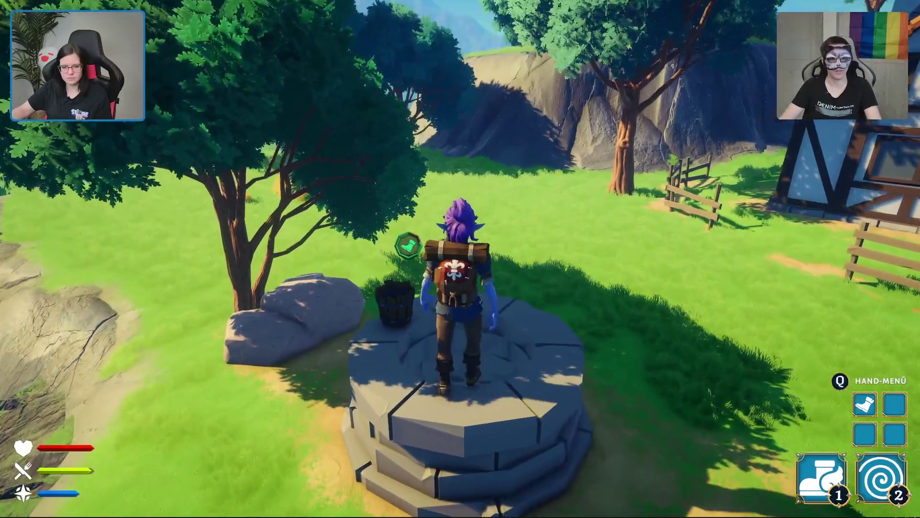
pyautogui.press('w')
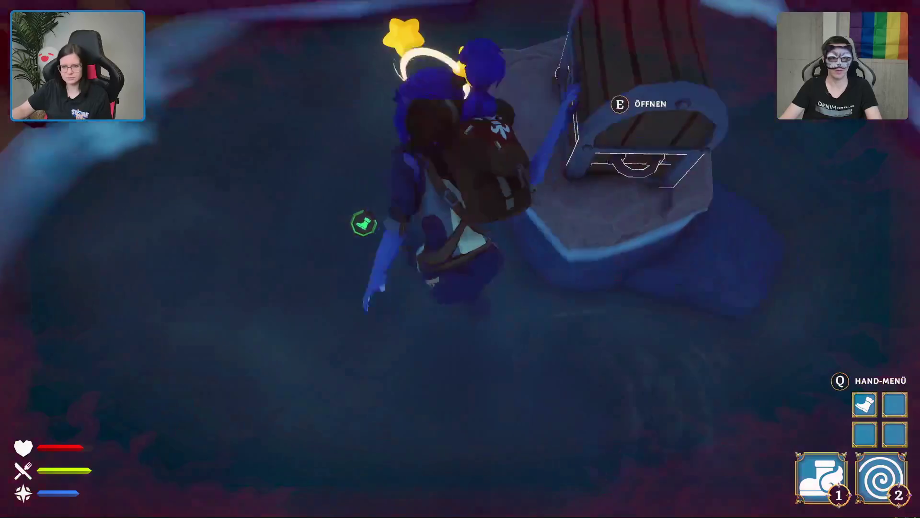
pyautogui.press('e')
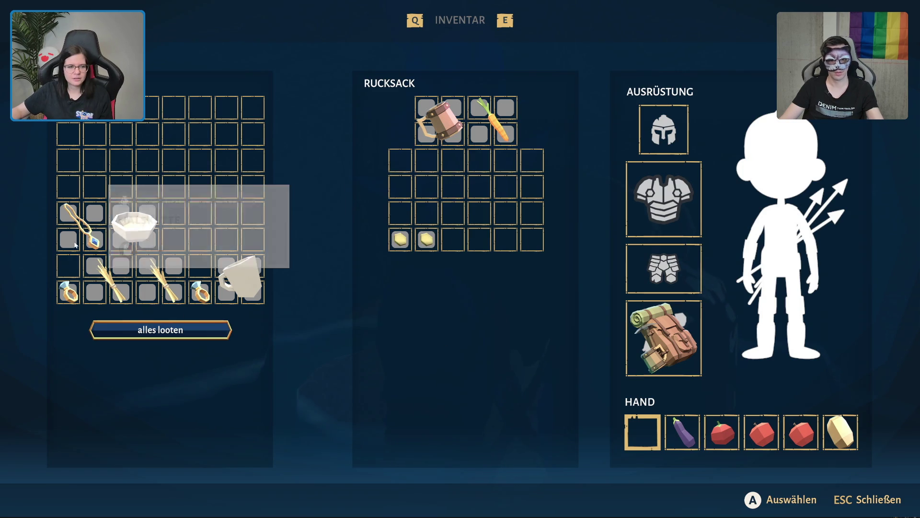
# - Loot everything from the well chest into the backpack with 'alles looten'
pyautogui.moveTo(129, 233)
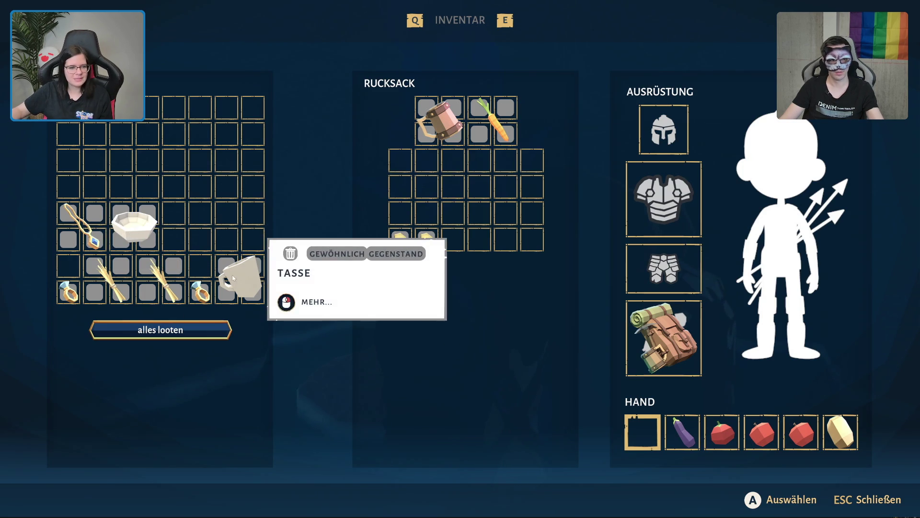
pyautogui.moveTo(74, 235)
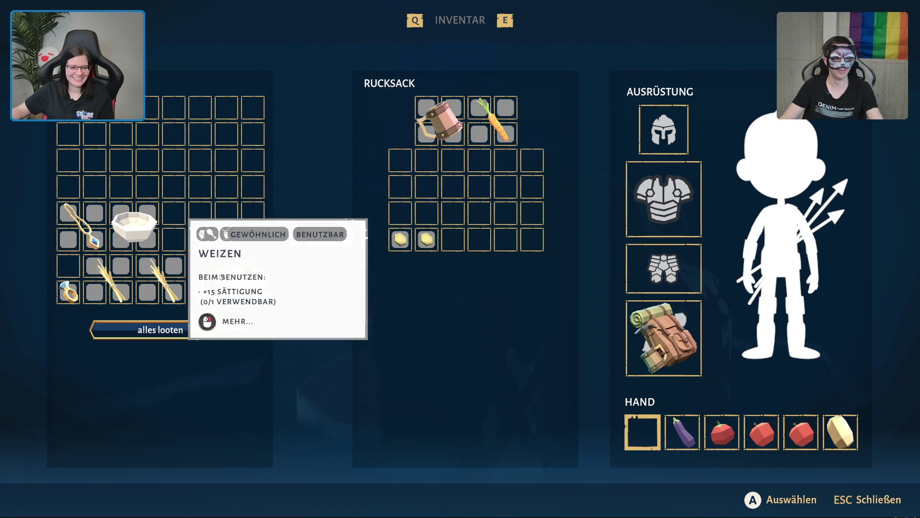
pyautogui.moveTo(245, 276)
pyautogui.moveTo(163, 295)
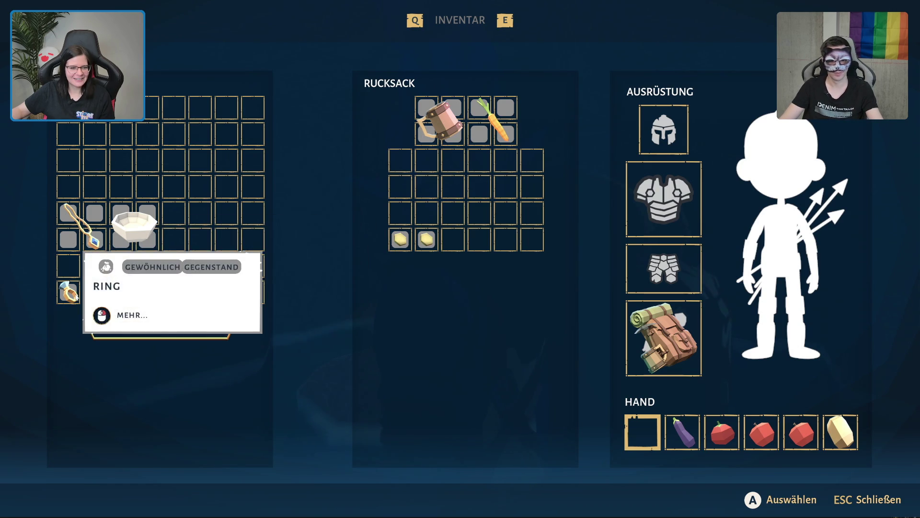
pyautogui.moveTo(211, 285)
pyautogui.click(171, 328)
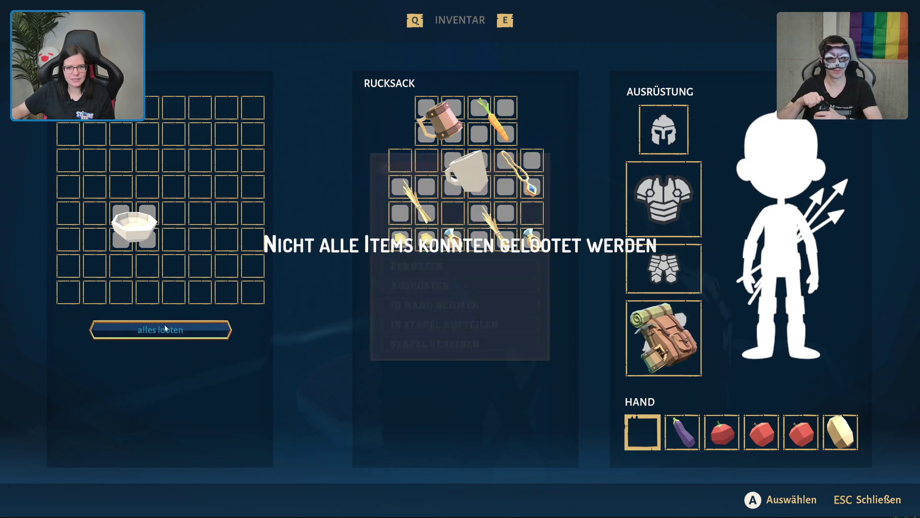
# - Rearrange the wheat, rings and gold in the rucksack, add the Tiefer Teller bowl, and close the inventory
pyautogui.moveTo(426, 223); pyautogui.dragTo(425, 182)
pyautogui.moveTo(537, 231); pyautogui.dragTo(403, 212)
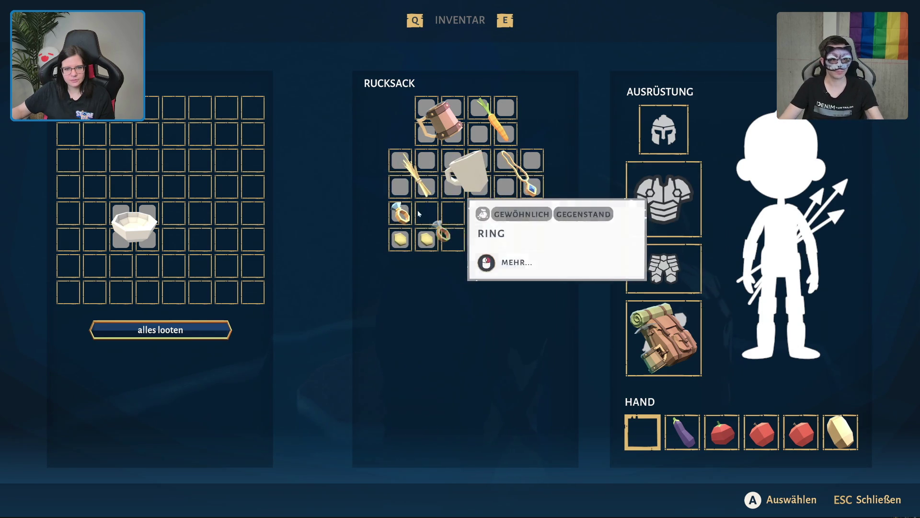
pyautogui.moveTo(453, 242)
pyautogui.mouseDown()
pyautogui.moveTo(427, 215)
pyautogui.moveTo(400, 238)
pyautogui.mouseUp()
pyautogui.rightClick(412, 172)
pyautogui.click(455, 341)
pyautogui.click(466, 235)
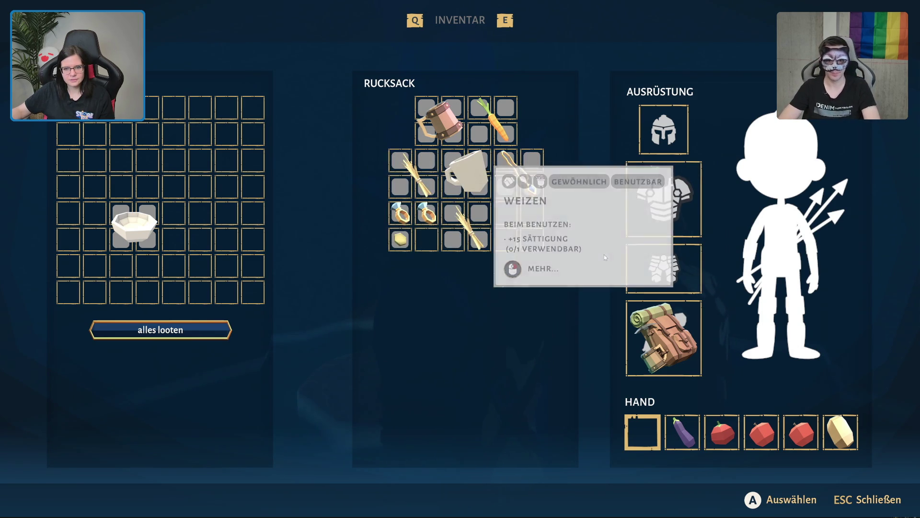
pyautogui.moveTo(225, 226); pyautogui.dragTo(567, 221)
pyautogui.click(530, 226)
pyautogui.press('Escape')
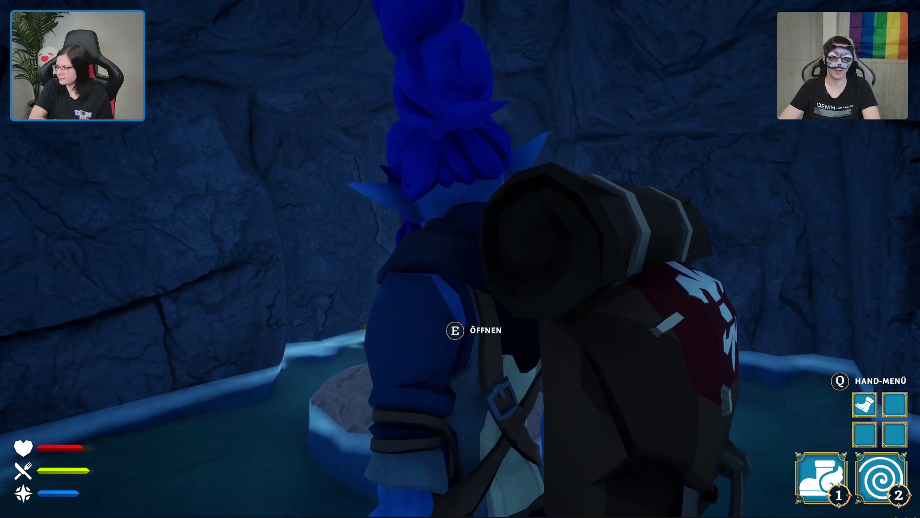
# - Run out of the cave across the meadow, jump down, and open the crate by the broken cart
pyautogui.press('w')
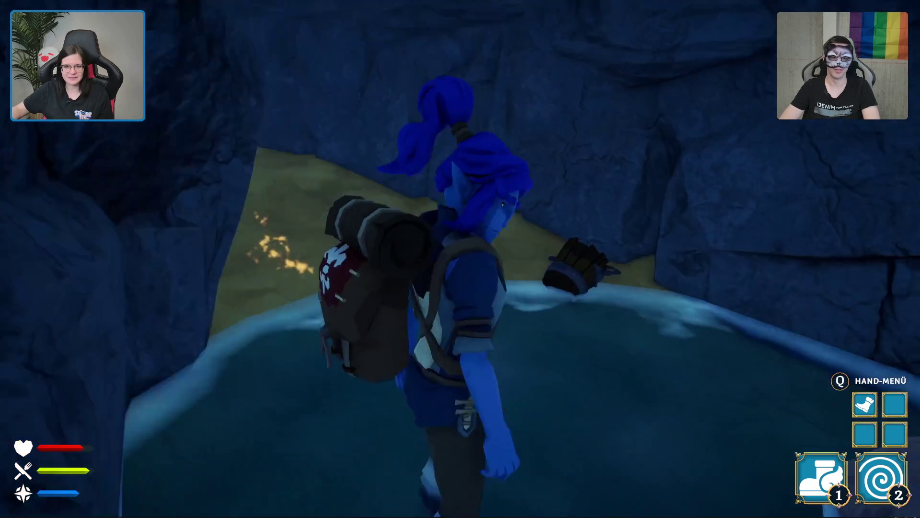
pyautogui.press('w')
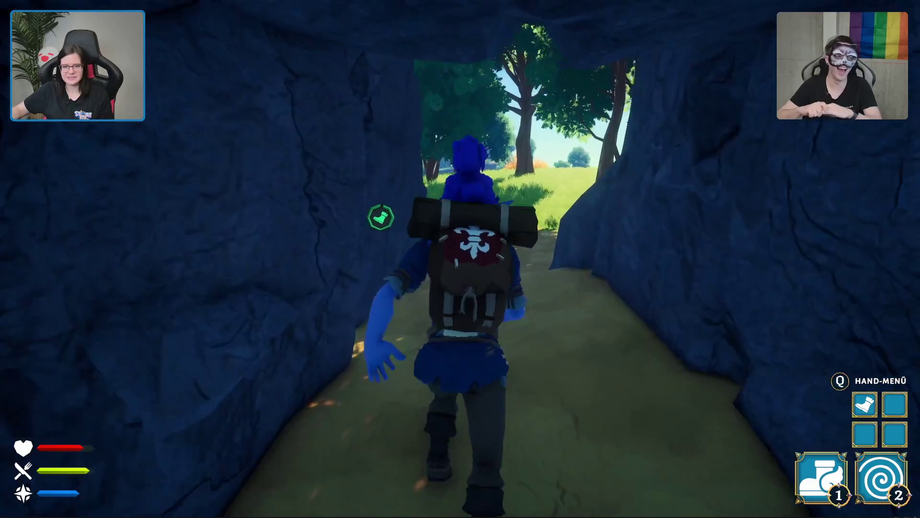
pyautogui.press('w')
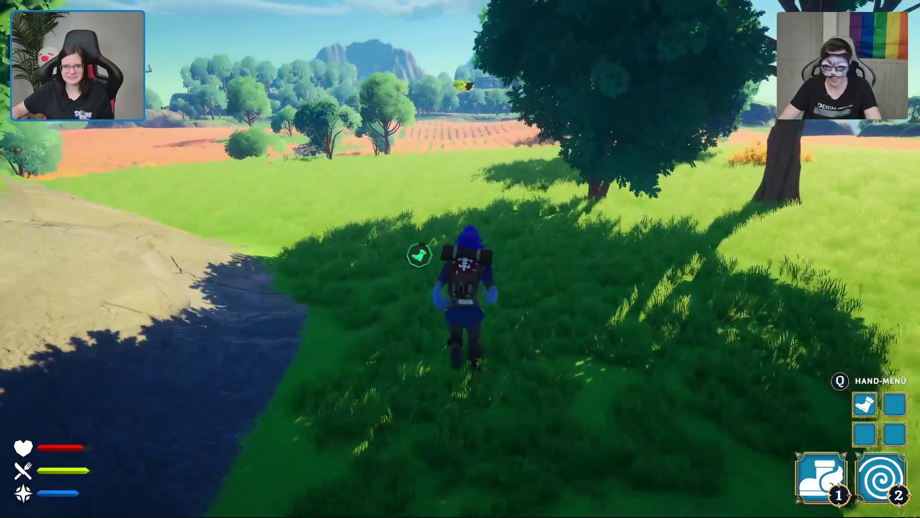
pyautogui.press('w')
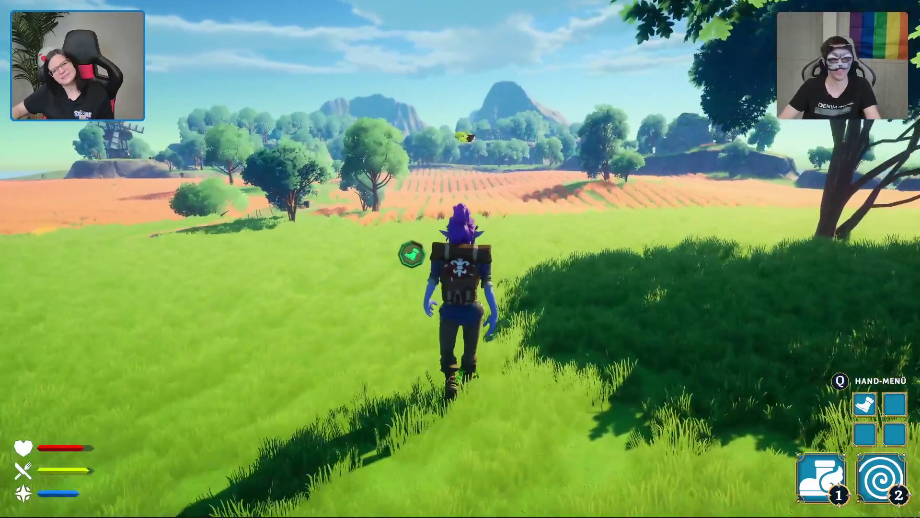
pyautogui.press('w')
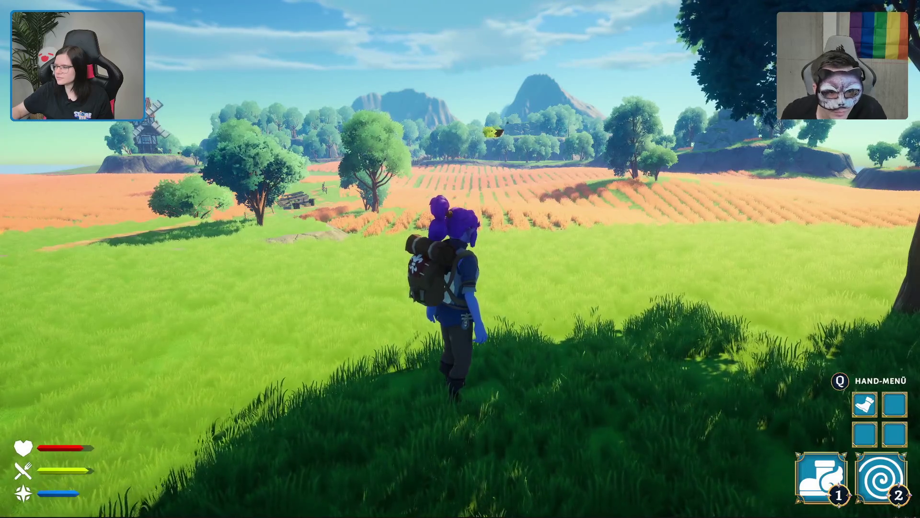
pyautogui.press('w')
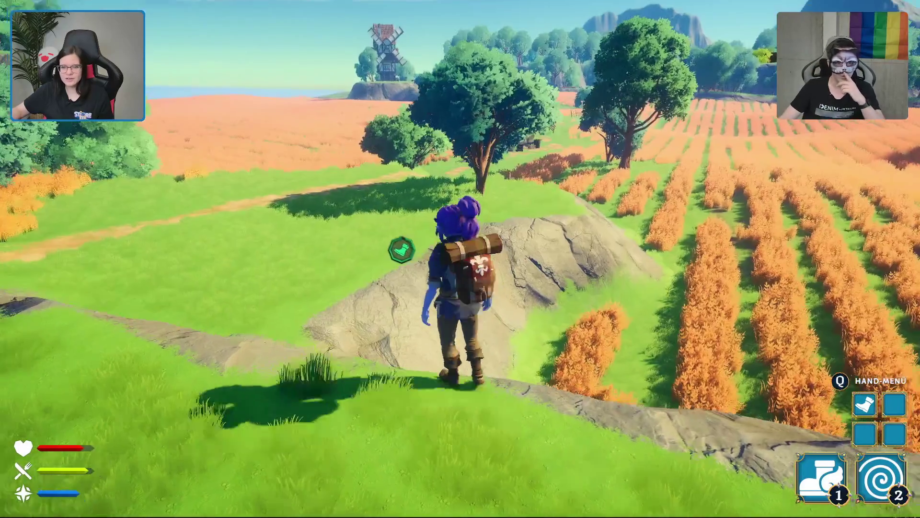
pyautogui.press('w')
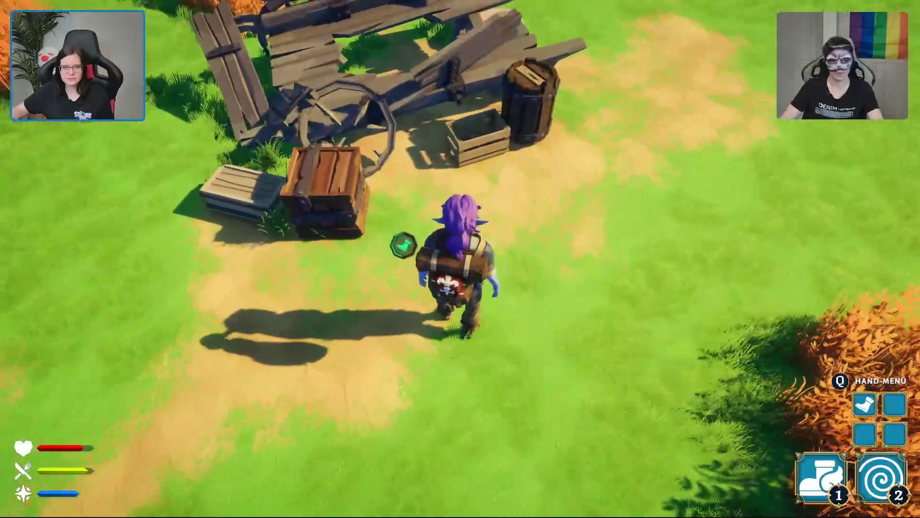
pyautogui.press('e')
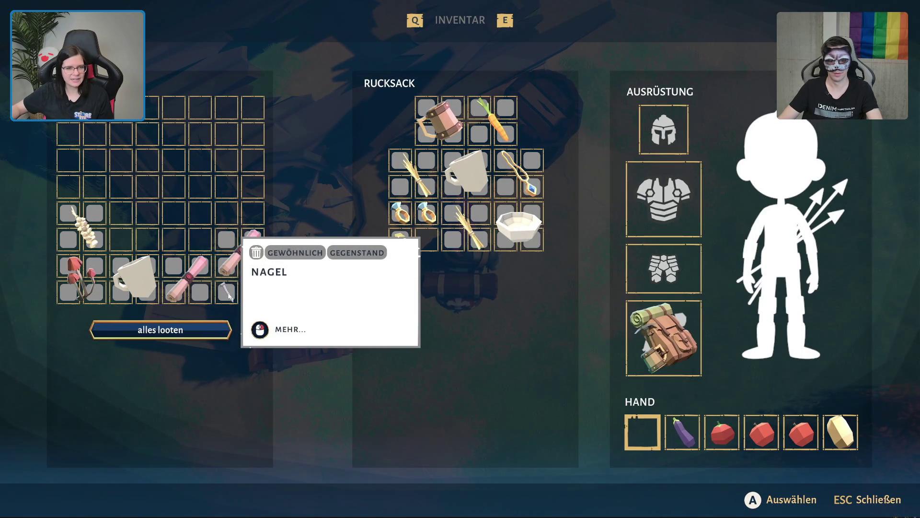
# - Store the Nagel in the rucksack, put the Waldpilz mushroom in a hand slot, and close the loot
pyautogui.moveTo(245, 287); pyautogui.dragTo(360, 267)
pyautogui.moveTo(432, 247); pyautogui.dragTo(432, 246)
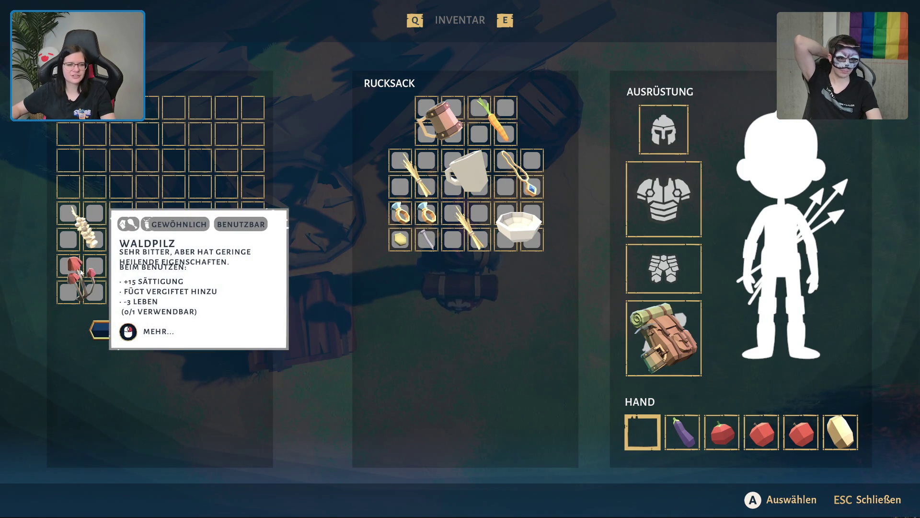
pyautogui.moveTo(81, 273); pyautogui.dragTo(623, 418)
pyautogui.rightClick(655, 421)
pyautogui.press('Escape')
pyautogui.press('Escape')
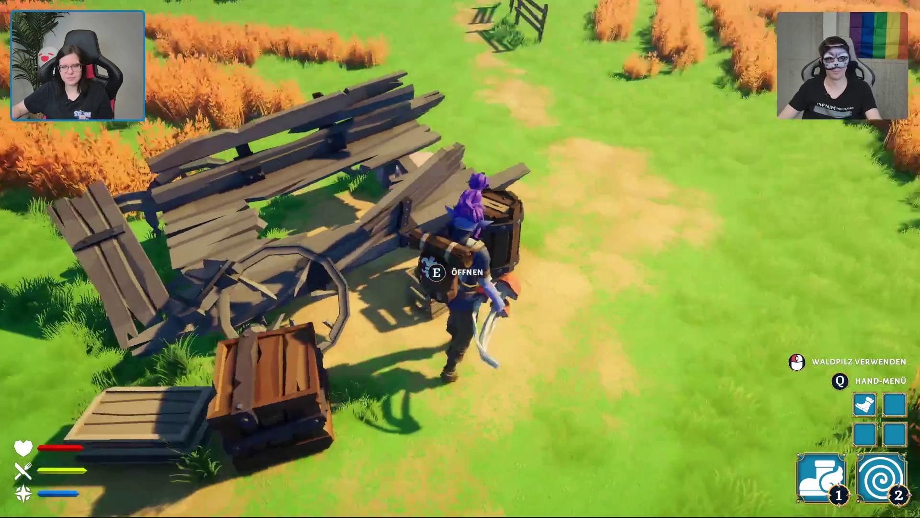
# - Run along the dirt path between the fields, past the fence, to just below the windmill
pyautogui.press('w')
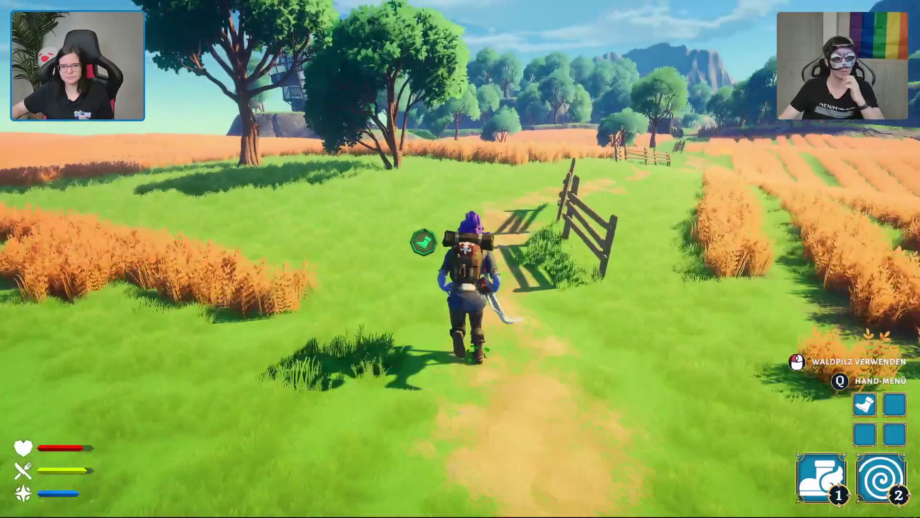
pyautogui.press('a')
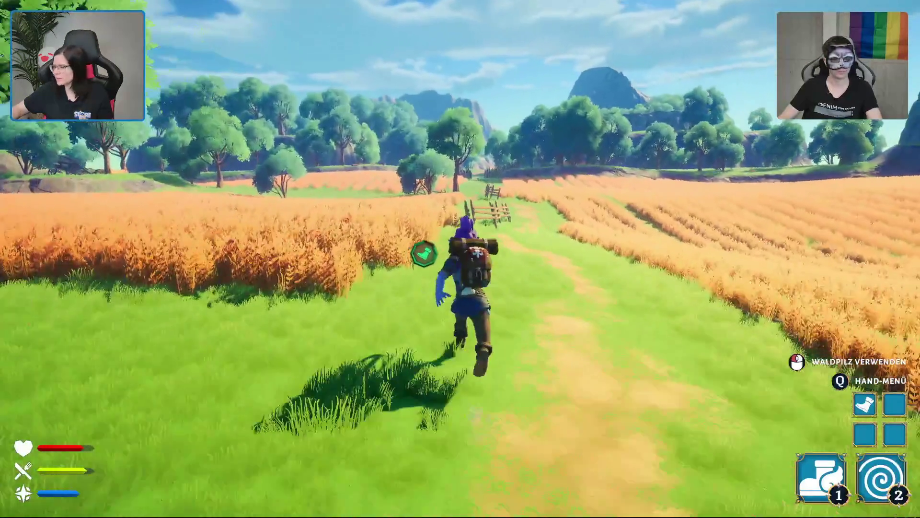
pyautogui.press('a')
pyautogui.press('w')
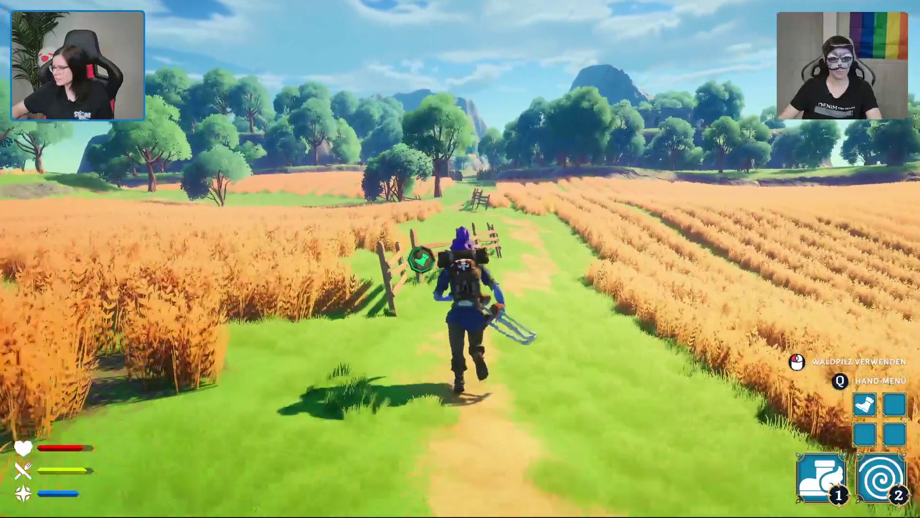
pyautogui.press('w')
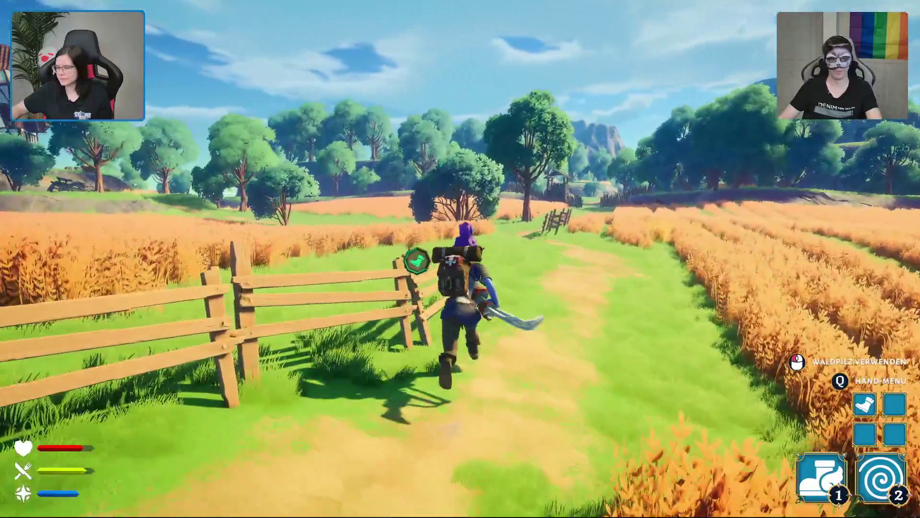
pyautogui.press('w')
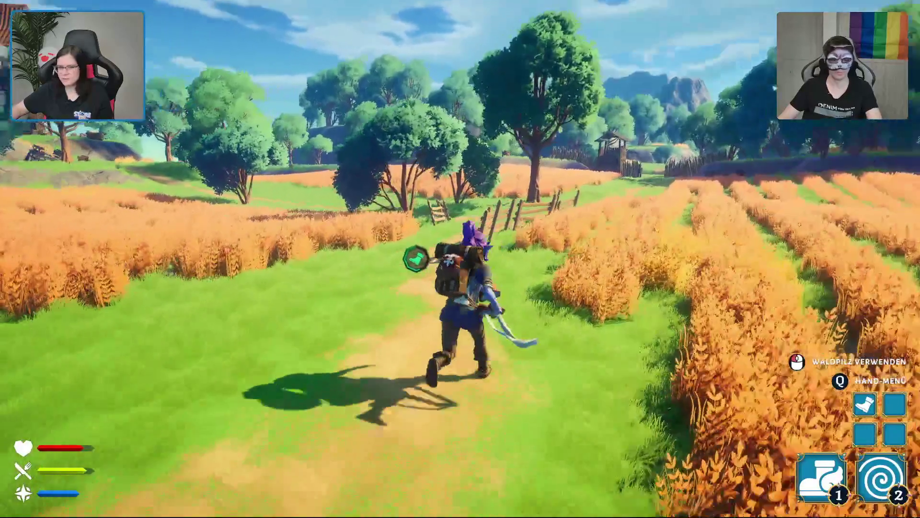
pyautogui.press('w')
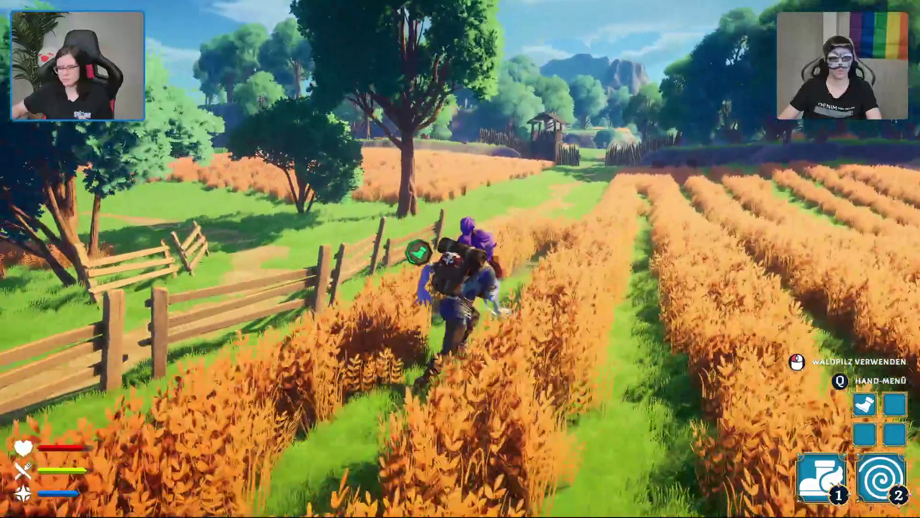
pyautogui.press('w')
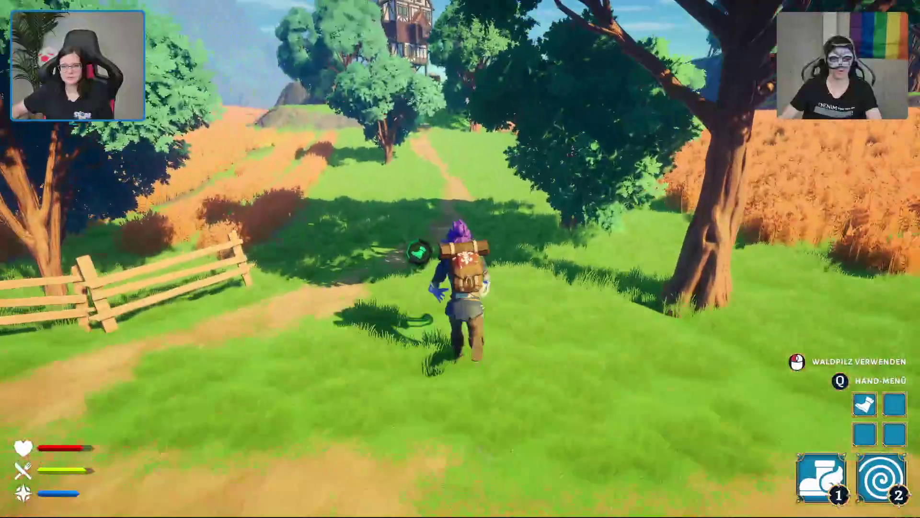
pyautogui.press('w')
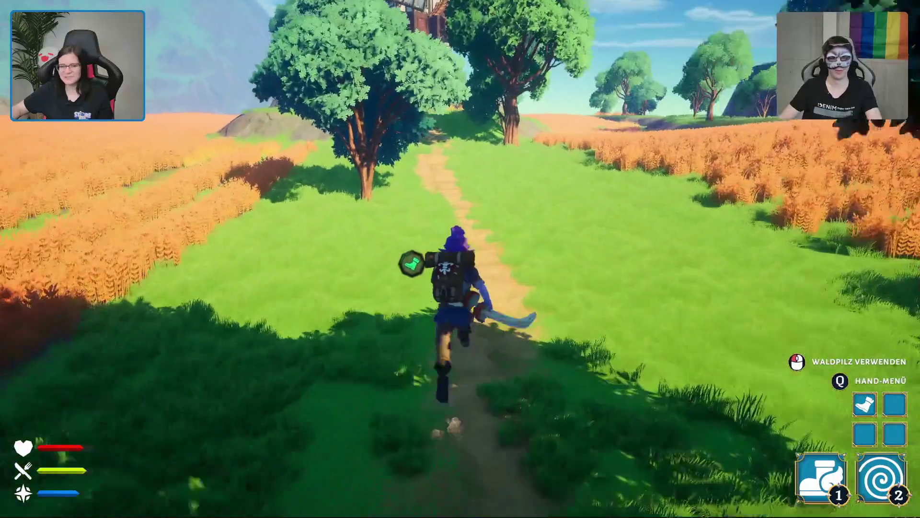
pyautogui.press('w')
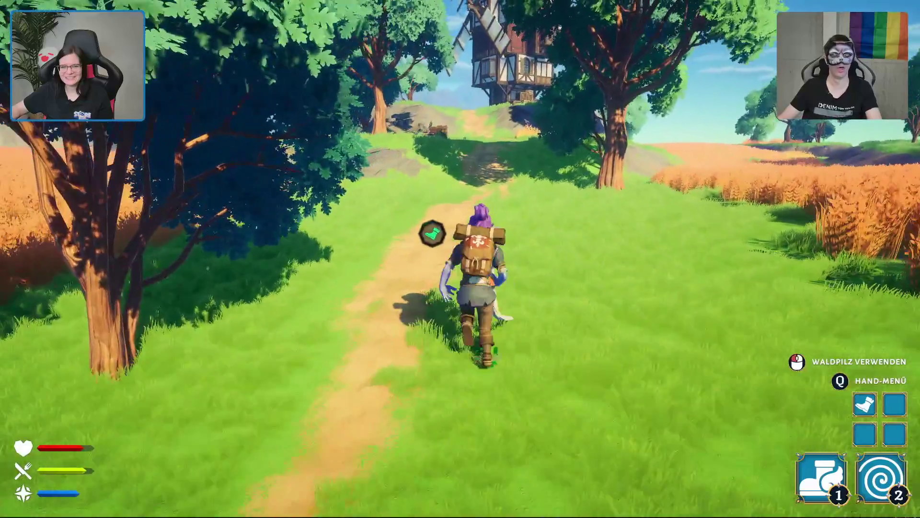
pyautogui.press('w')
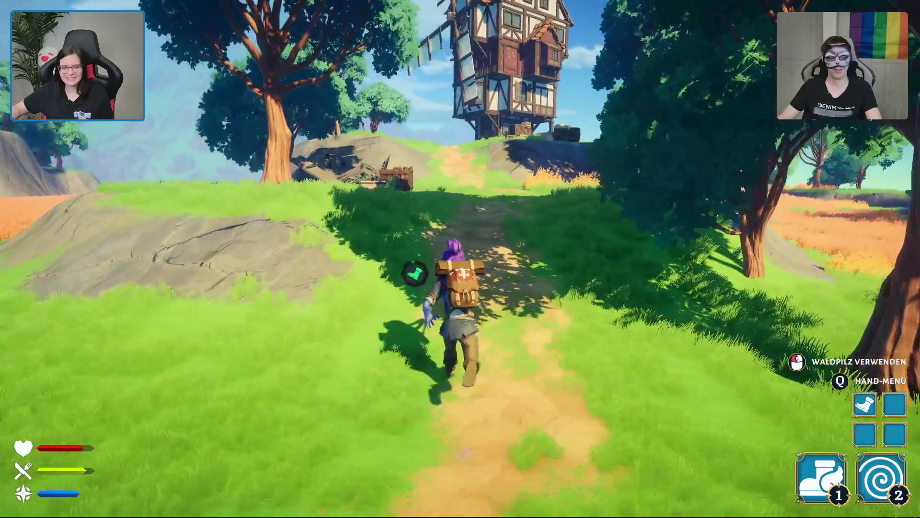
# - Pick the aubergine from the hand wheel, eat it, and run back to the crates by the tree
pyautogui.press('q')
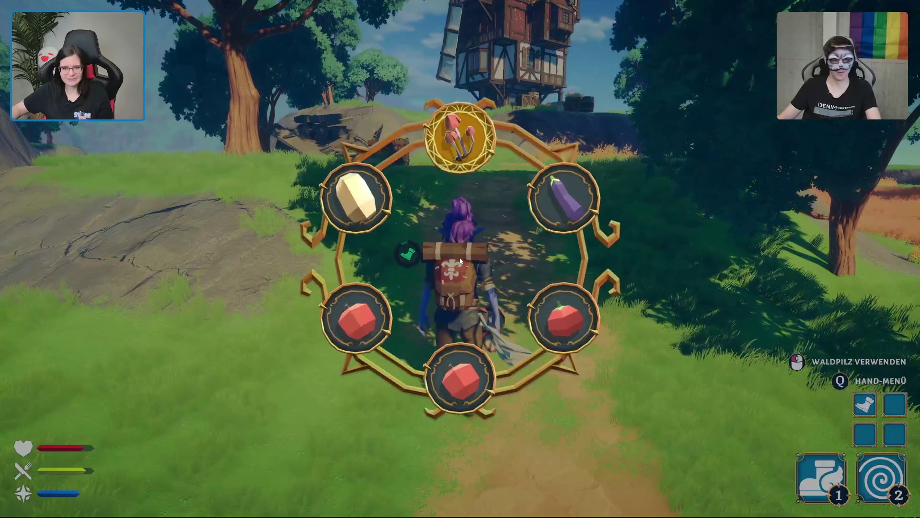
pyautogui.press('q')
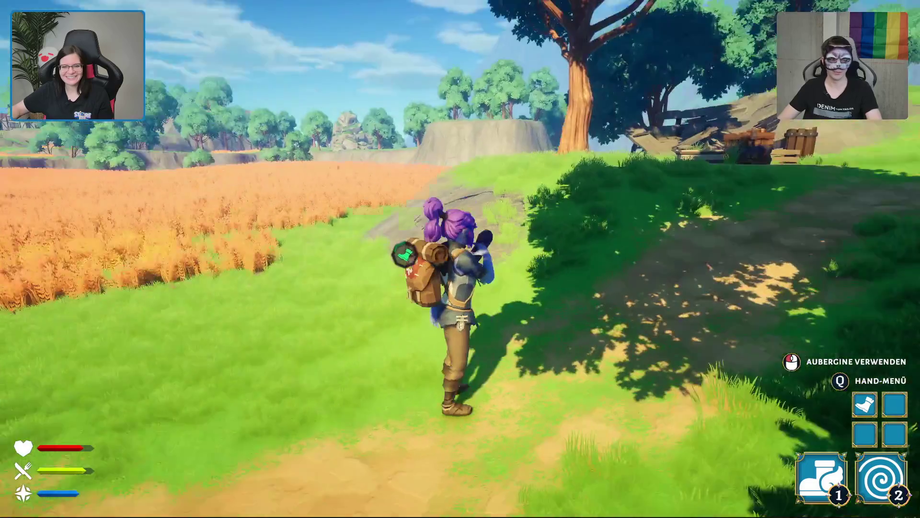
pyautogui.click(460, 259)
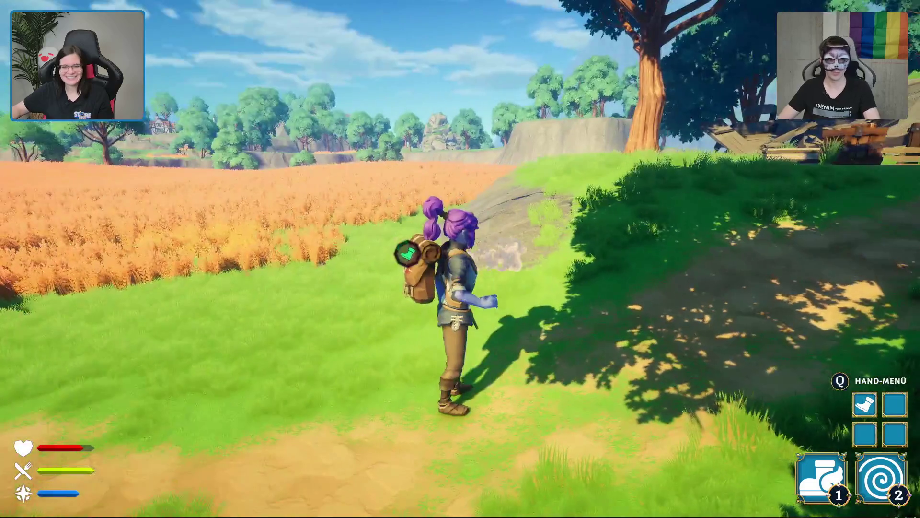
pyautogui.press('w')
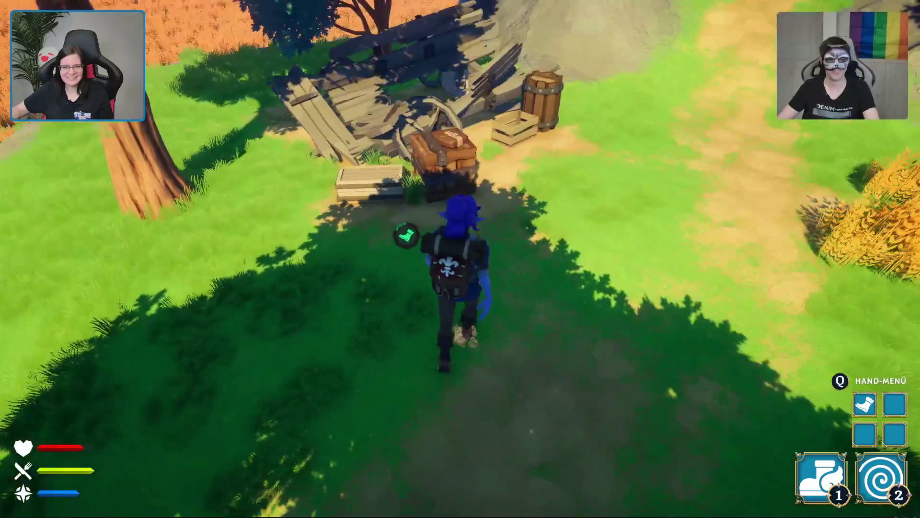
# - Open the crate by the tree, take the torch into a hand slot, and close it
pyautogui.press('e')
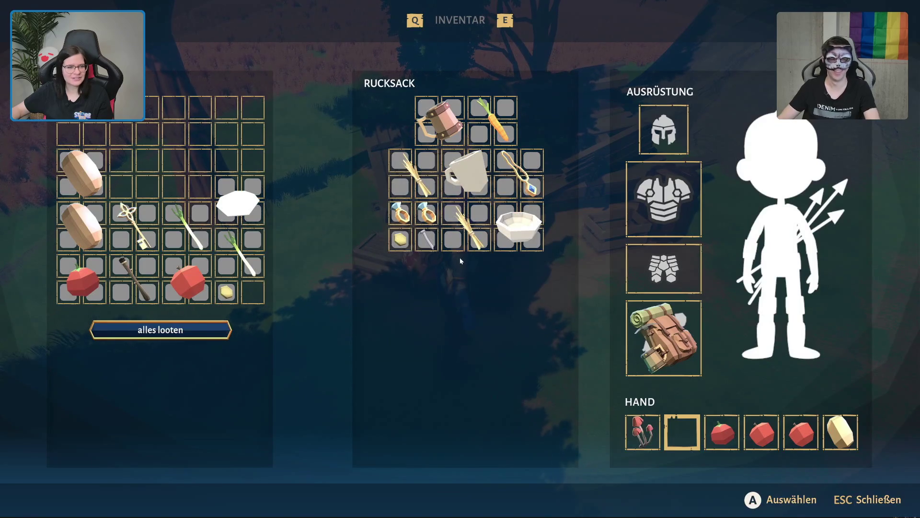
pyautogui.moveTo(137, 281)
pyautogui.mouseDown()
pyautogui.moveTo(583, 381)
pyautogui.moveTo(682, 425)
pyautogui.mouseUp()
pyautogui.press('Escape')
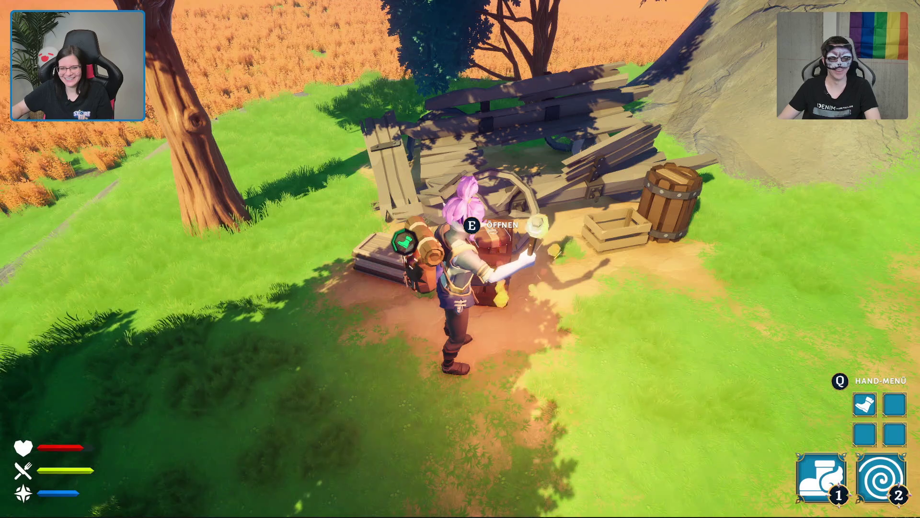
pyautogui.press('s')
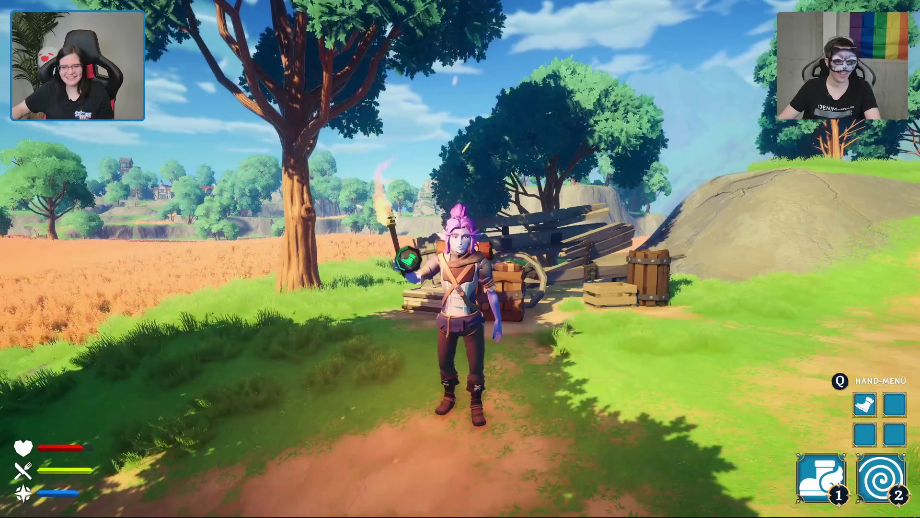
# - Check the torch in the inventory, then hold the Waldpilz mushroom in hand
pyautogui.moveTo(460, 259)
pyautogui.press('i')
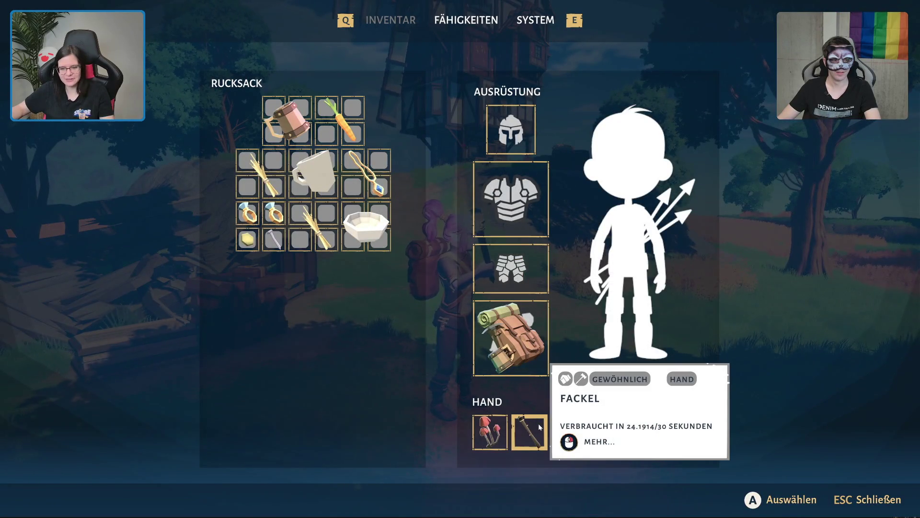
pyautogui.press('Escape')
pyautogui.press('i')
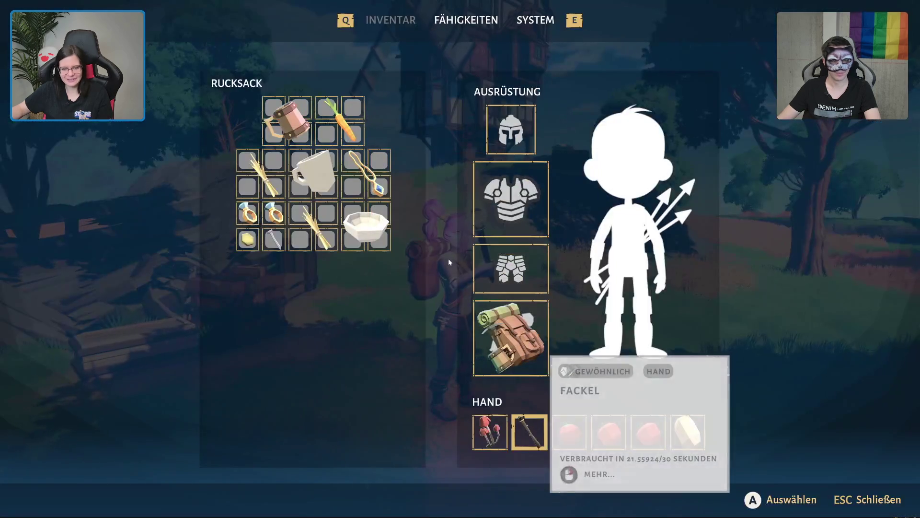
pyautogui.press('Escape')
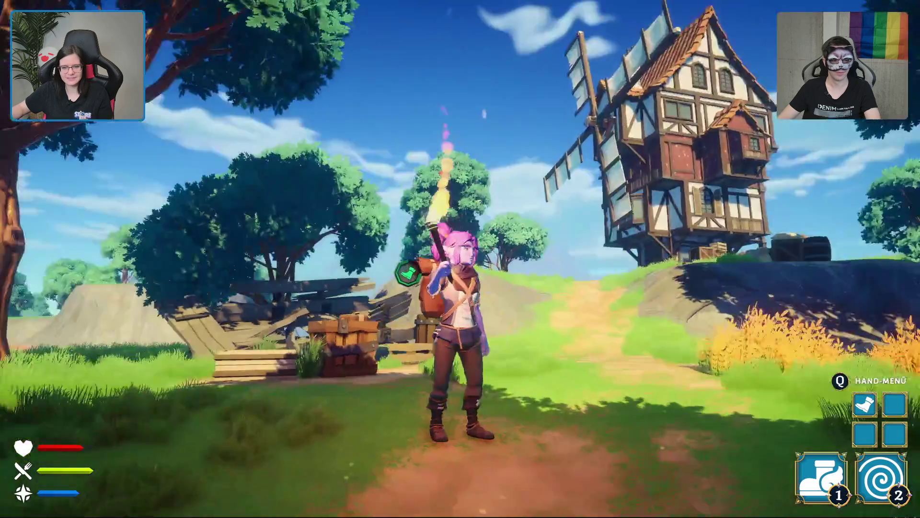
pyautogui.press('q')
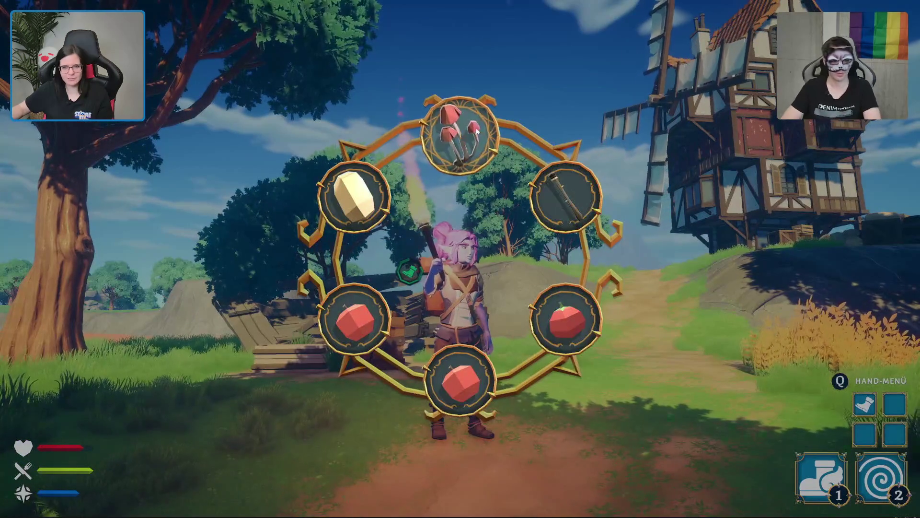
pyautogui.click(477, 131)
pyautogui.press('w')
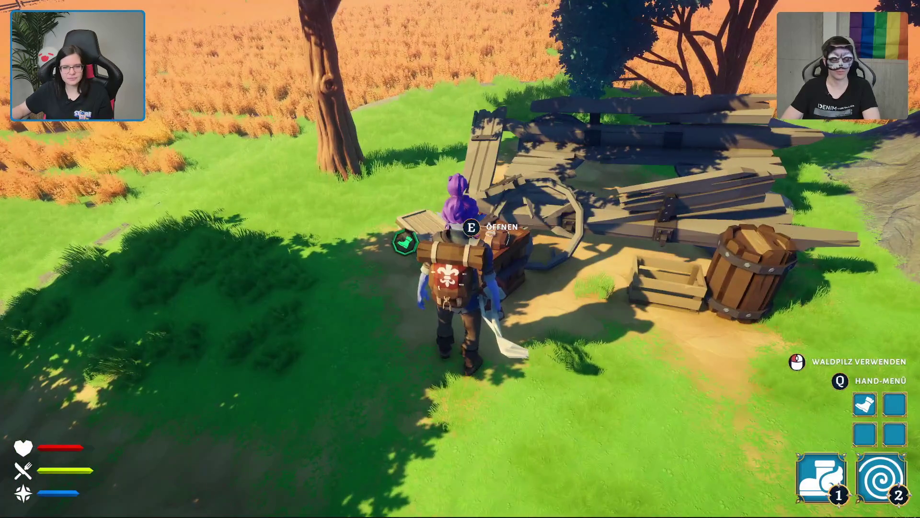
# - Reopen the crate, dismiss the Dämonentöterhelm options, close it, and run up the path
pyautogui.press('e')
pyautogui.click(460, 260)
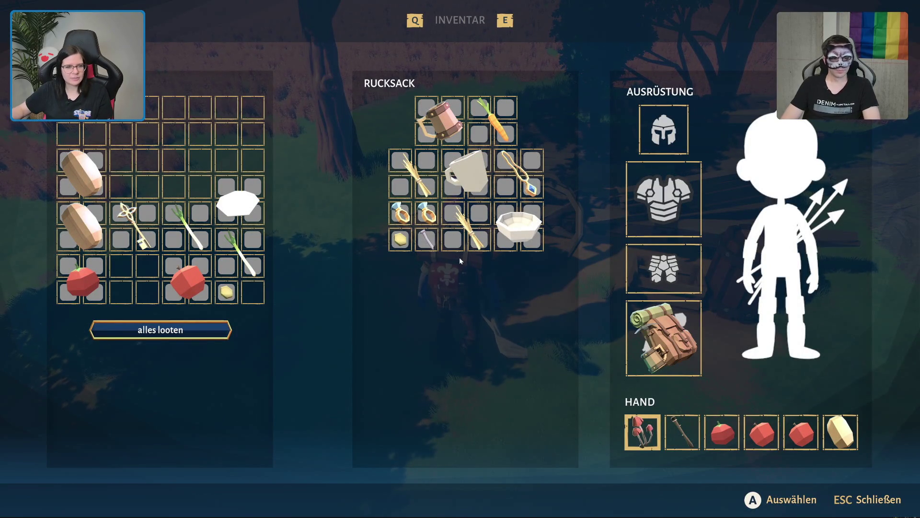
pyautogui.moveTo(189, 286)
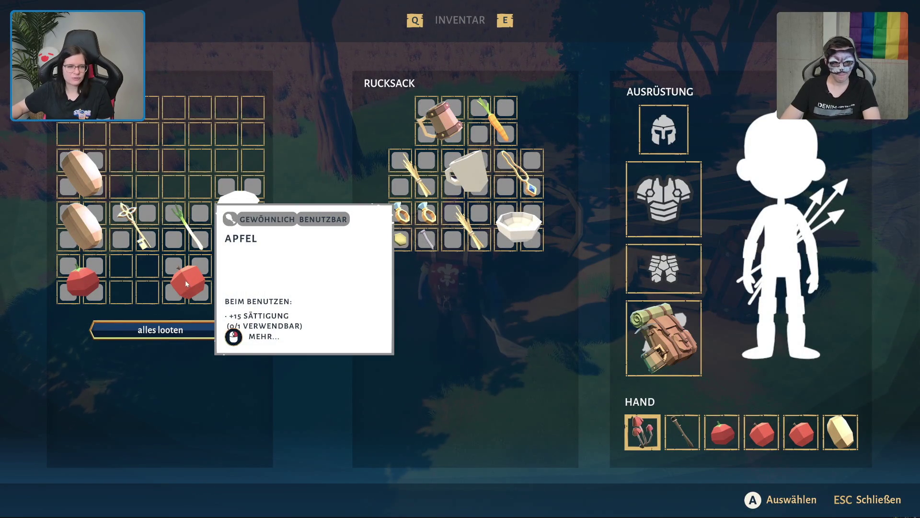
pyautogui.press('Escape')
pyautogui.press('w')
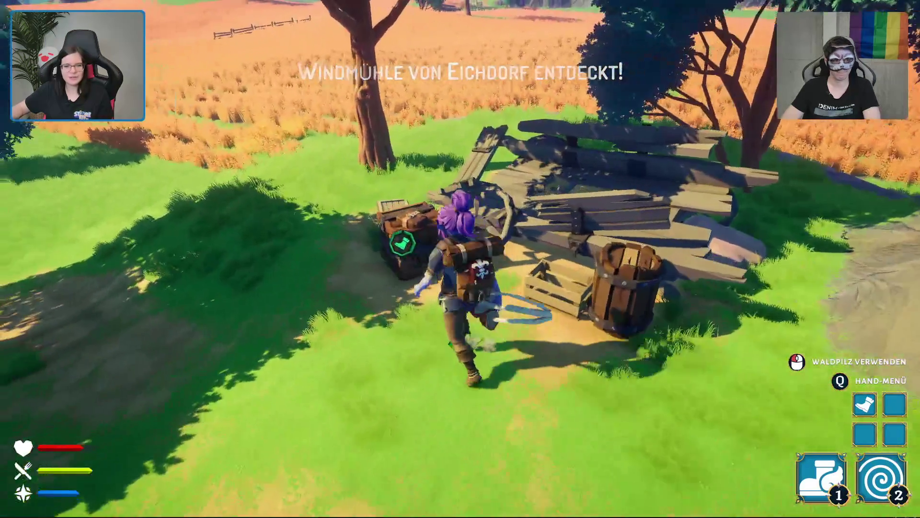
# - Open the chest up the path, look over its loot, and close it
pyautogui.press('e')
pyautogui.moveTo(188, 271)
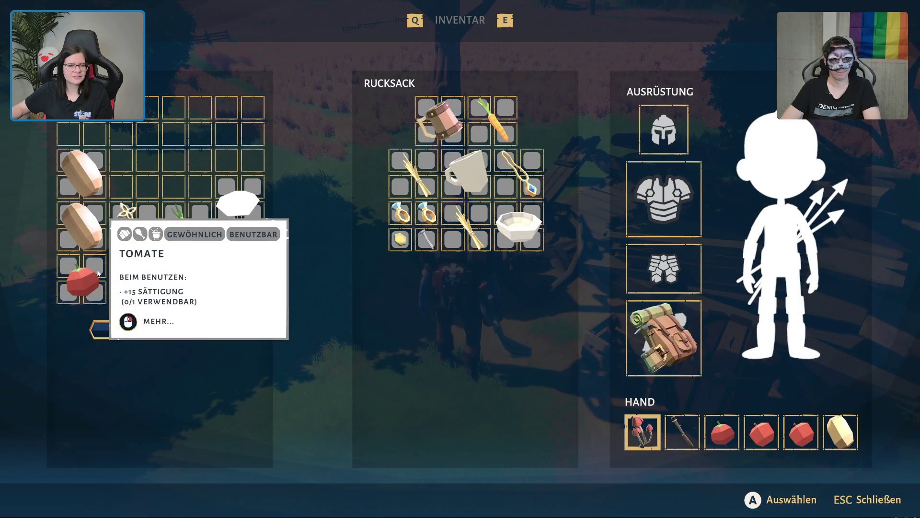
pyautogui.moveTo(90, 243)
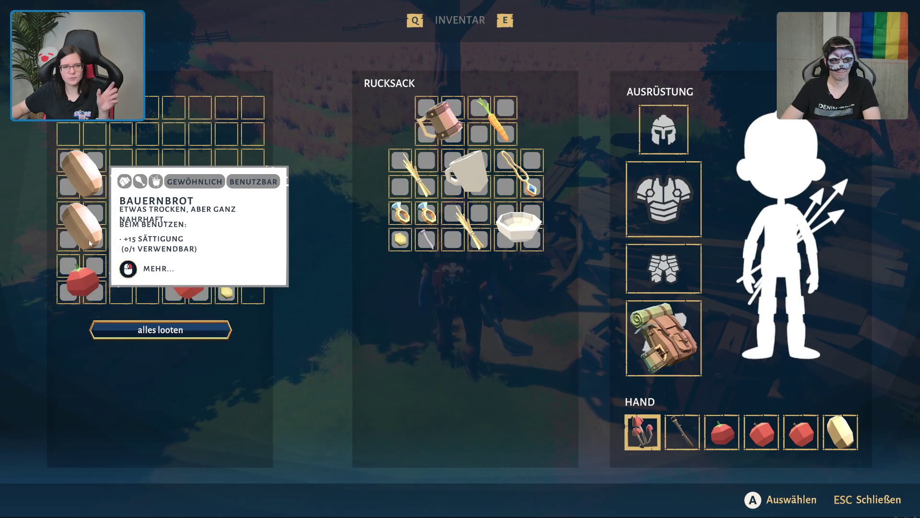
pyautogui.press('Escape')
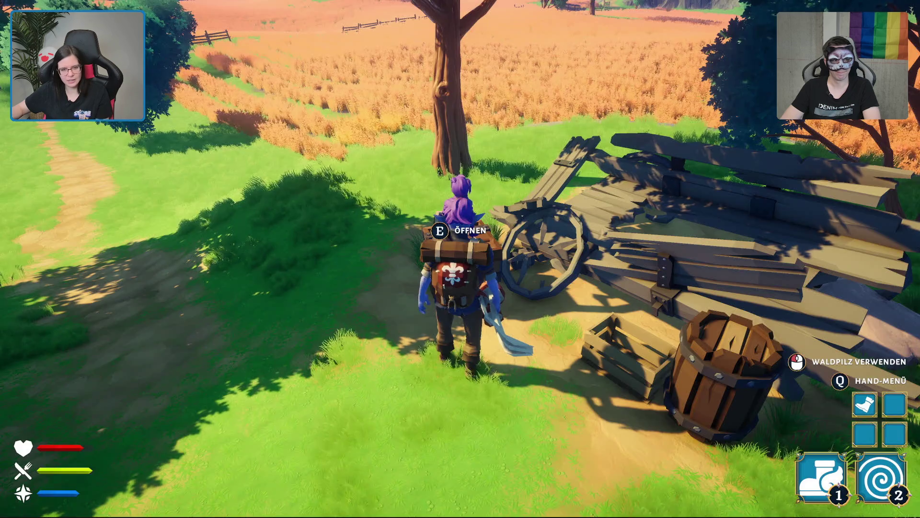
# - Look inside the chest beside the crates, then run from it back toward the fields
pyautogui.press('w')
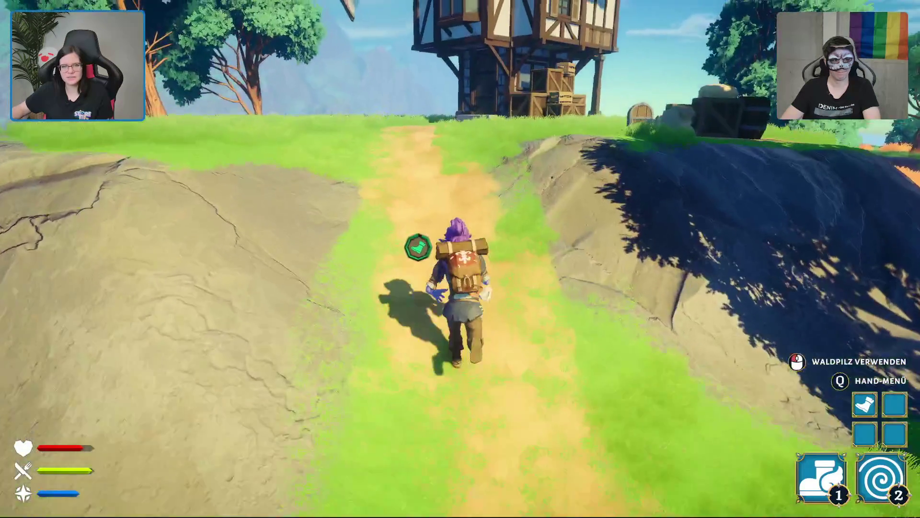
pyautogui.press('w')
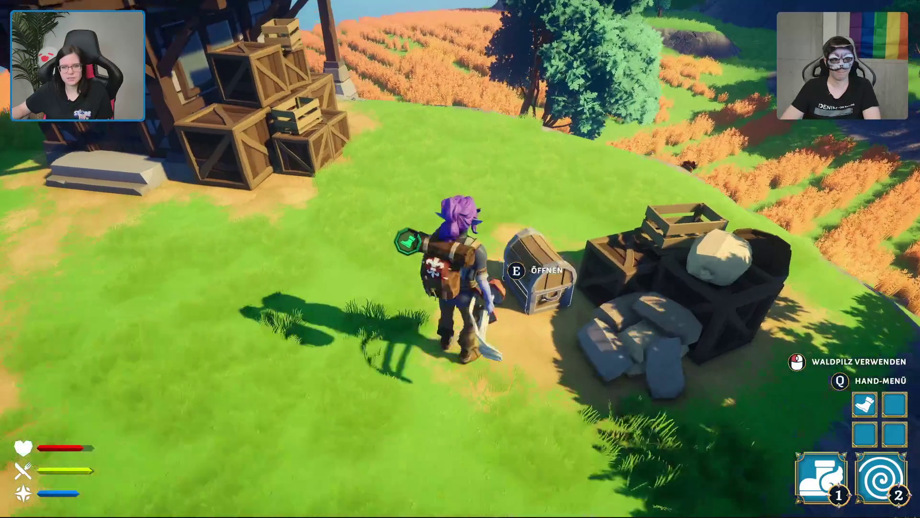
pyautogui.press('e')
pyautogui.press('Escape')
pyautogui.press('w')
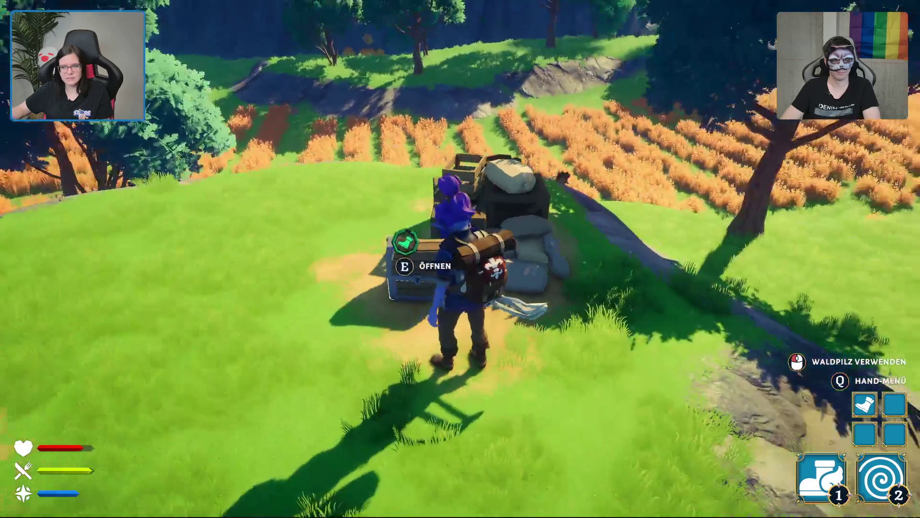
pyautogui.press('w')
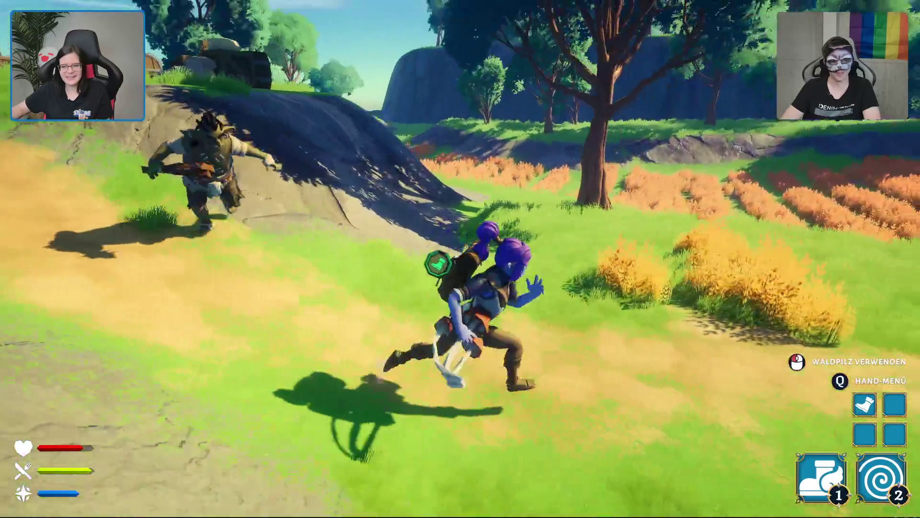
# - Flee the creature across the meadow and into the wheat field toward the treehouse hill
pyautogui.press('s')
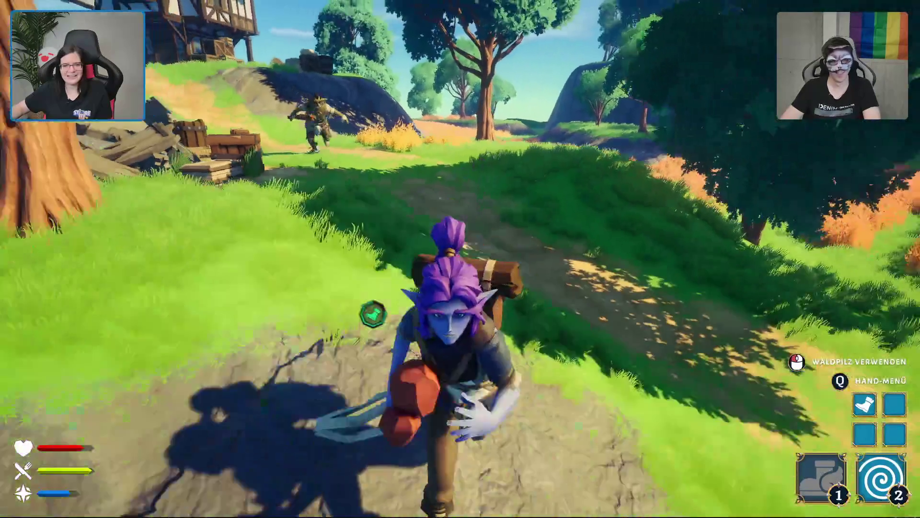
pyautogui.press('d')
pyautogui.press('w')
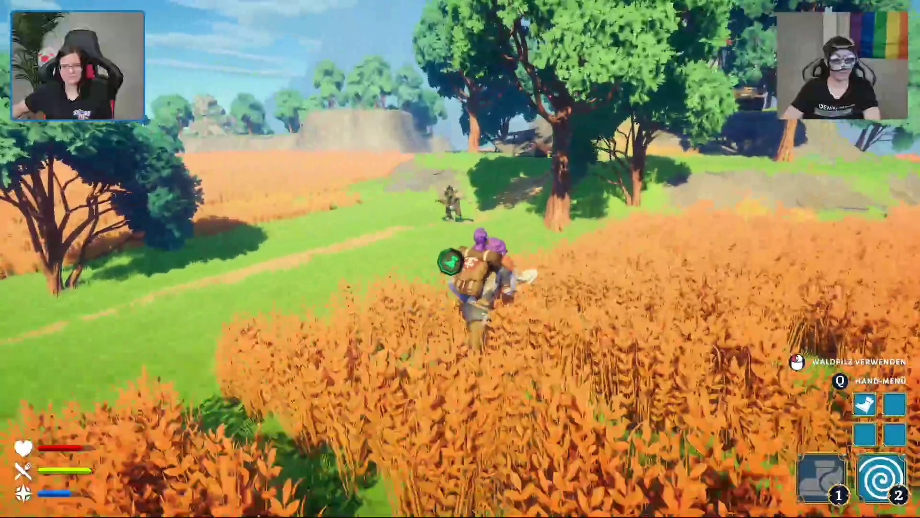
pyautogui.press('w')
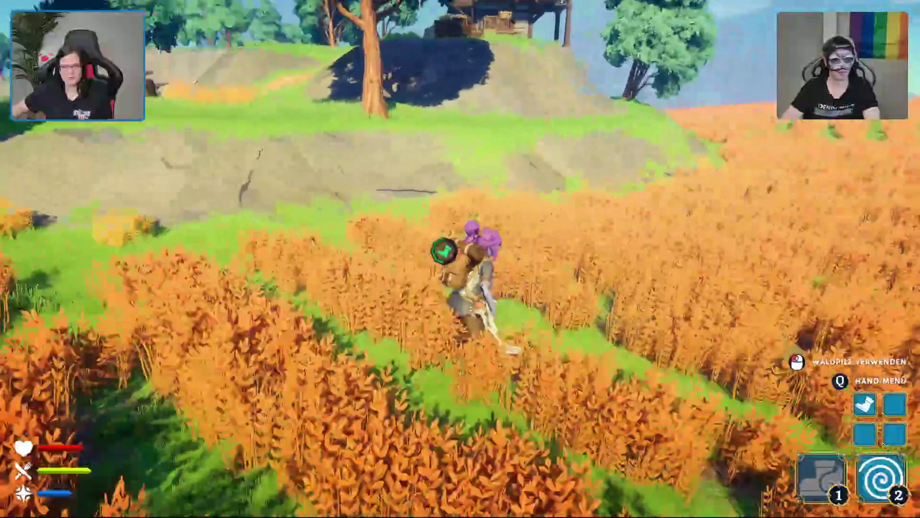
pyautogui.press('w')
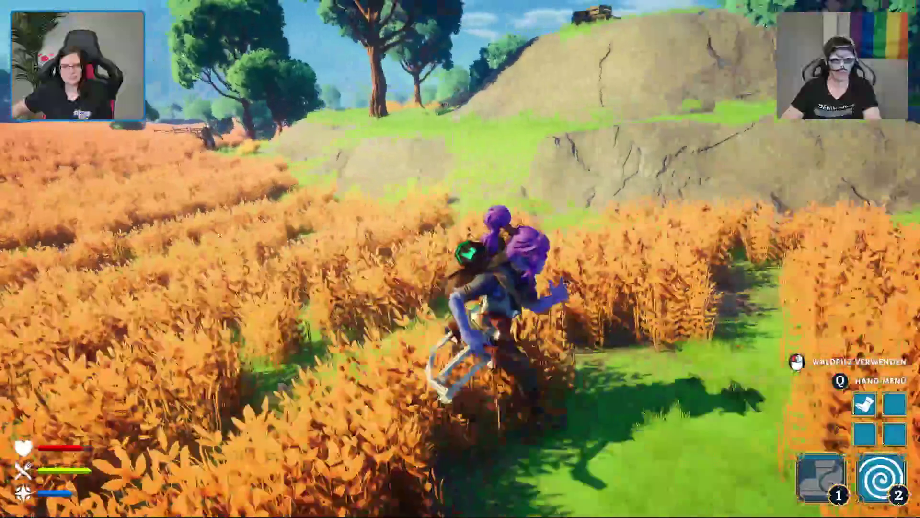
pyautogui.press('w')
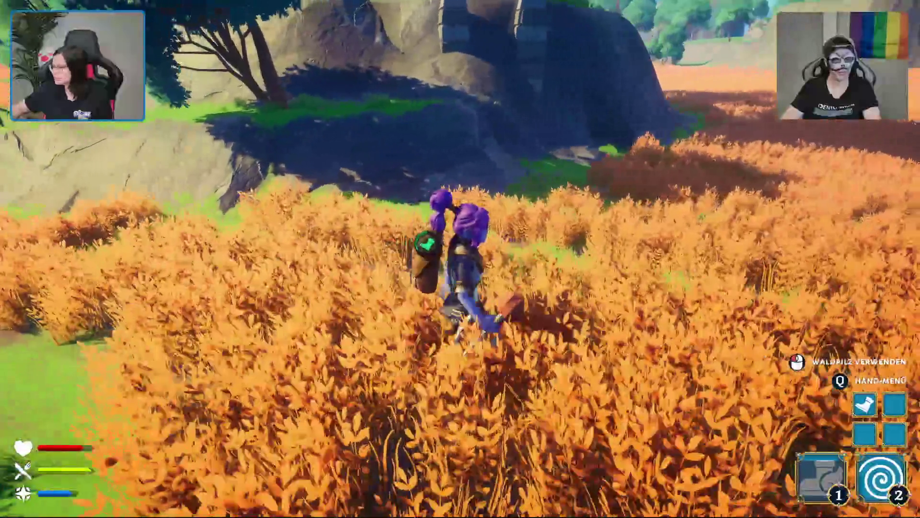
pyautogui.press('w')
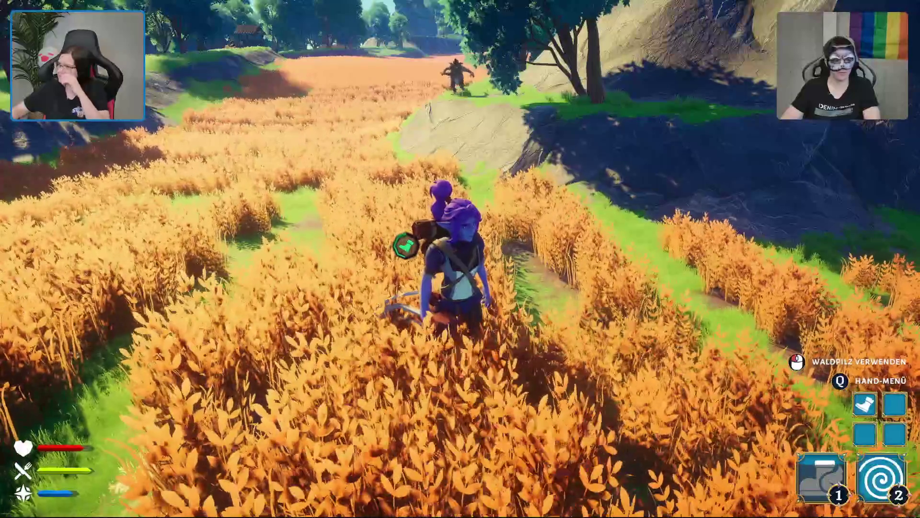
pyautogui.press('w')
pyautogui.press('w')
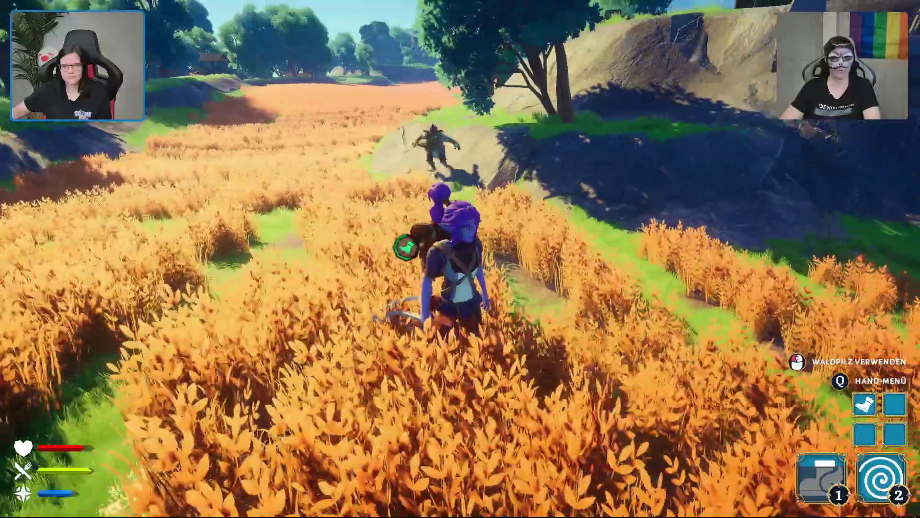
pyautogui.press('w')
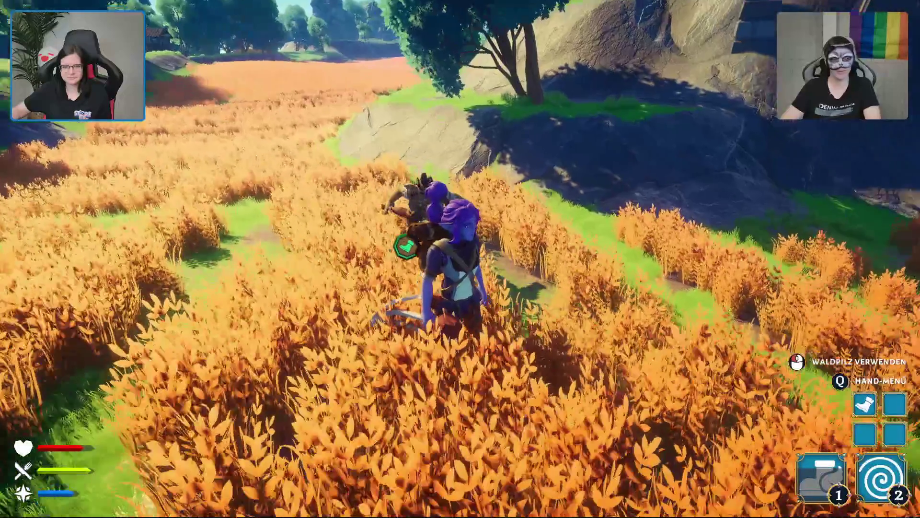
pyautogui.press('w')
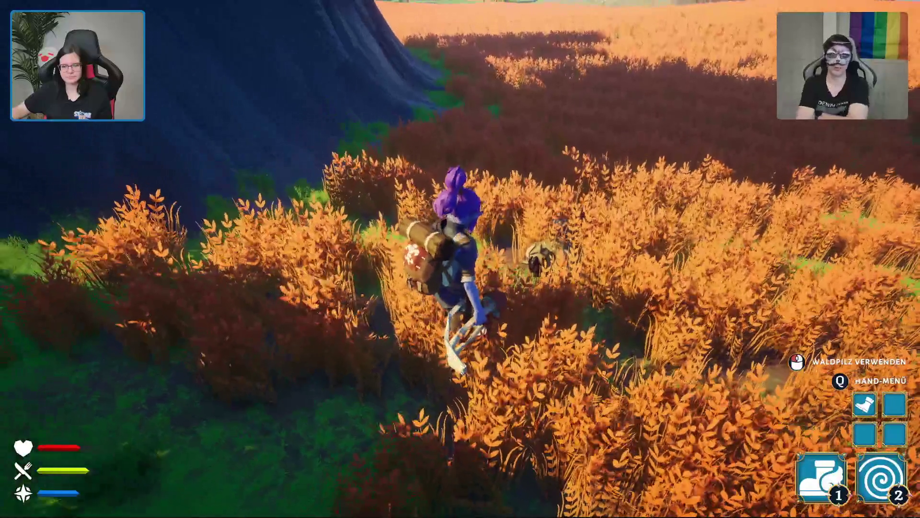
# - Leave the wheat, climb the rocky slope, and follow the grass path to the fallen log
pyautogui.press('w')
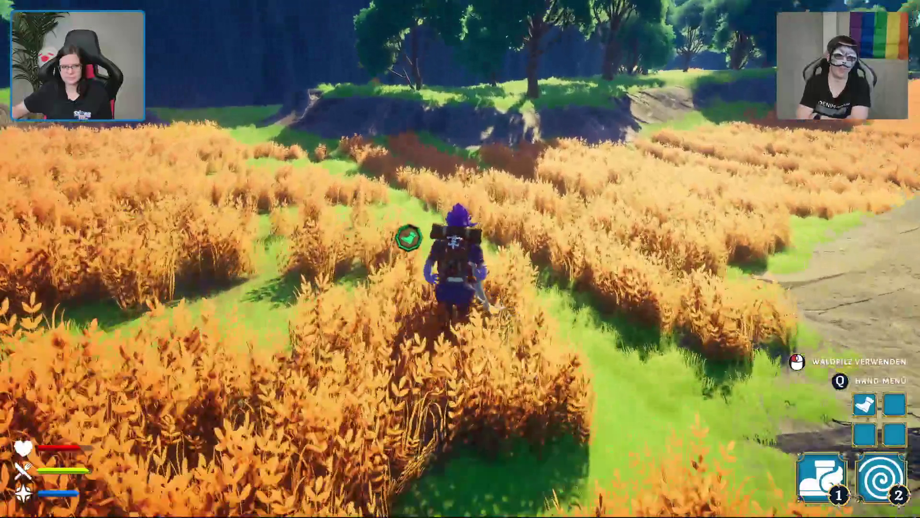
pyautogui.press('w')
pyautogui.press('w')
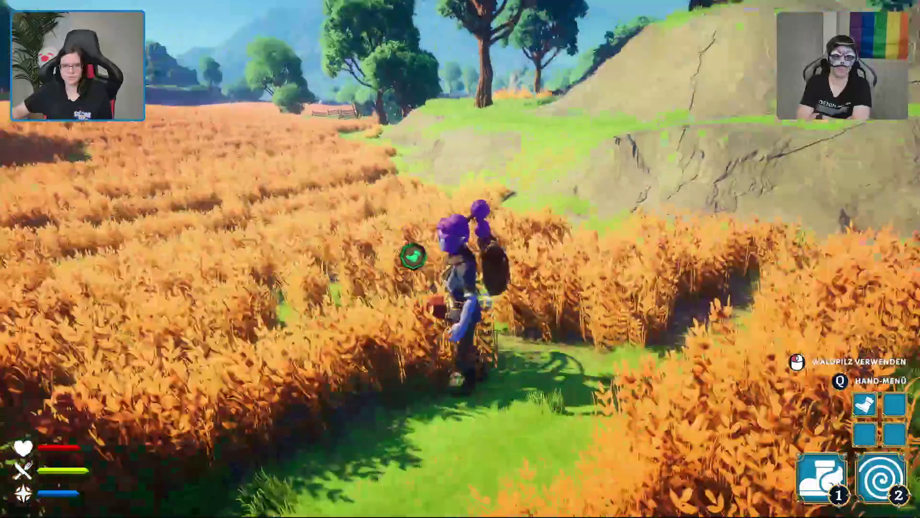
pyautogui.press('w')
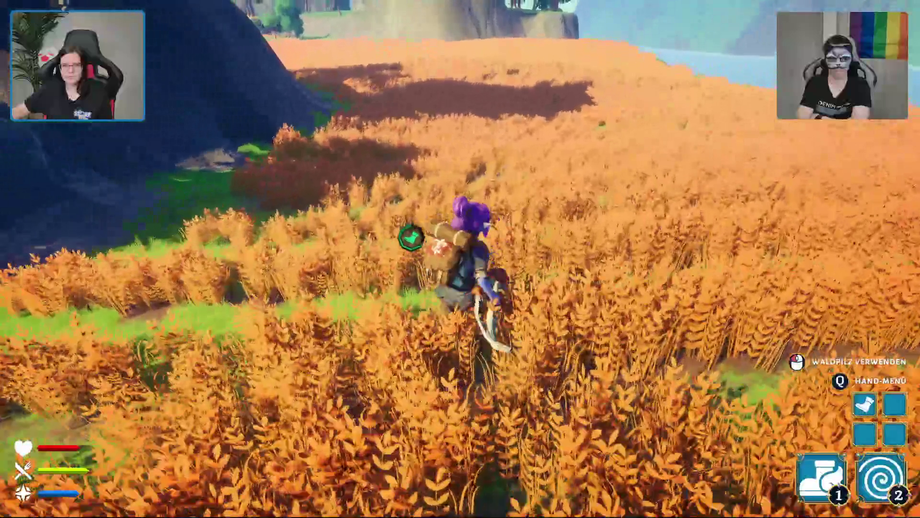
pyautogui.press('w')
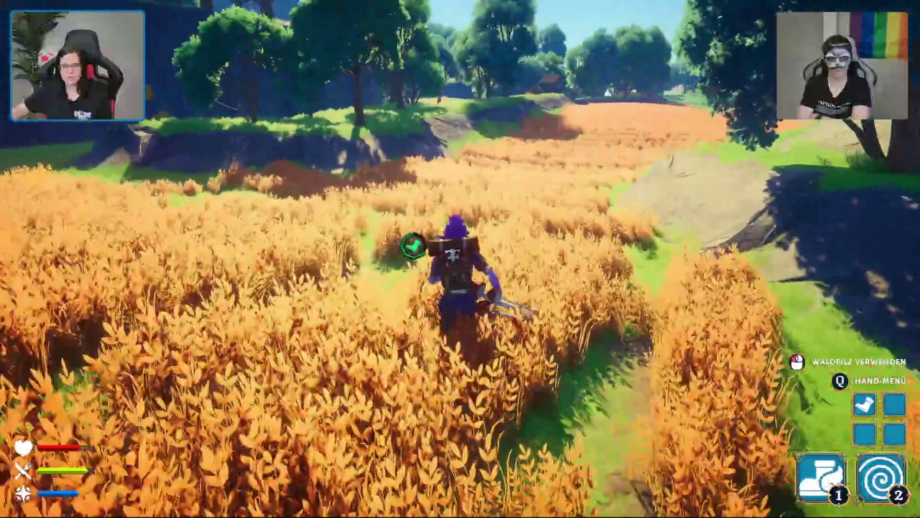
pyautogui.press('w')
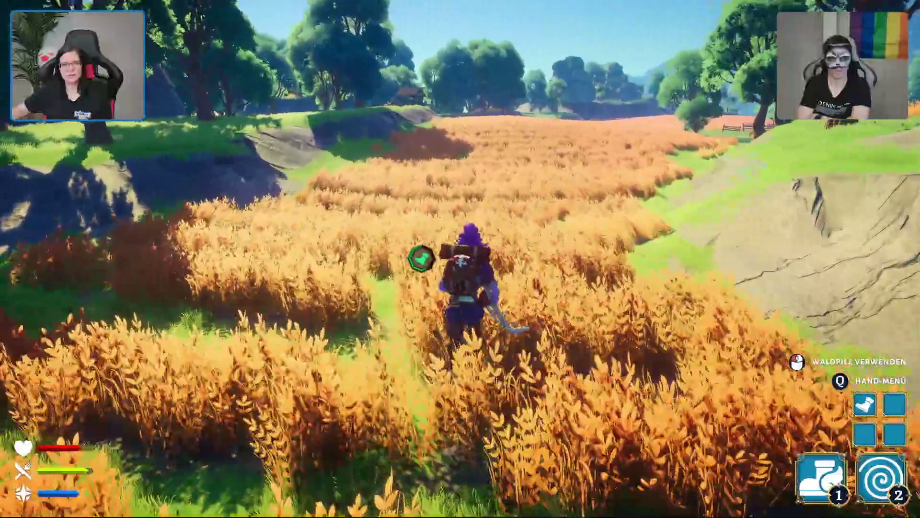
pyautogui.press('w')
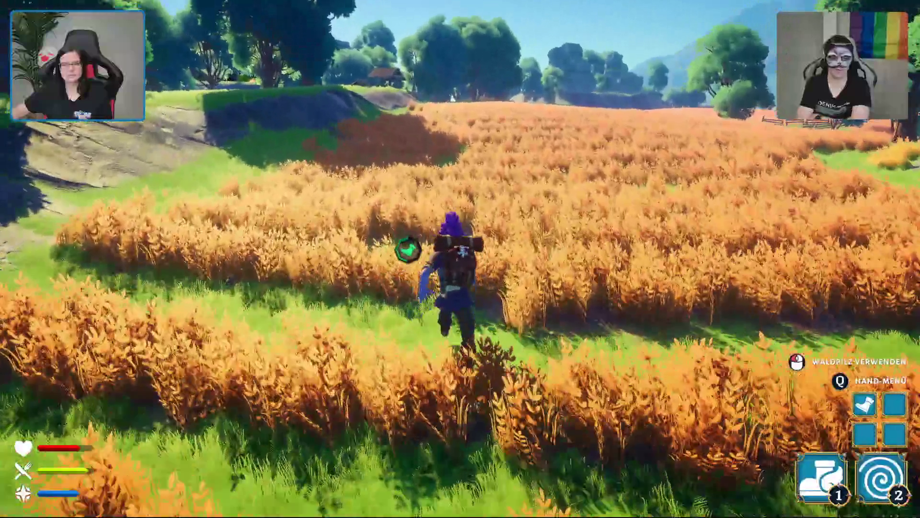
pyautogui.press('w')
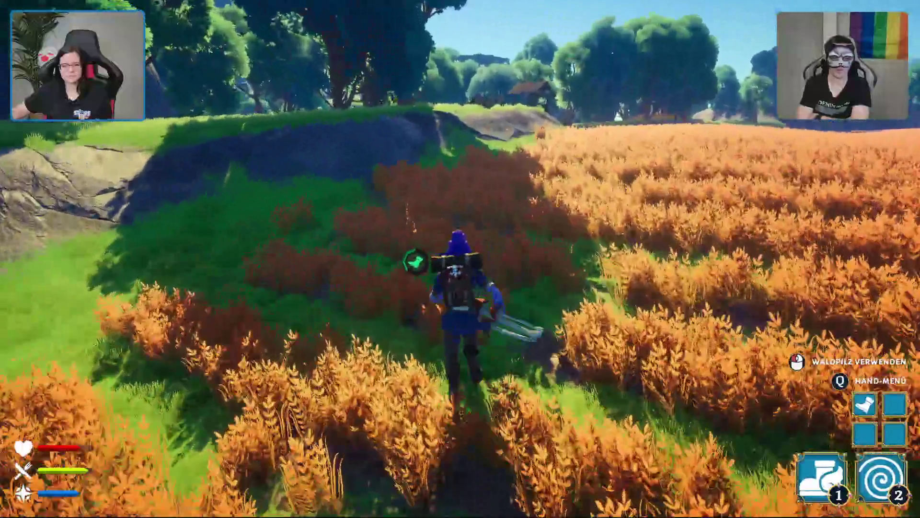
pyautogui.press('w')
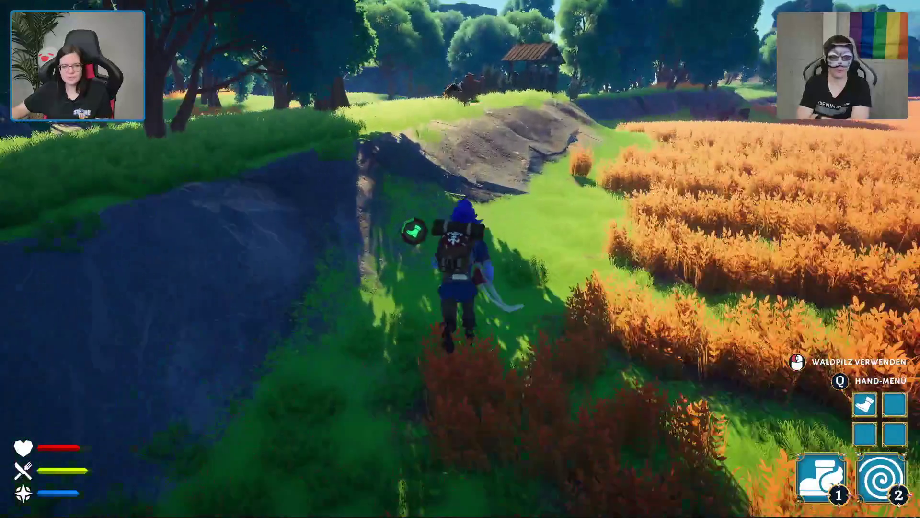
pyautogui.press('w')
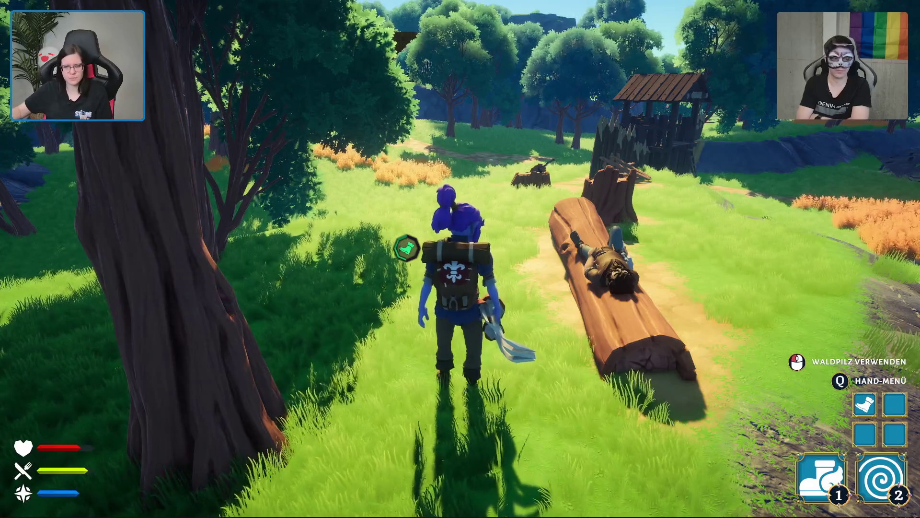
# - Run from the log figure past the stump and hut, across the meadow onto the dirt path
pyautogui.press('w')
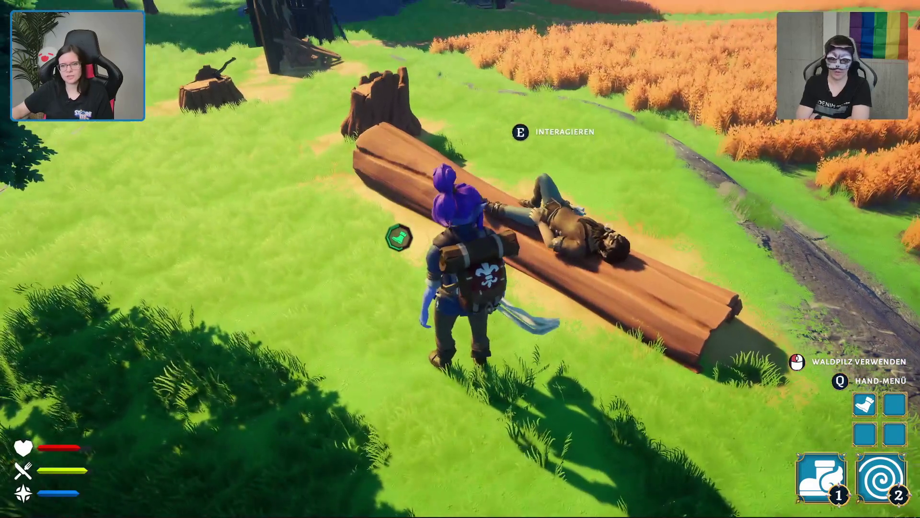
pyautogui.press('w')
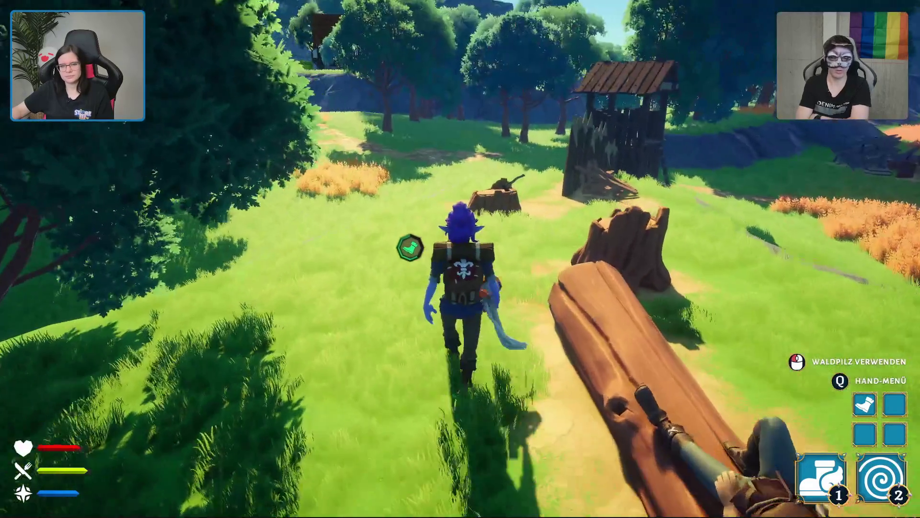
pyautogui.press('w')
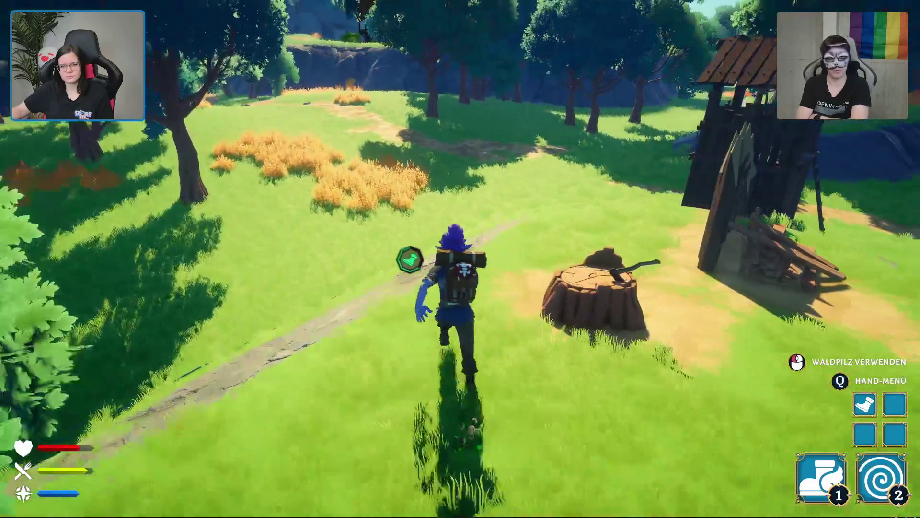
pyautogui.press('w')
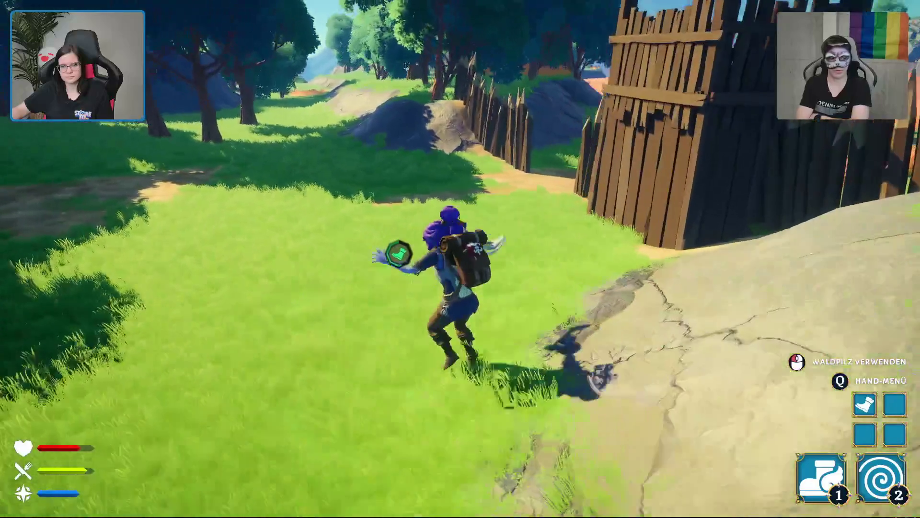
pyautogui.press('w')
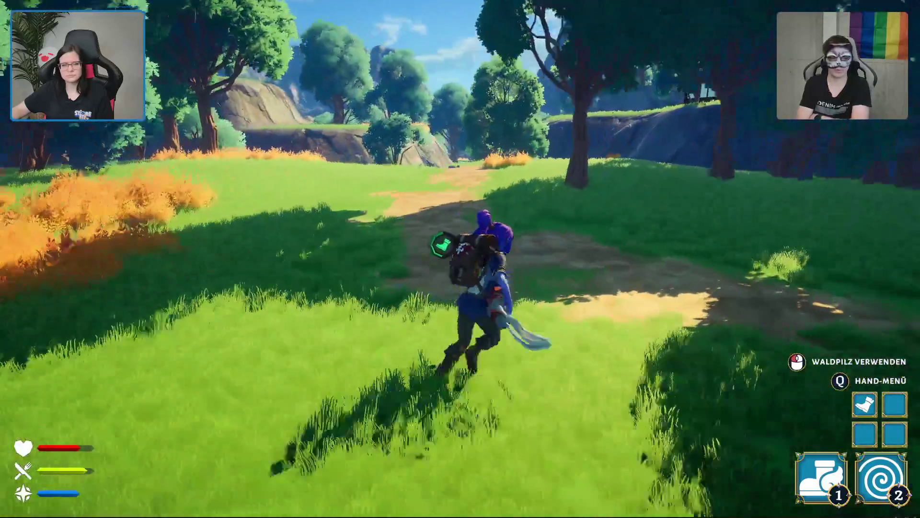
pyautogui.press('w')
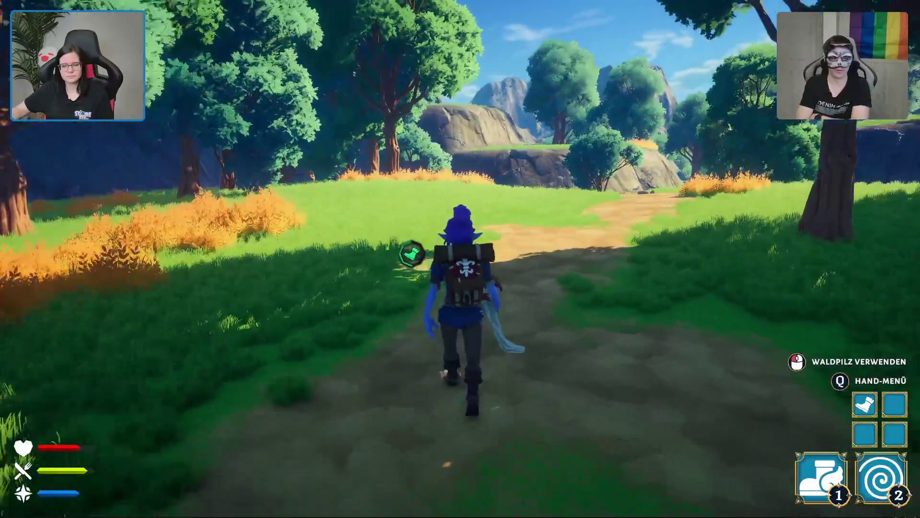
# - Veer toward the trees, return along the dirt path, then cut onto the grass toward the cliff
pyautogui.press('w')
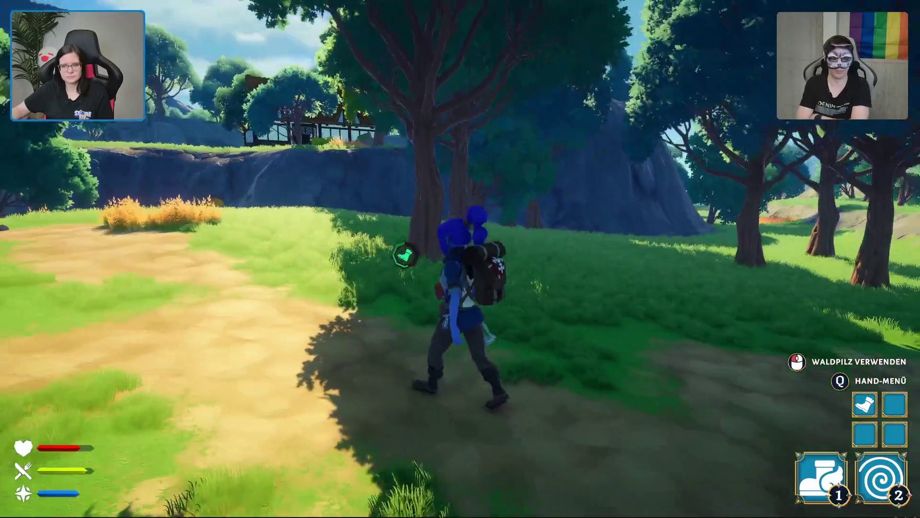
pyautogui.press('w')
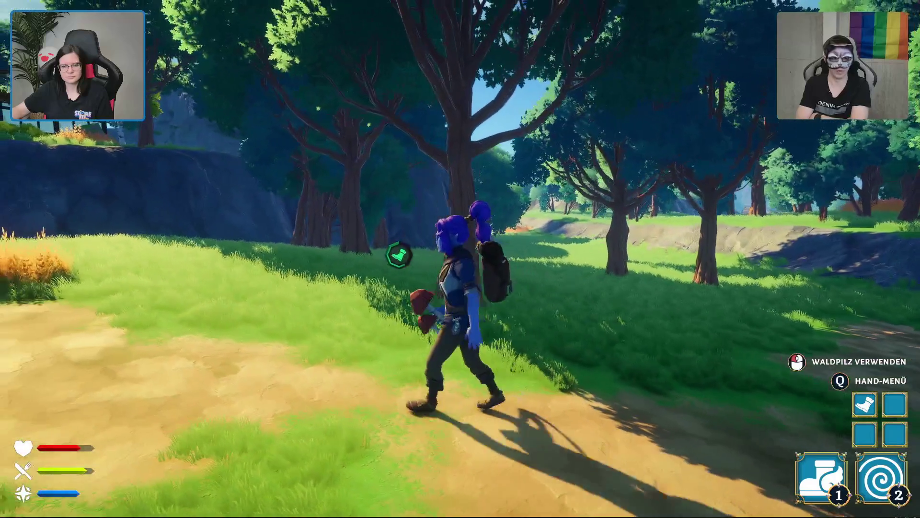
pyautogui.press('w')
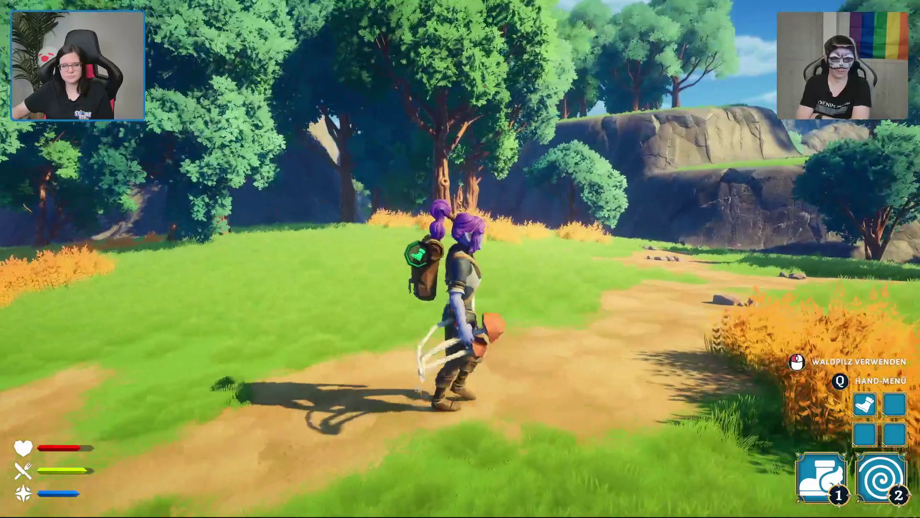
pyautogui.press('w')
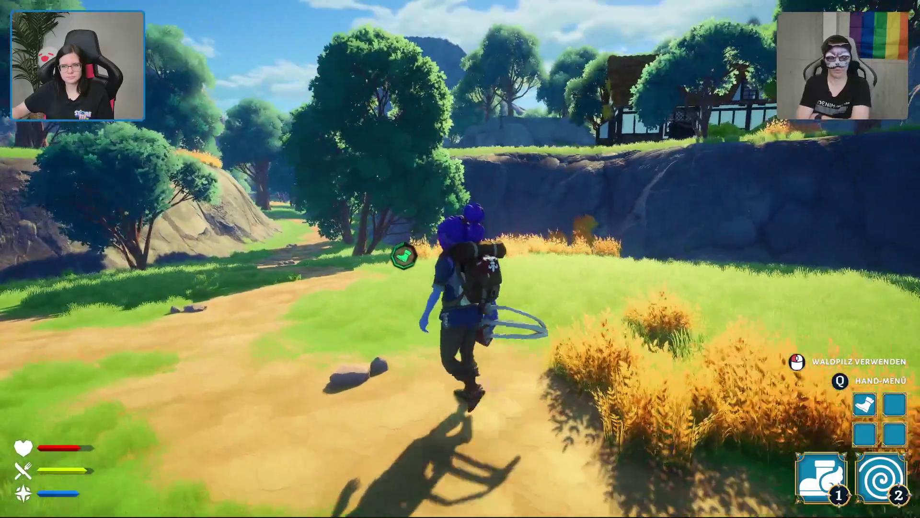
pyautogui.press('w')
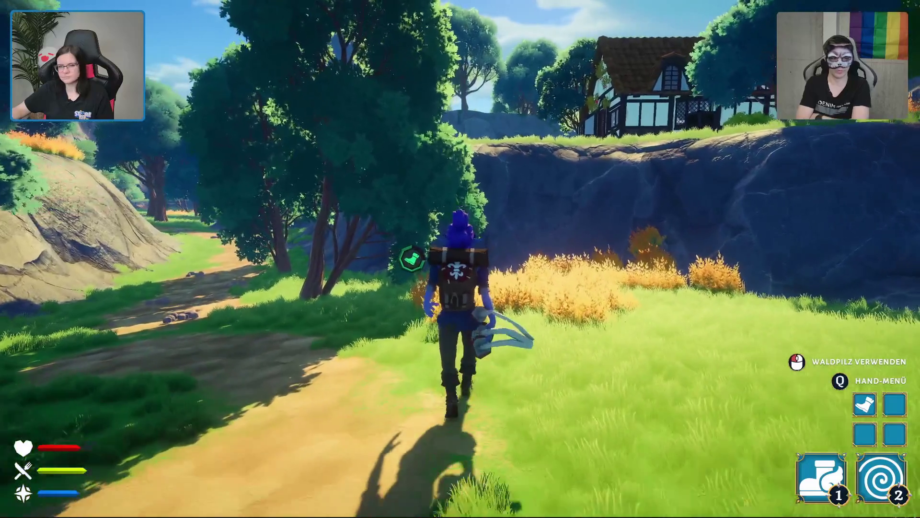
# - Follow the dirt path past the rock and between the dark cliffs toward the clearing
pyautogui.press('w')
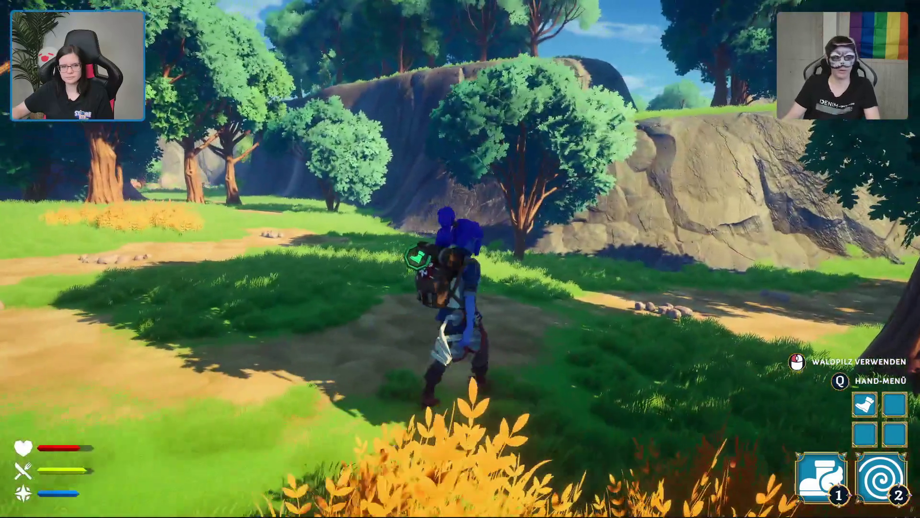
pyautogui.press('w')
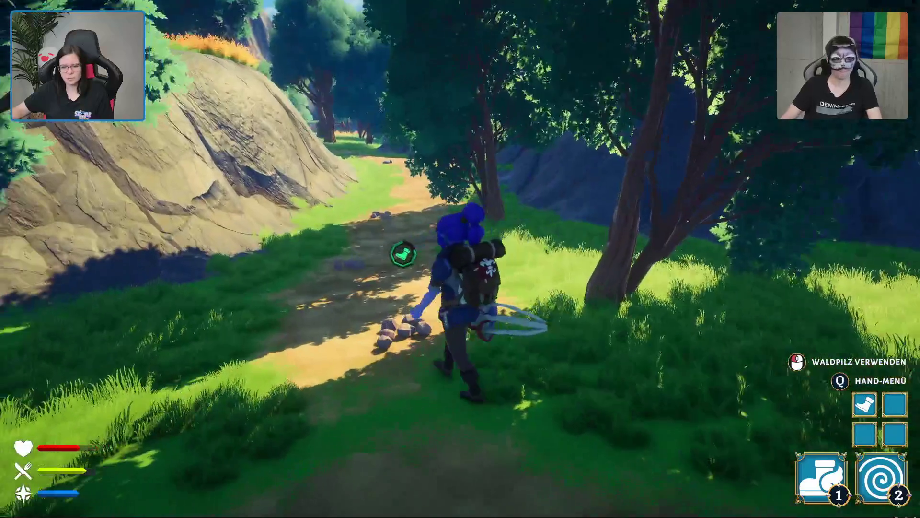
pyautogui.press('w')
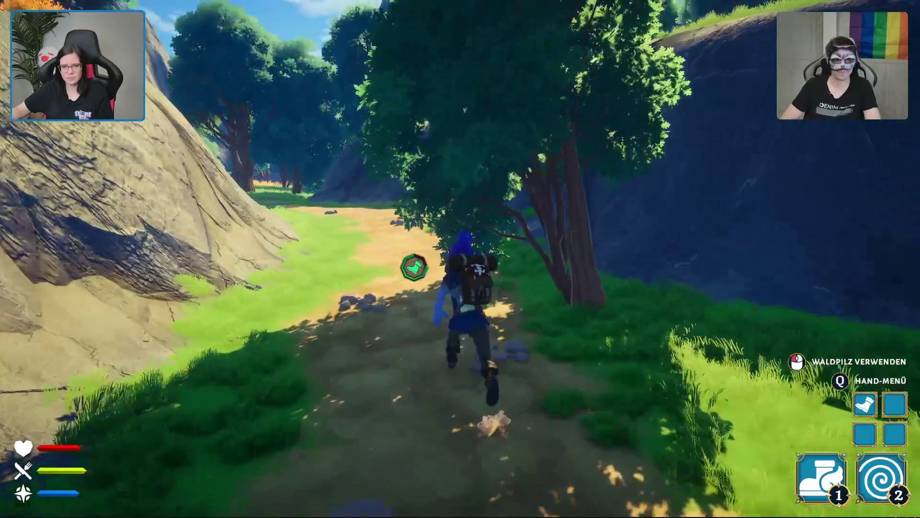
pyautogui.press('w')
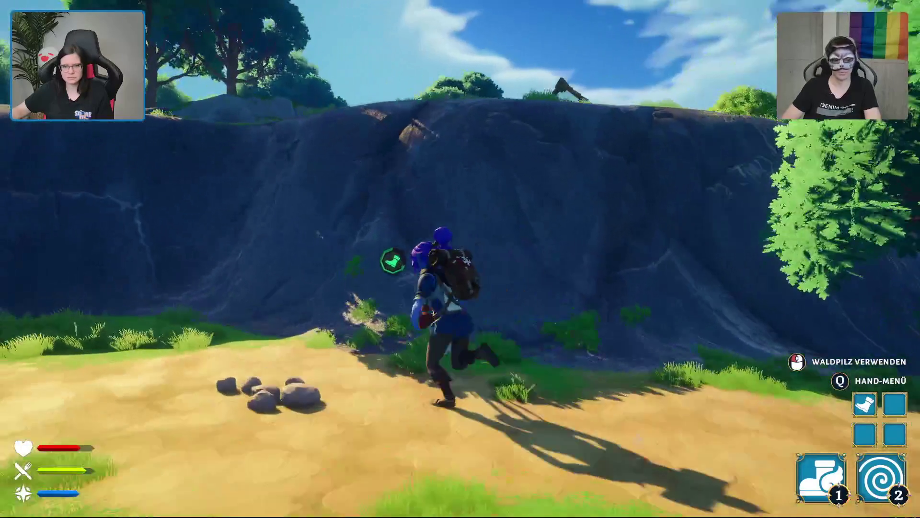
pyautogui.press('w')
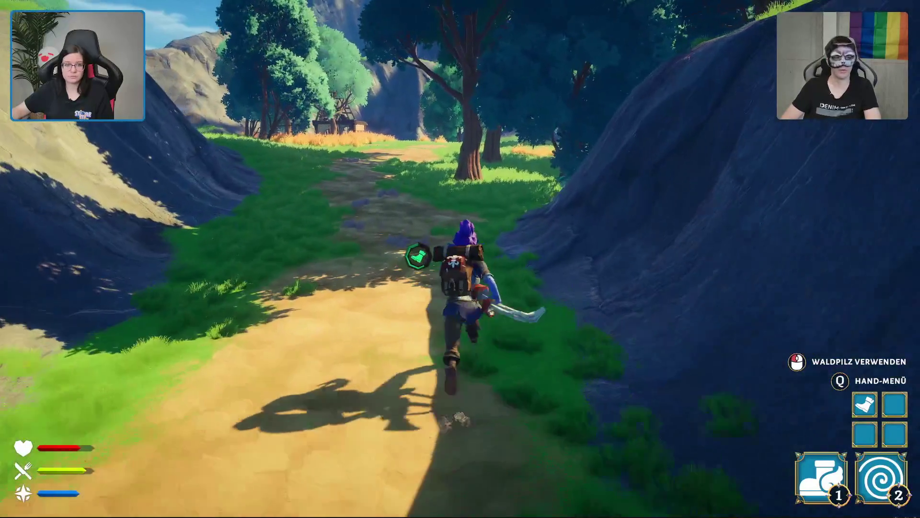
pyautogui.press('w')
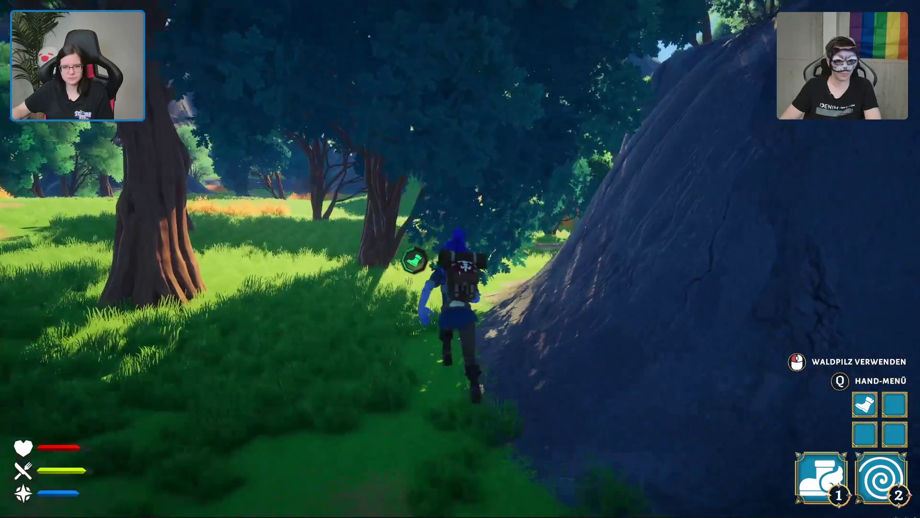
# - Run up the slope into the merchant's house and view his 5-gold Heiltrank
pyautogui.press('w')
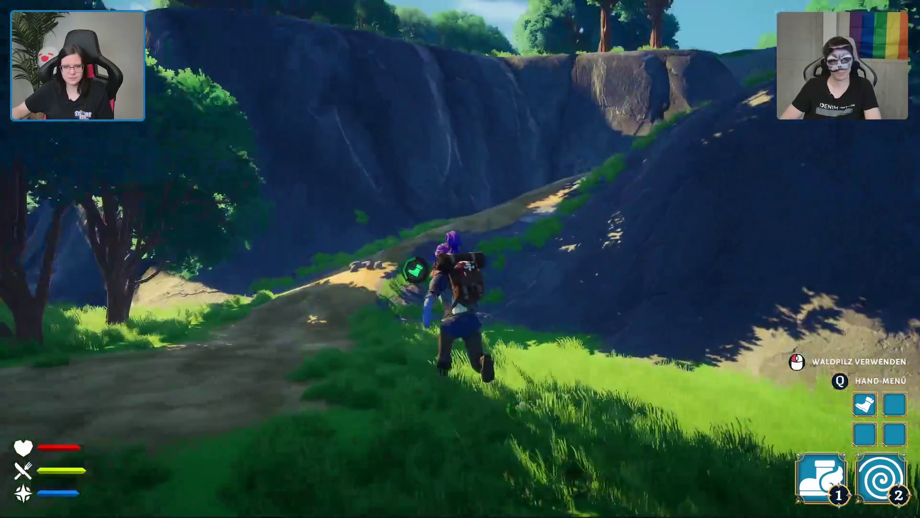
pyautogui.press('w')
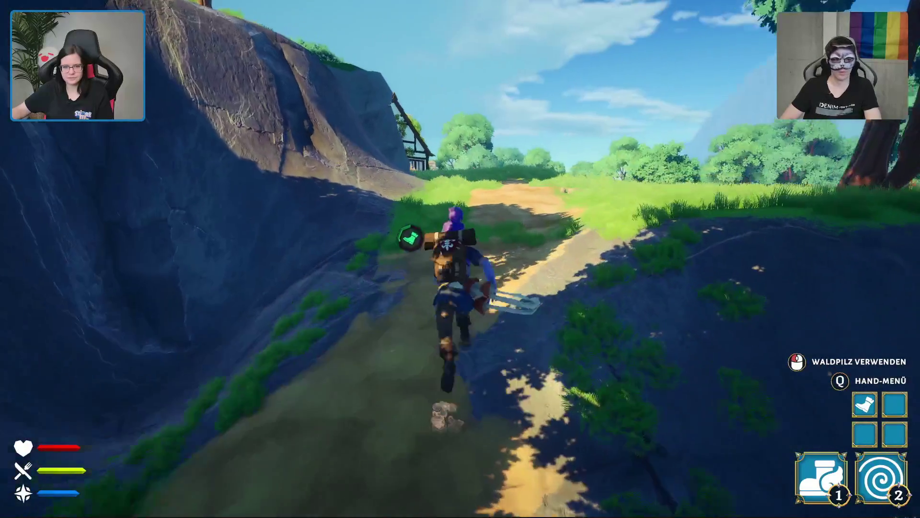
pyautogui.press('w')
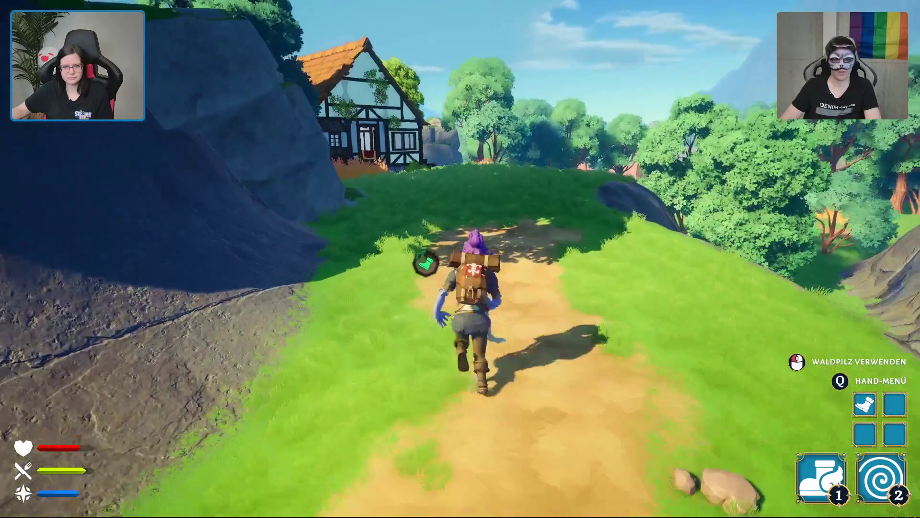
pyautogui.press('w')
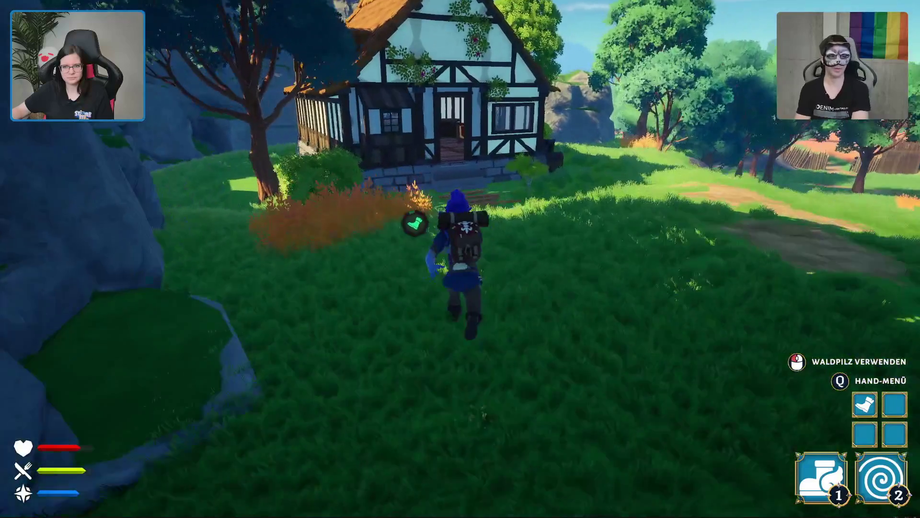
pyautogui.press('w')
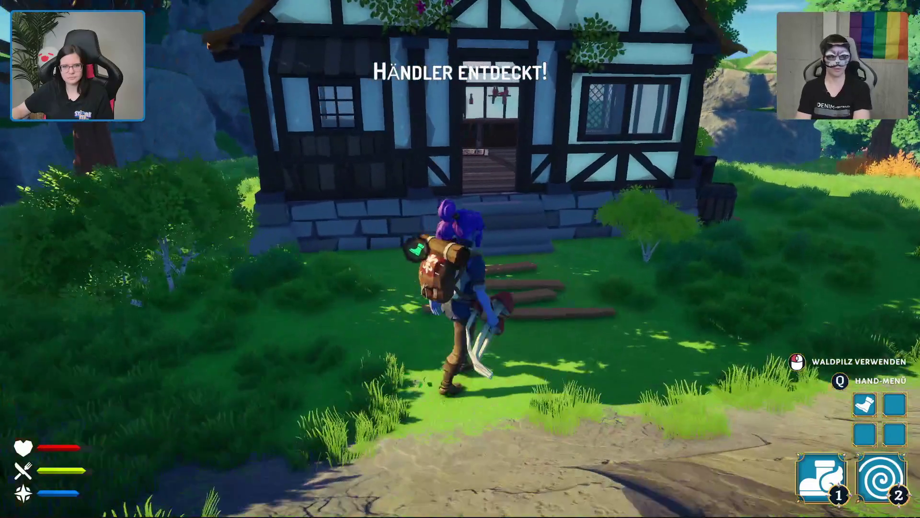
pyautogui.press('w')
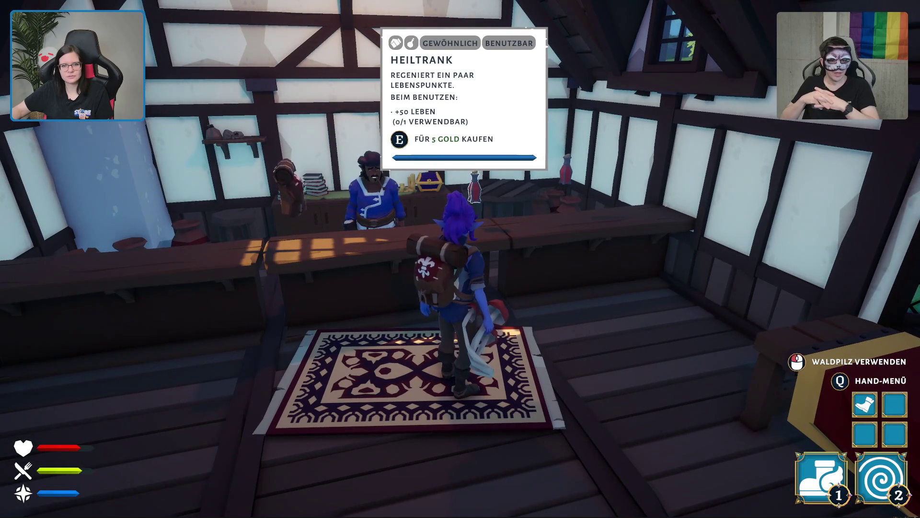
# - Leave through the open door and run down the grassy hill path
pyautogui.press('w')
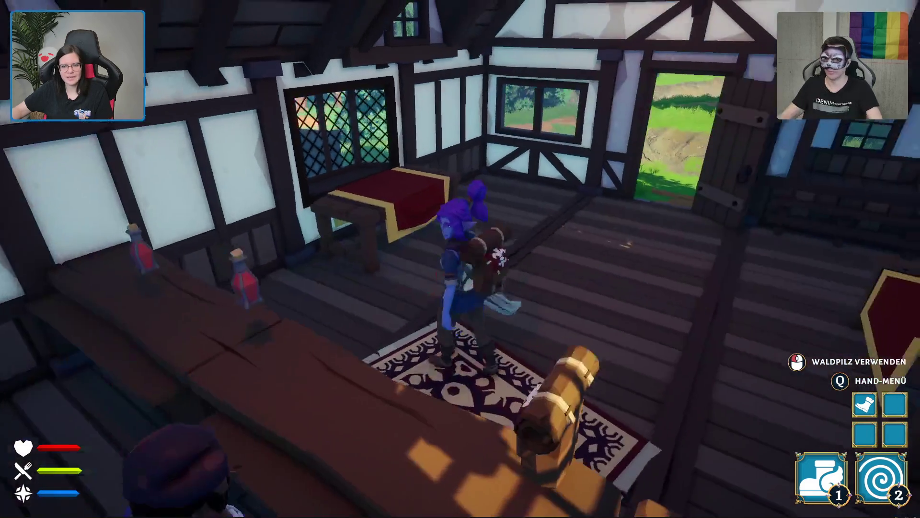
pyautogui.press('w')
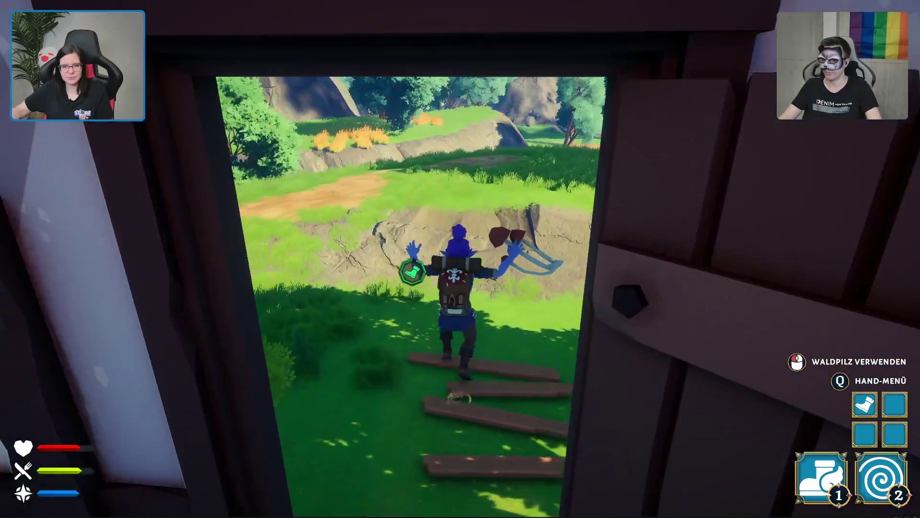
pyautogui.press('w')
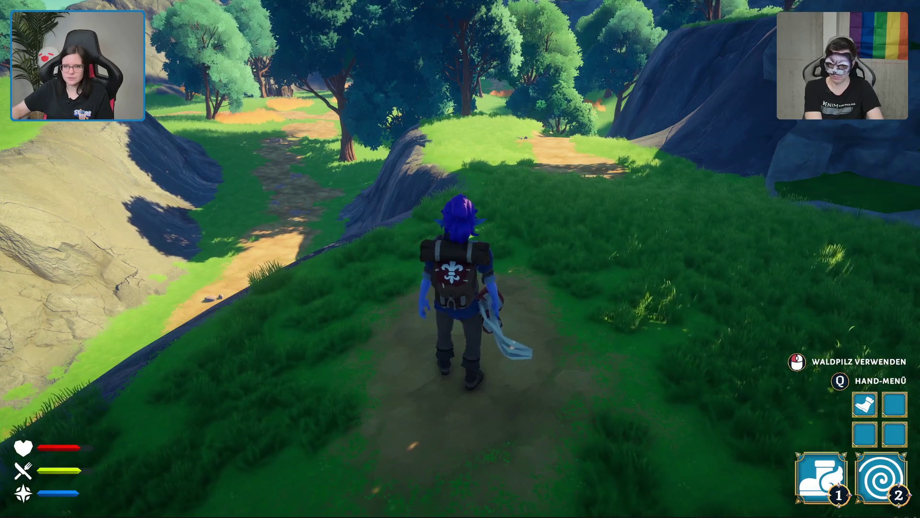
# - Eat the Waldpilz forest mushroom on the grassy path for a buff
pyautogui.press('w')
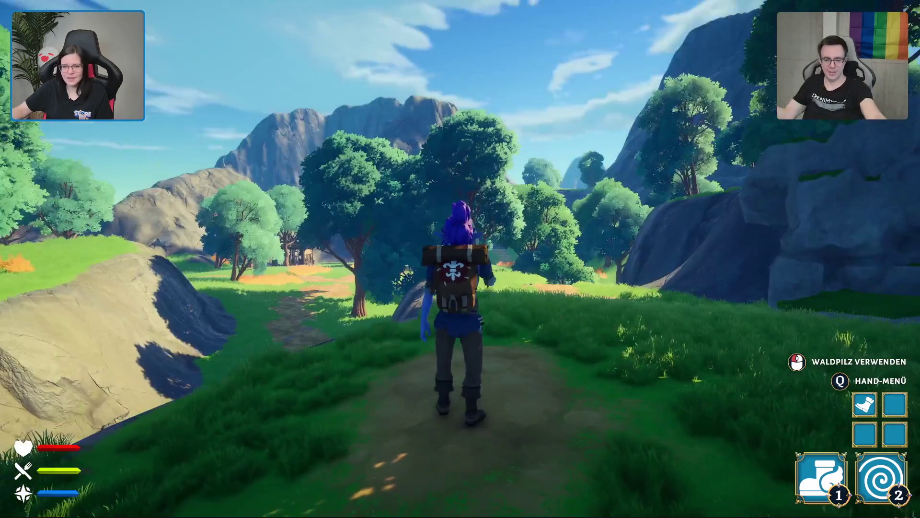
pyautogui.click(460, 259)
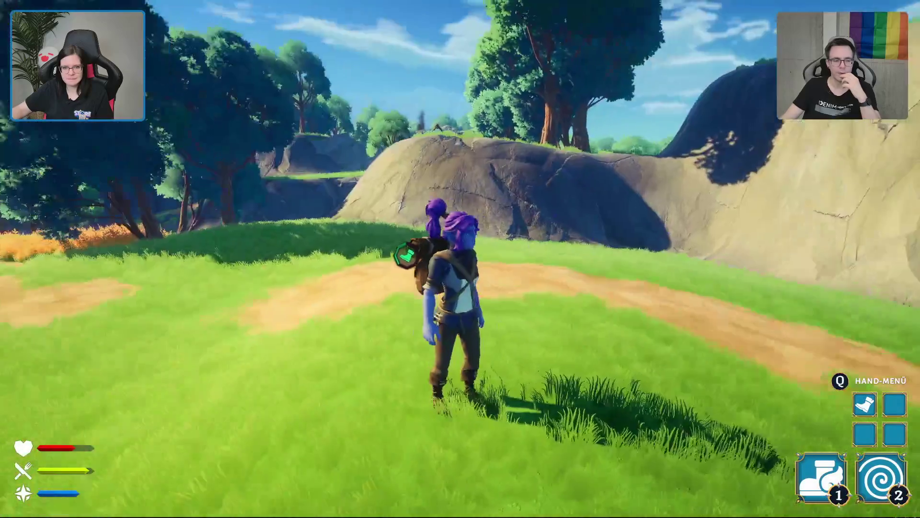
# - Hold a tomato, then switch to an apple, and walk on between the cliffs
pyautogui.press('q')
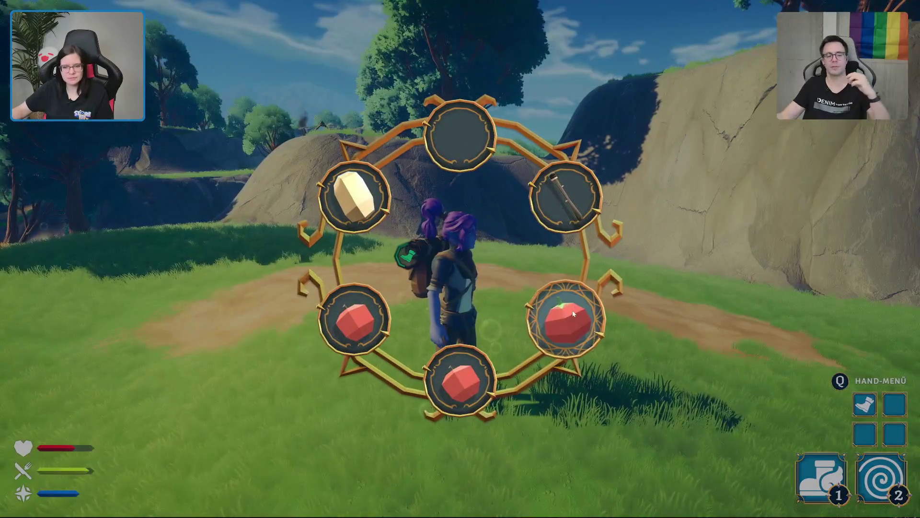
pyautogui.click(574, 314)
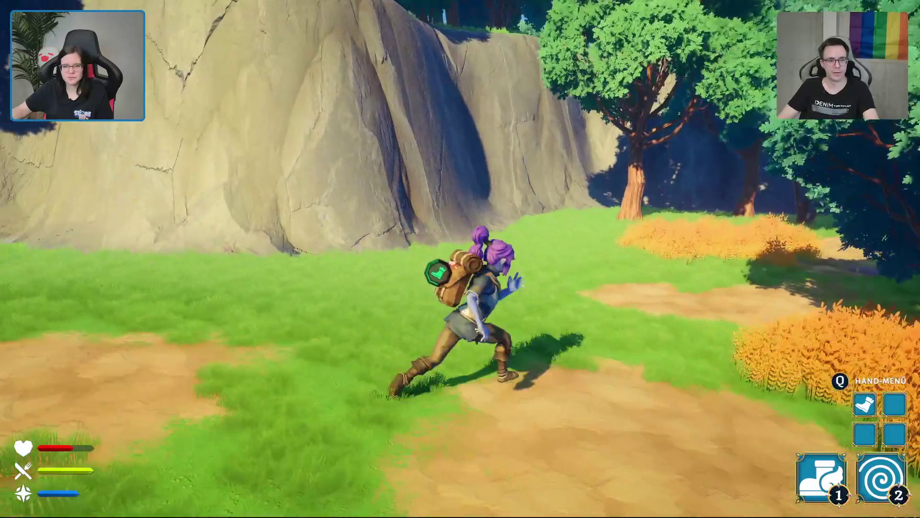
pyautogui.press('q')
pyautogui.click(500, 367)
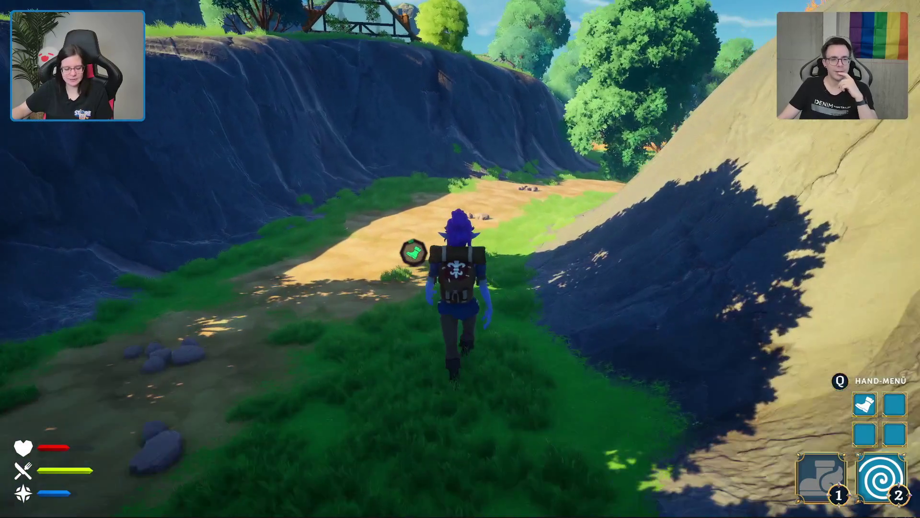
pyautogui.press('q')
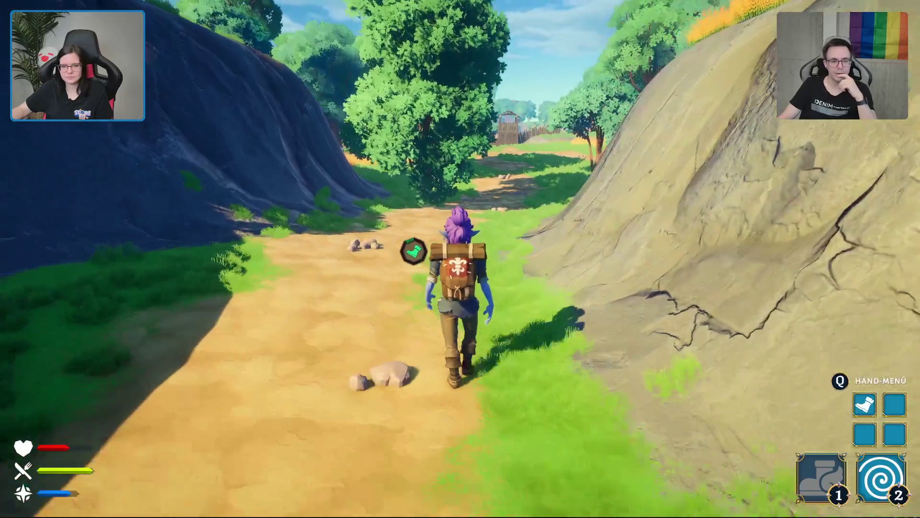
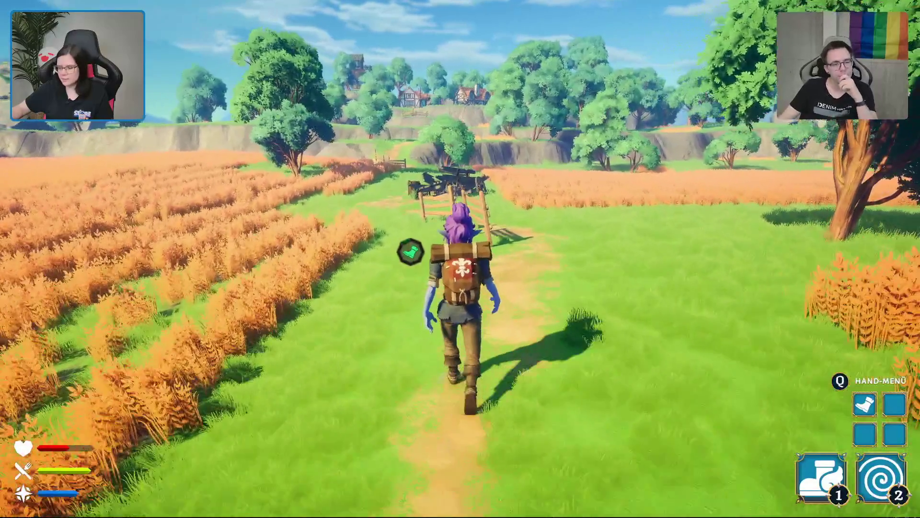
# - Run from the fields past the wagon and through the village to the bear trap by the tree
pyautogui.press('w')
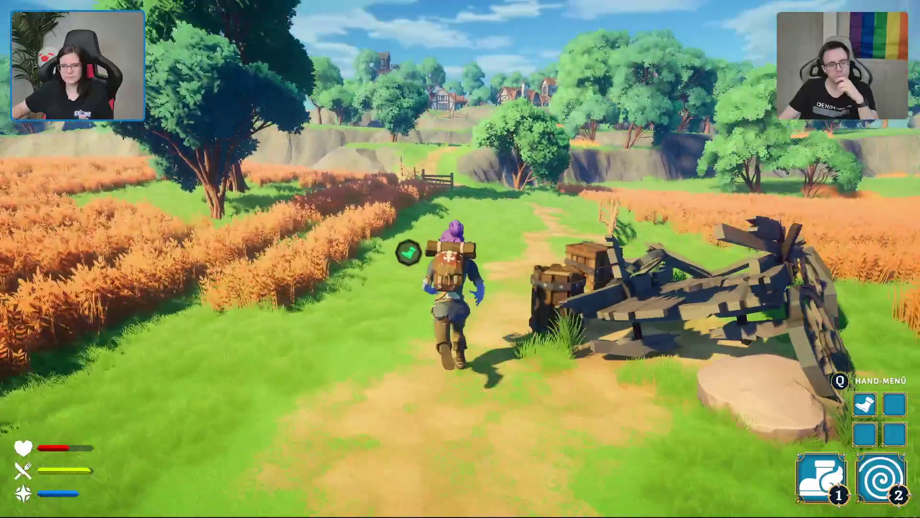
pyautogui.press('w')
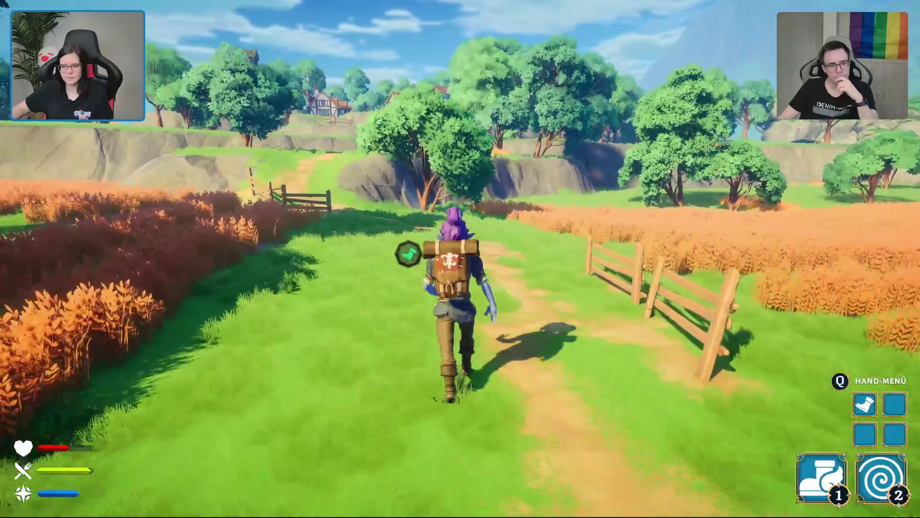
pyautogui.press('w')
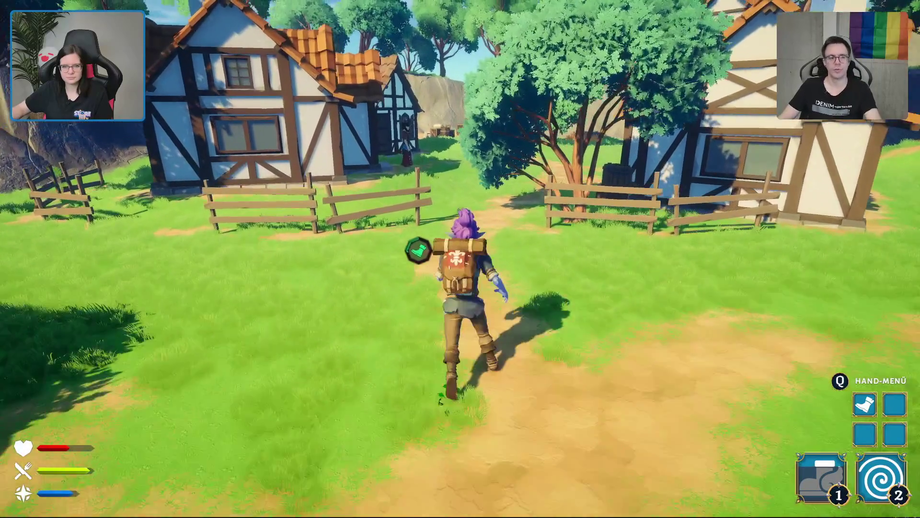
pyautogui.press('w')
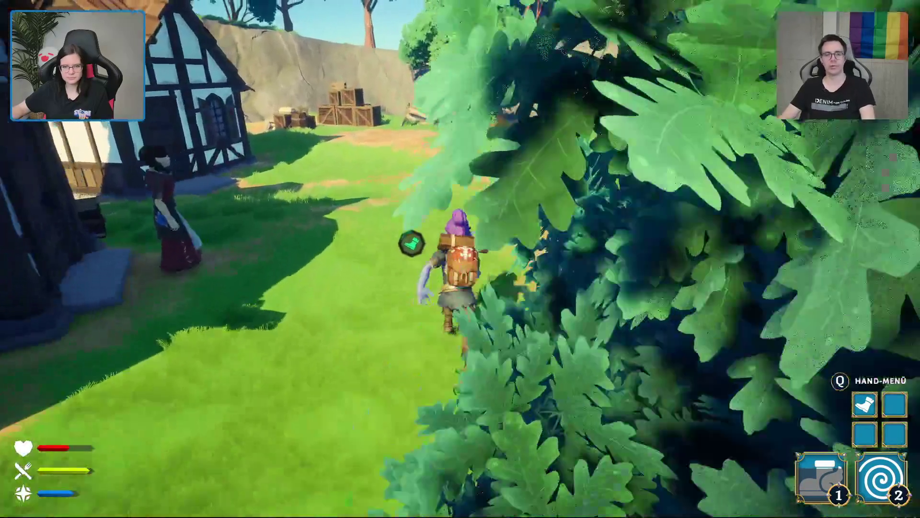
pyautogui.press('w')
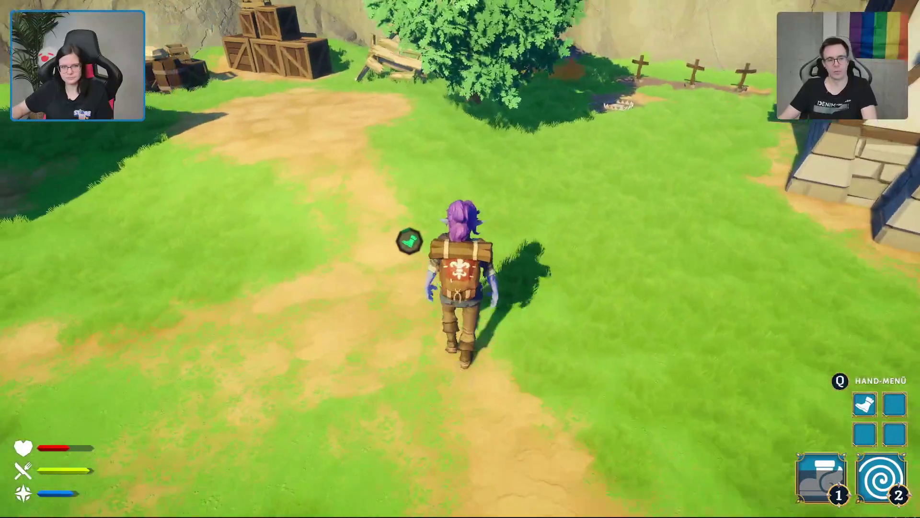
pyautogui.press('w')
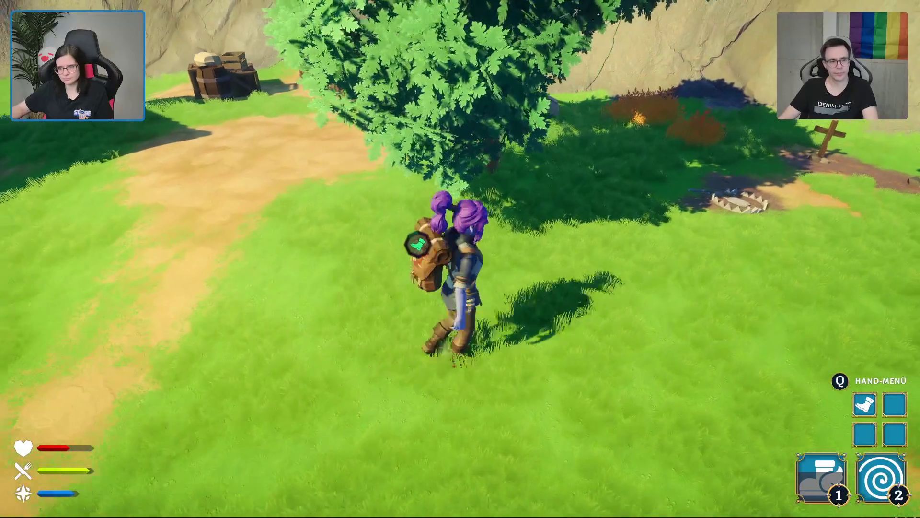
pyautogui.press('w')
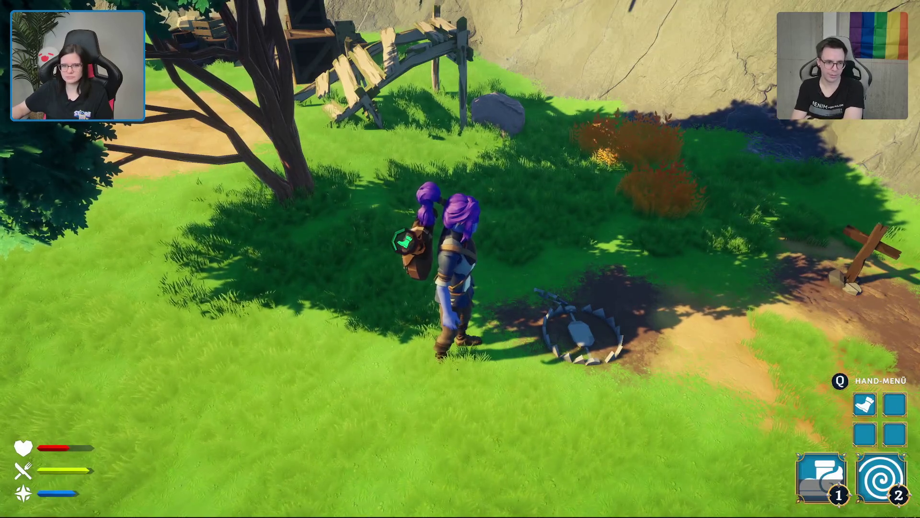
# - Step onto the bear trap, turn toward the village, and open the pause menu
pyautogui.press('s')
pyautogui.press('w')
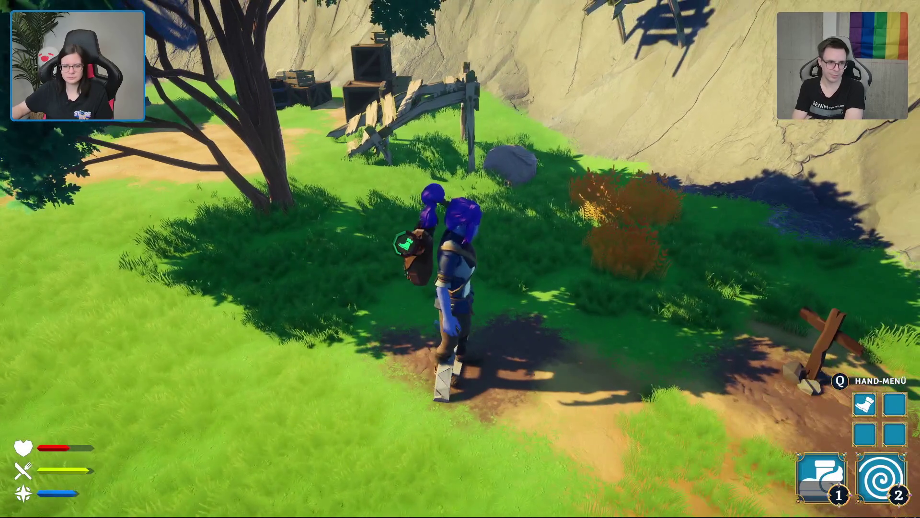
pyautogui.press('Escape')
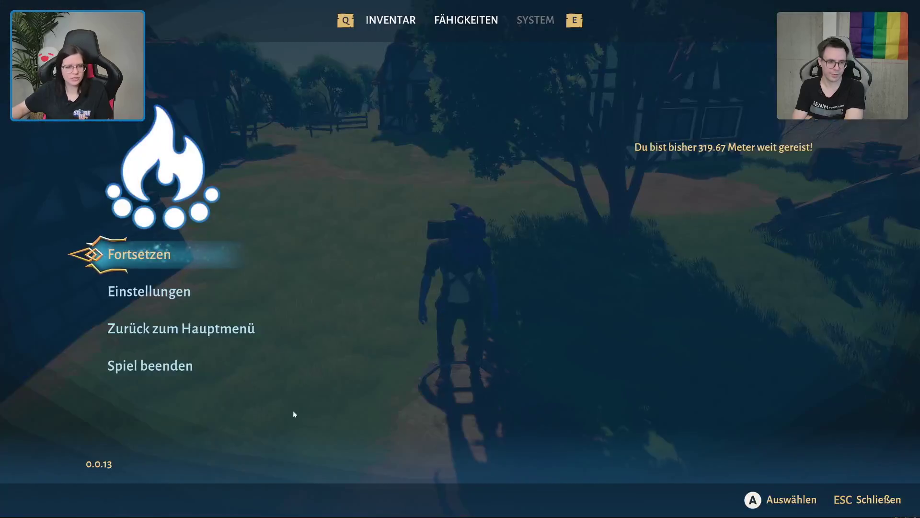
# - Quit via 'Spiel beenden', confirm with 'Ja', and start a new 'Einzelspieler' game
pyautogui.click(154, 370)
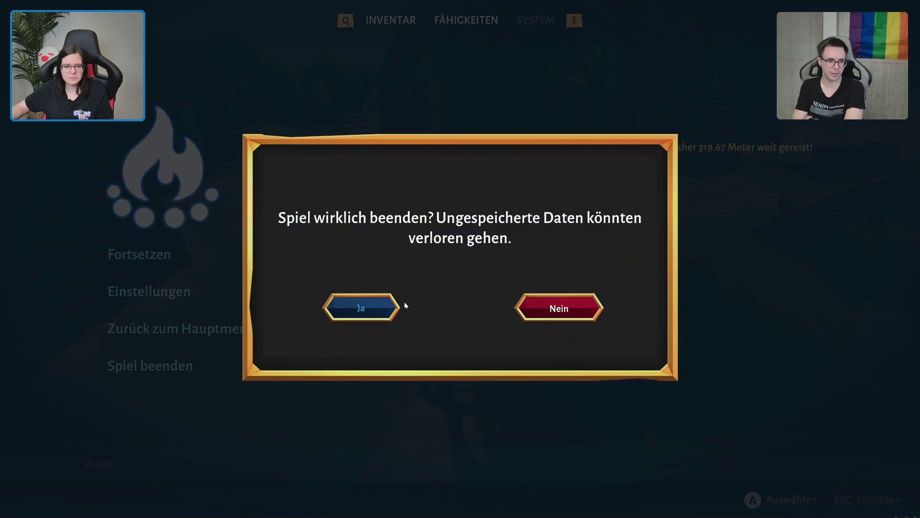
pyautogui.click(384, 308)
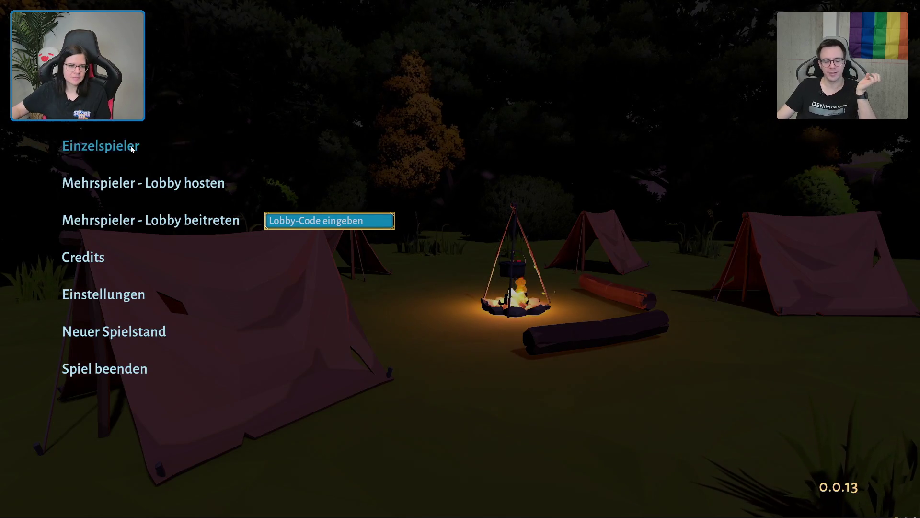
pyautogui.click(132, 148)
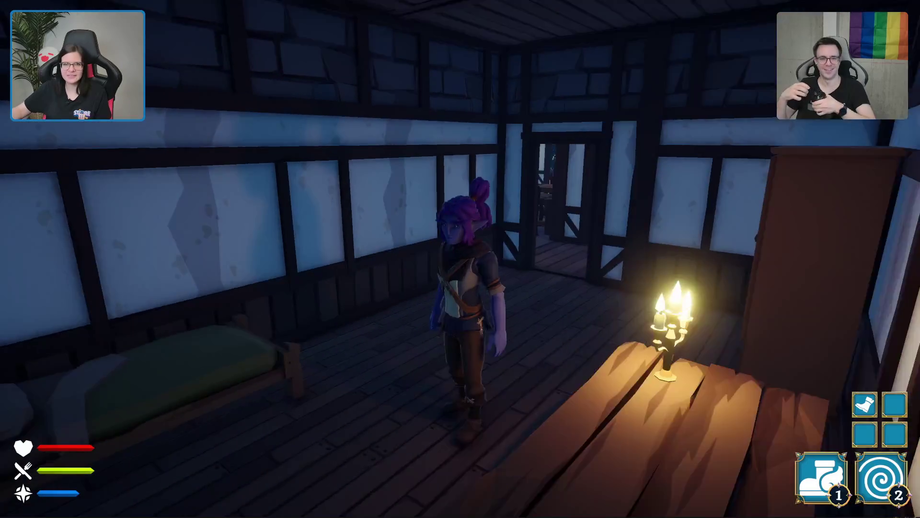
# - Leave the tavern through its door and run into the green portal to teleport
pyautogui.press('w')
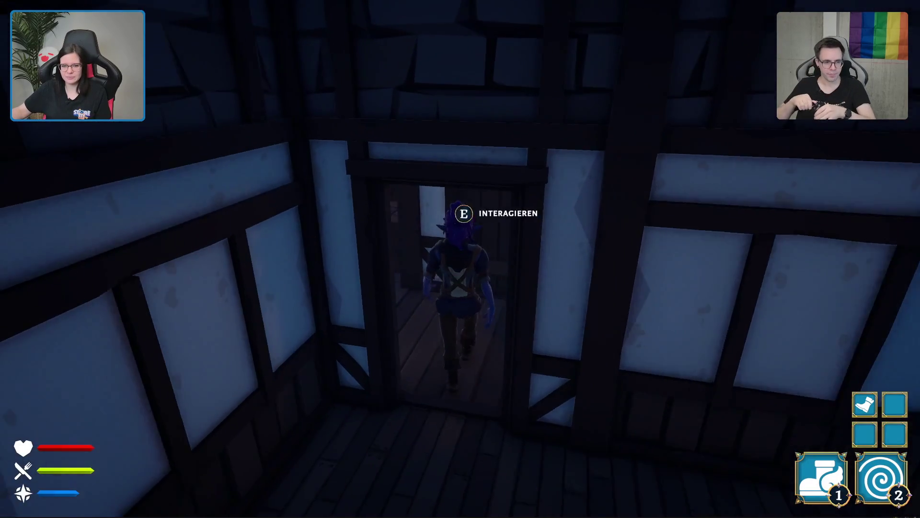
pyautogui.press('e')
pyautogui.press('w')
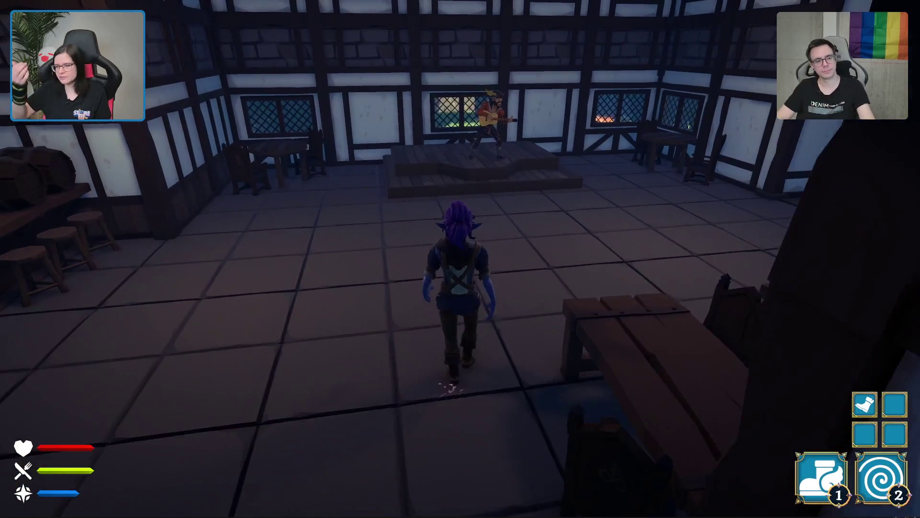
pyautogui.press('s')
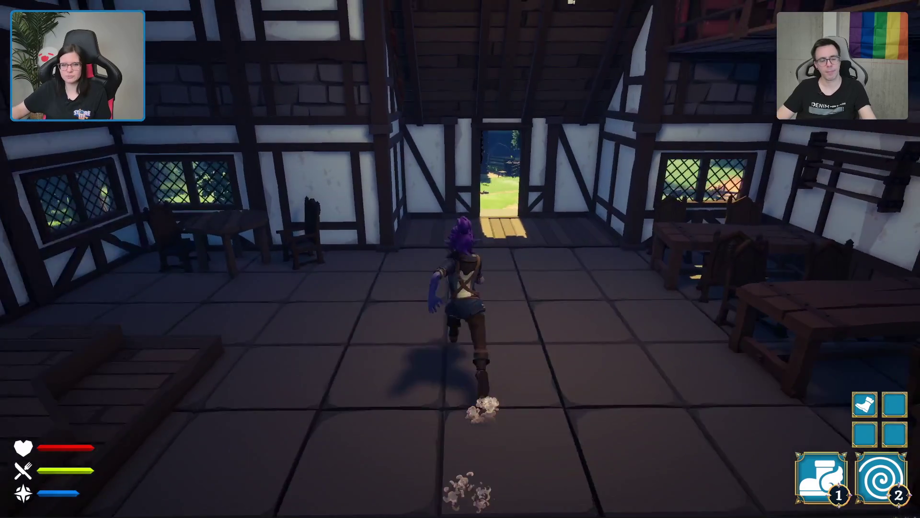
pyautogui.press('w')
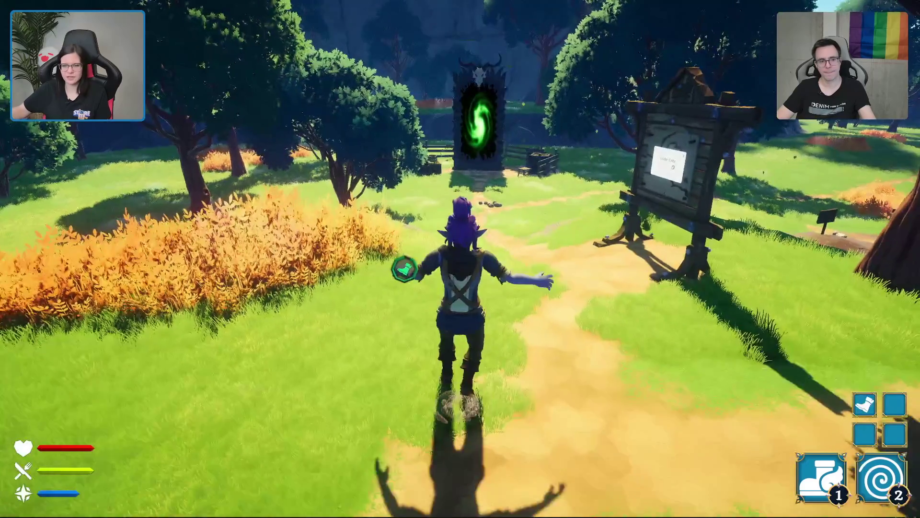
pyautogui.press('w')
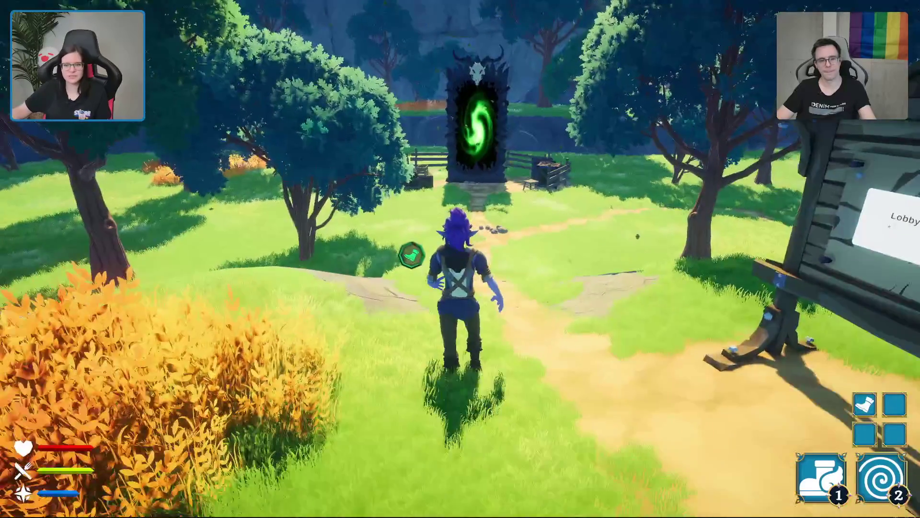
pyautogui.press('w')
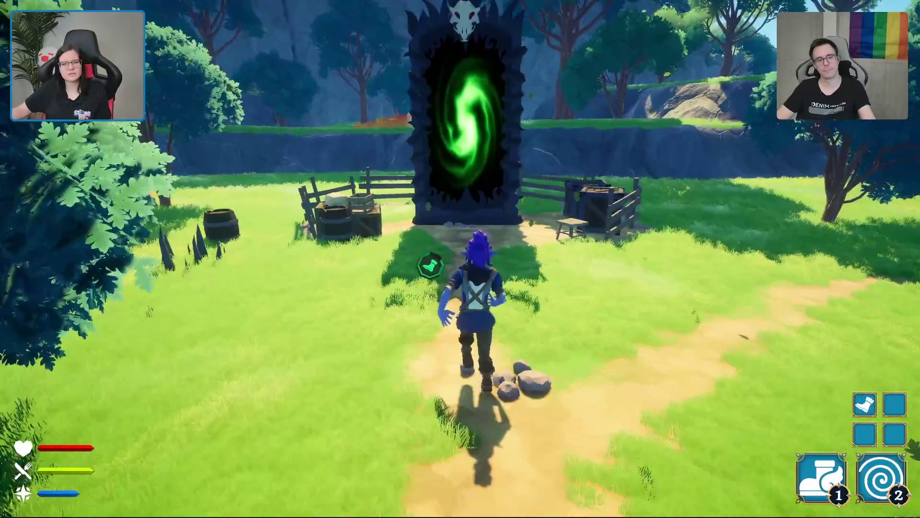
pyautogui.press('w')
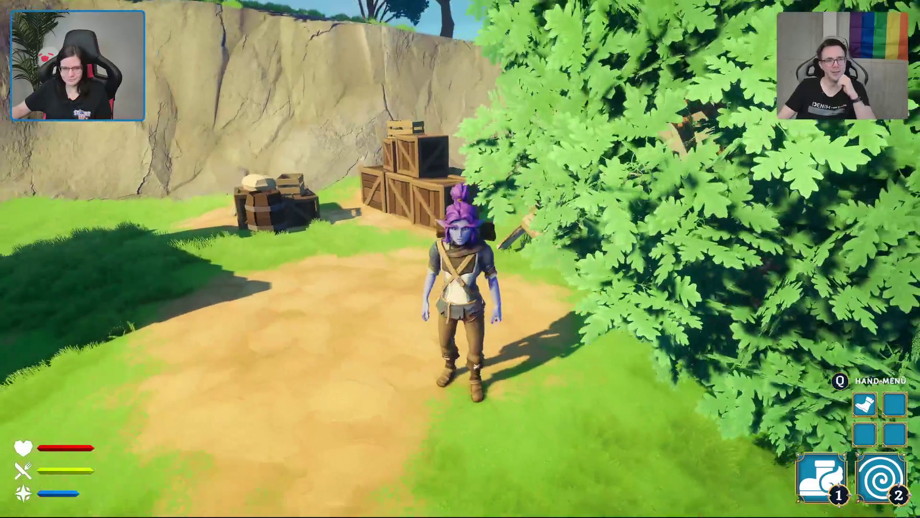
# - Walk into the bear trap by the cliff twice, escaping it with E each time
pyautogui.press('w')
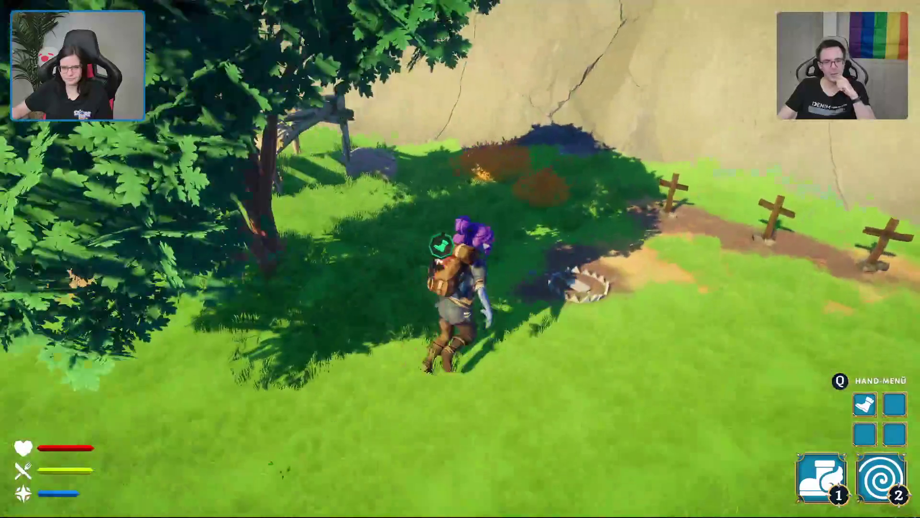
pyautogui.press('d')
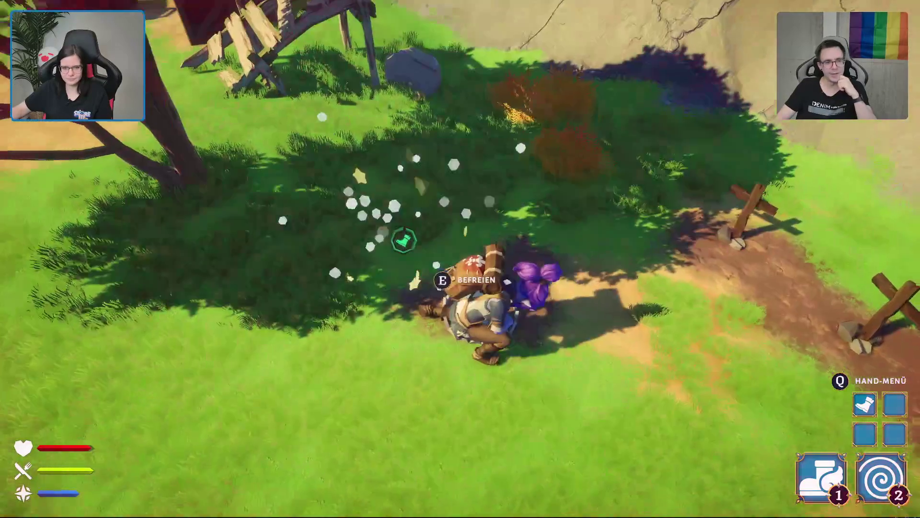
pyautogui.press('e')
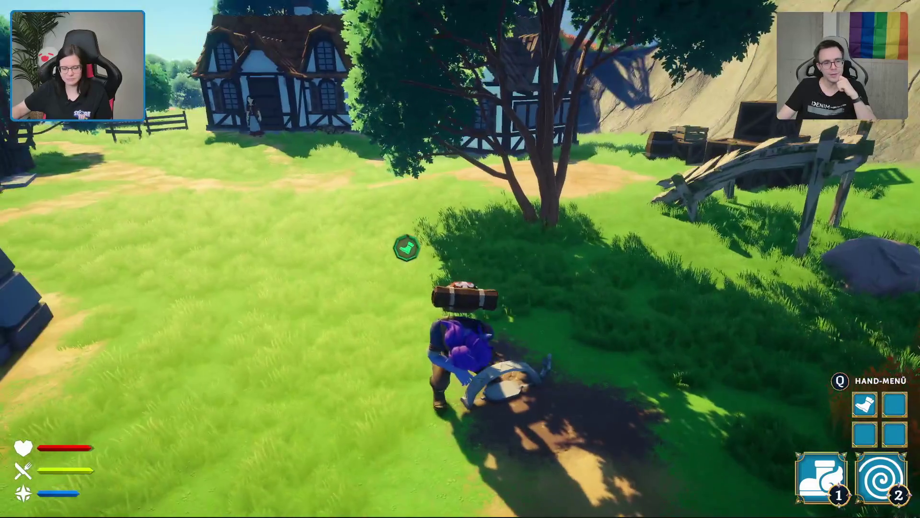
pyautogui.moveTo(460, 259)
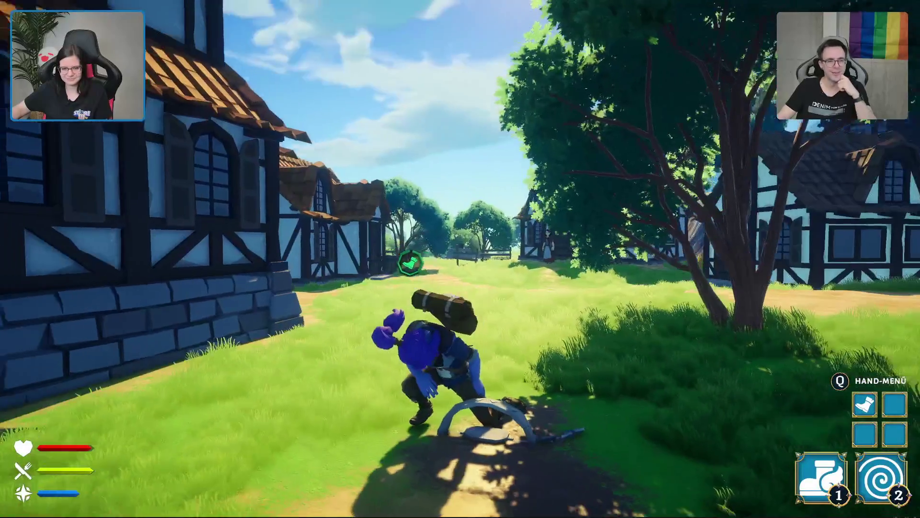
pyautogui.press('d')
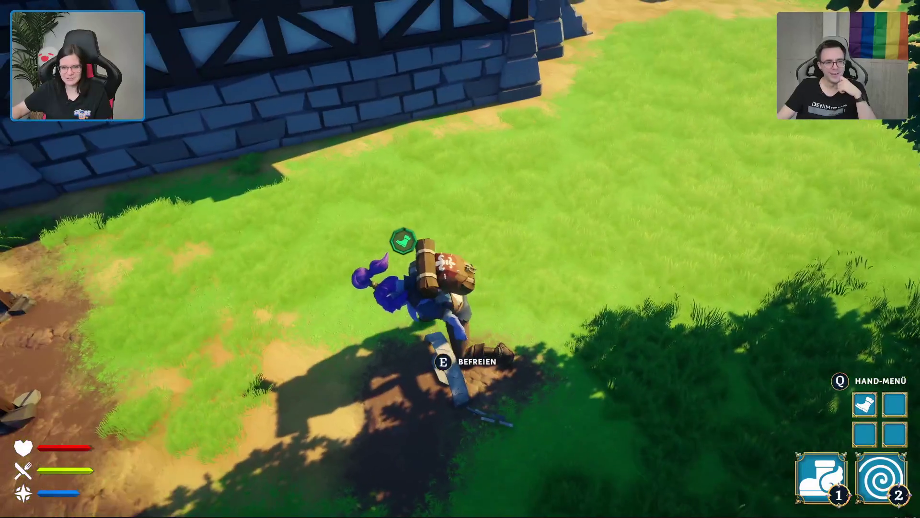
pyautogui.press('e')
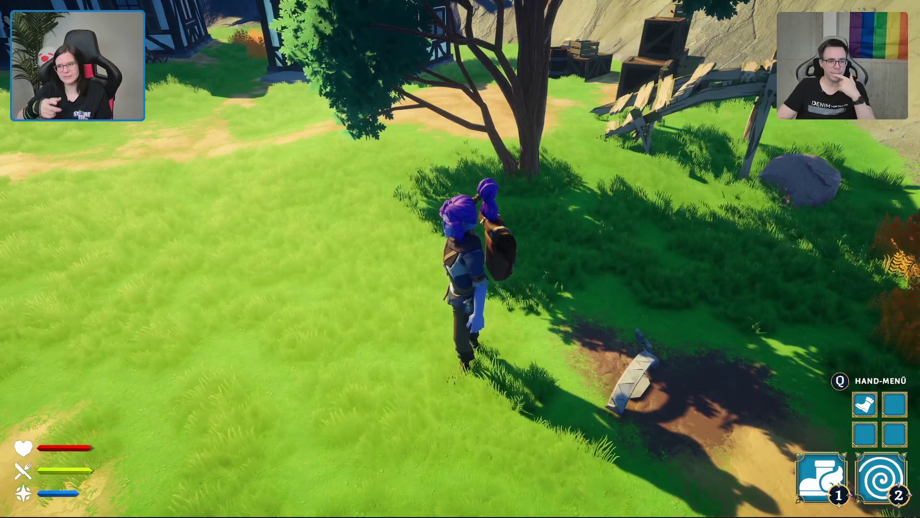
# - Walk over to the sword, then steer back onto the village path between the houses
pyautogui.press('s')
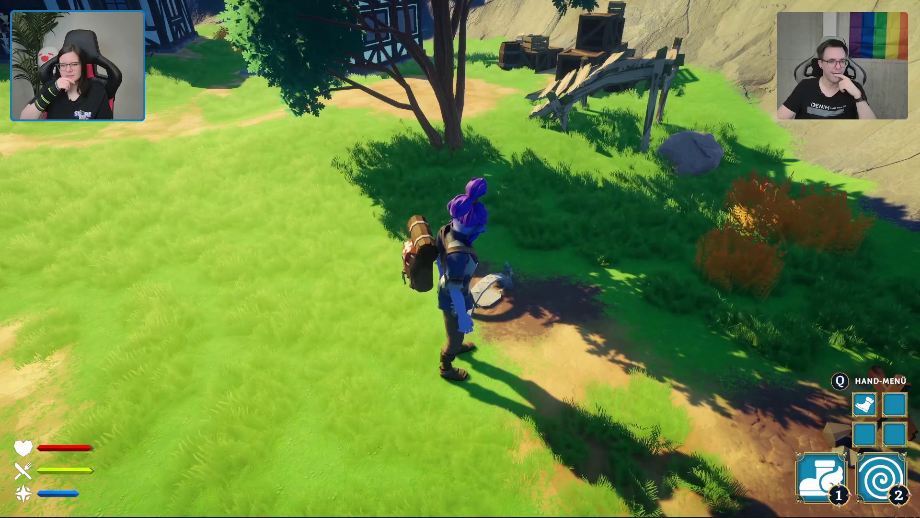
pyautogui.press('a')
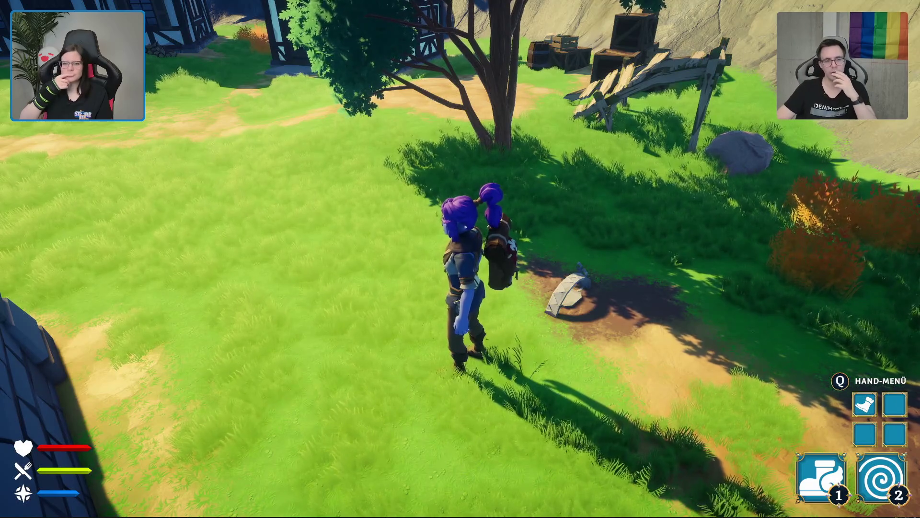
pyautogui.press('w')
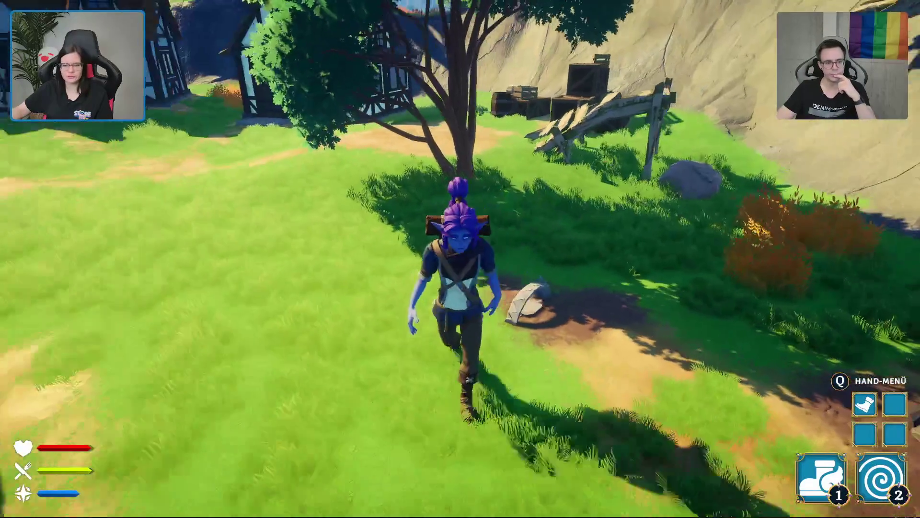
pyautogui.press('s')
pyautogui.press('w')
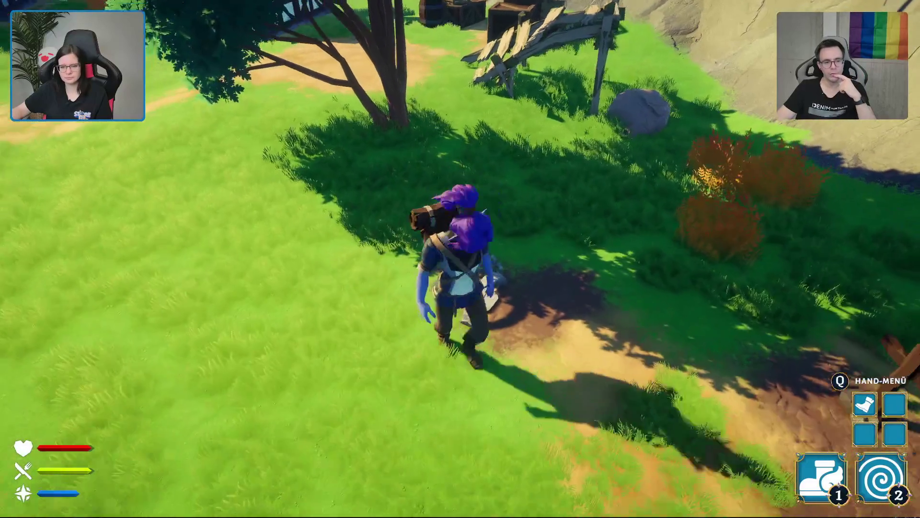
pyautogui.press('a')
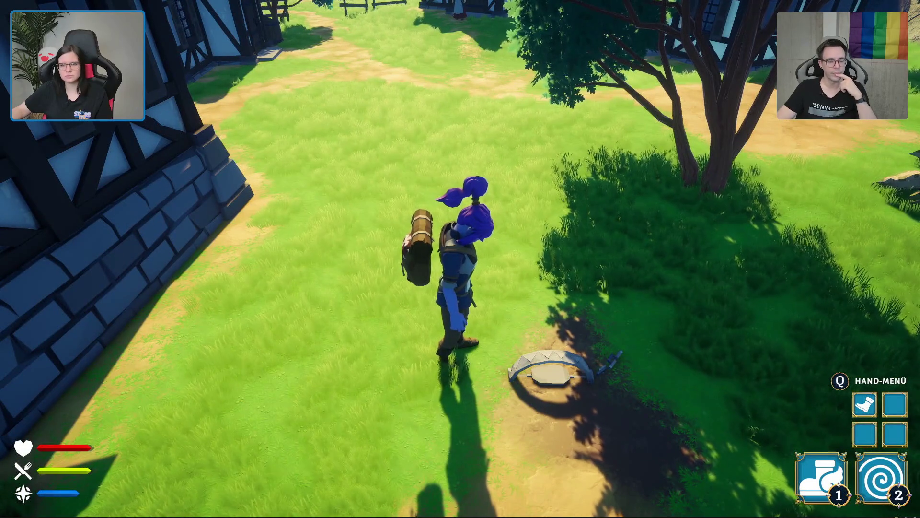
pyautogui.press('w')
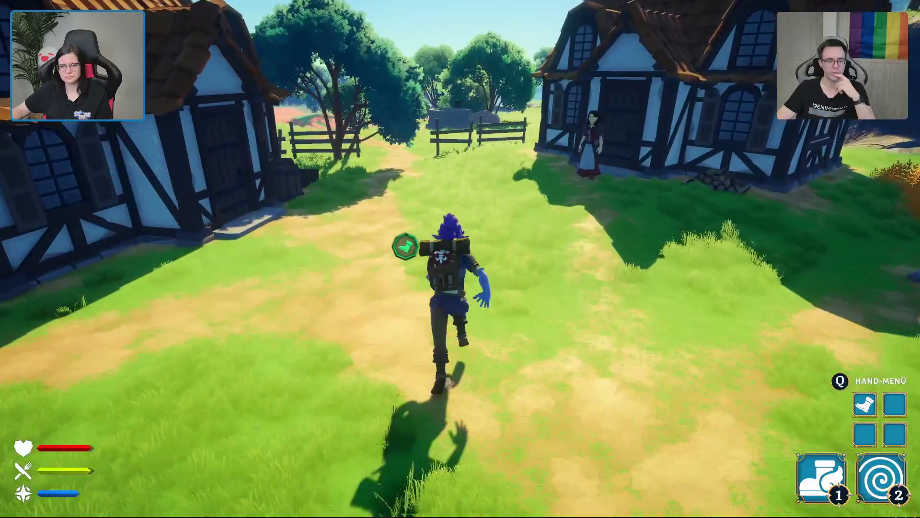
# - Run down the path past the fences and stop beside the villager woman at the house corner
pyautogui.press('w')
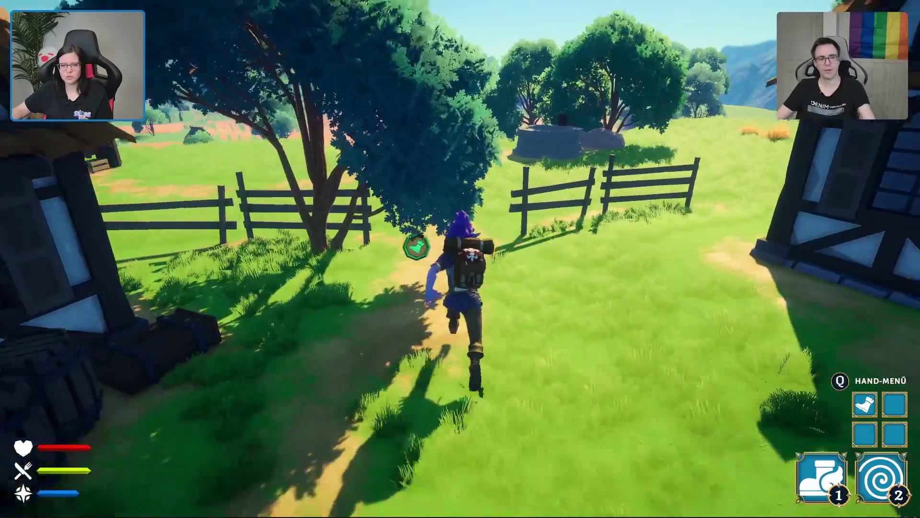
pyautogui.press('w')
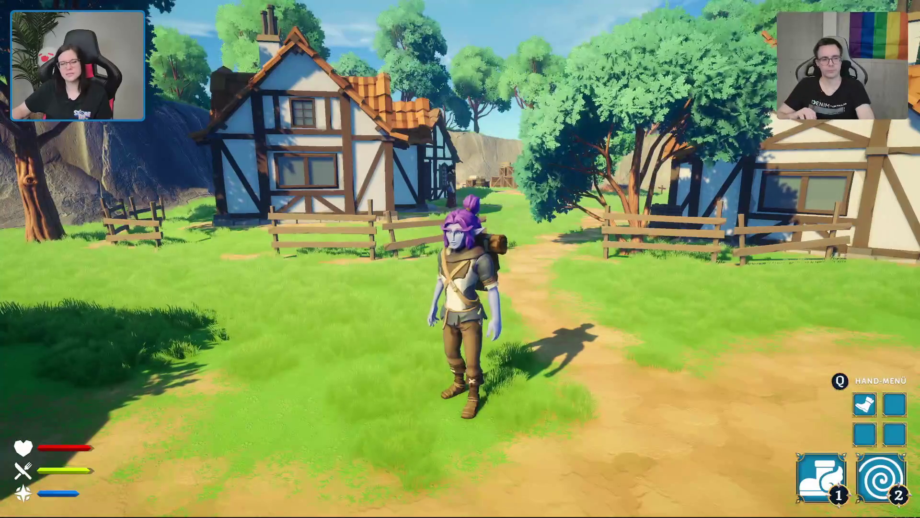
pyautogui.press('w')
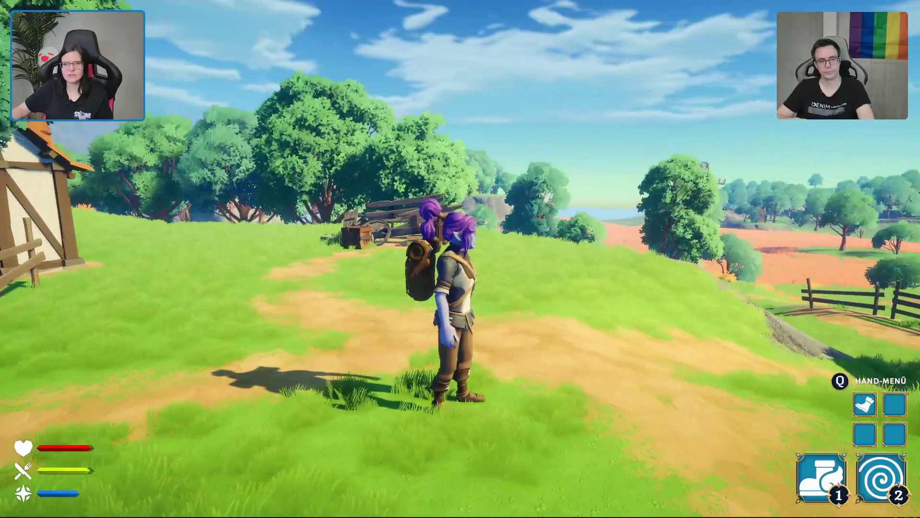
pyautogui.press('s')
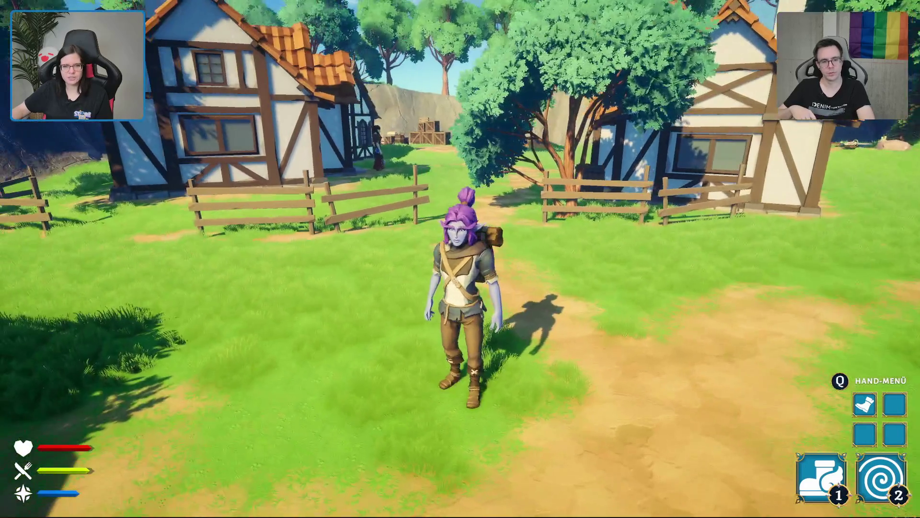
pyautogui.press('w')
pyautogui.press('w')
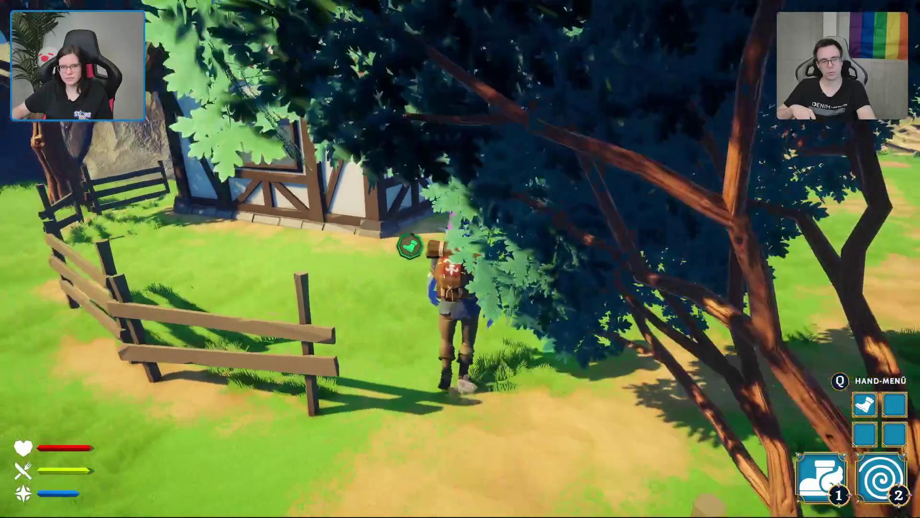
pyautogui.press('w')
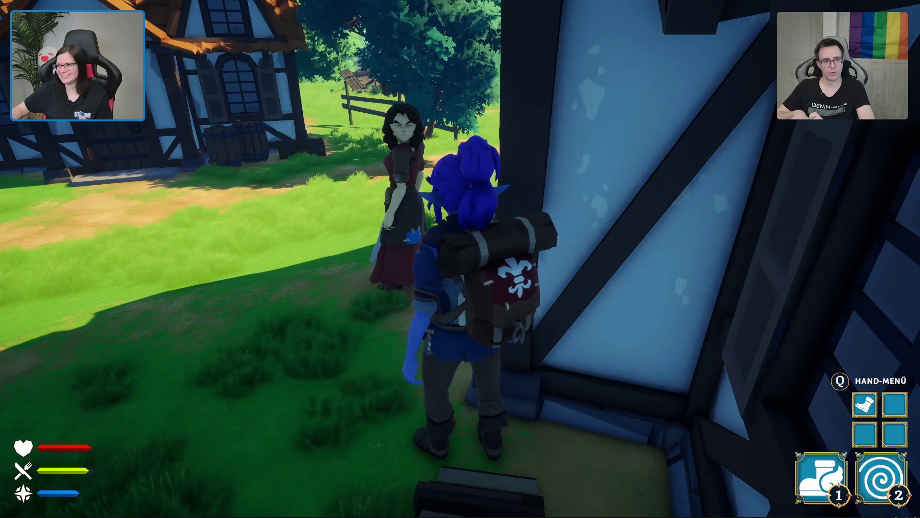
# - Leave the villager, activate the boot speed buff with 1, and run toward the wheat fields
pyautogui.press('w')
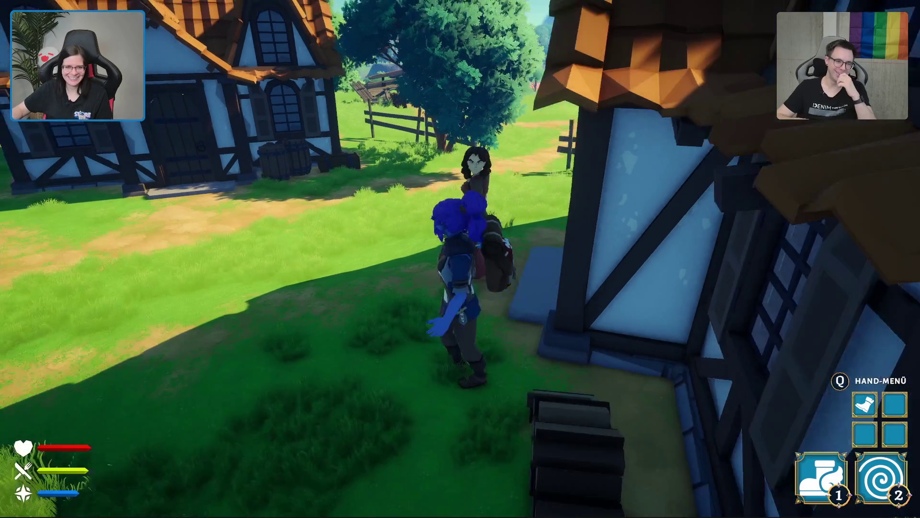
pyautogui.press('w')
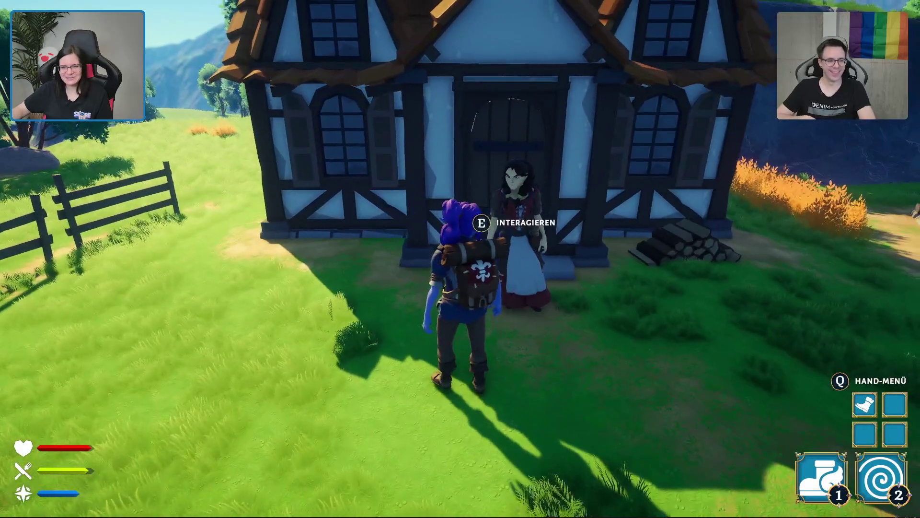
pyautogui.press('d')
pyautogui.press('w')
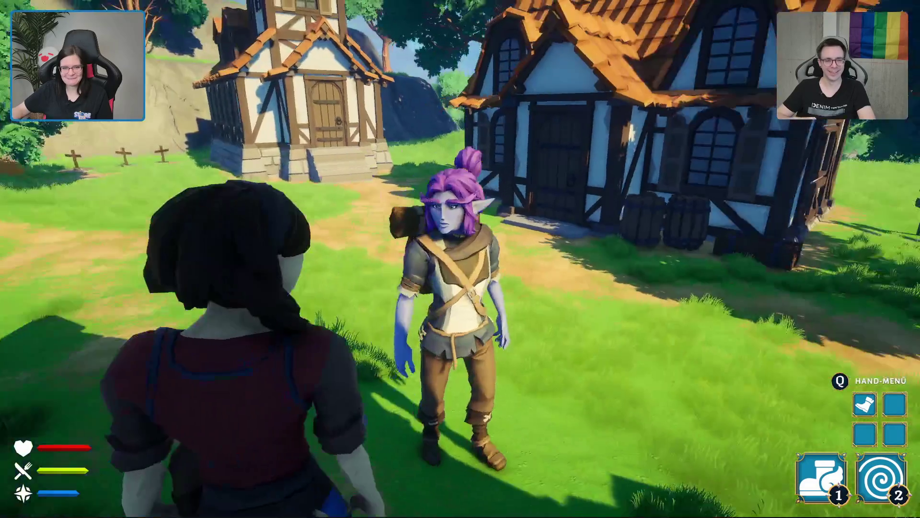
pyautogui.press('w')
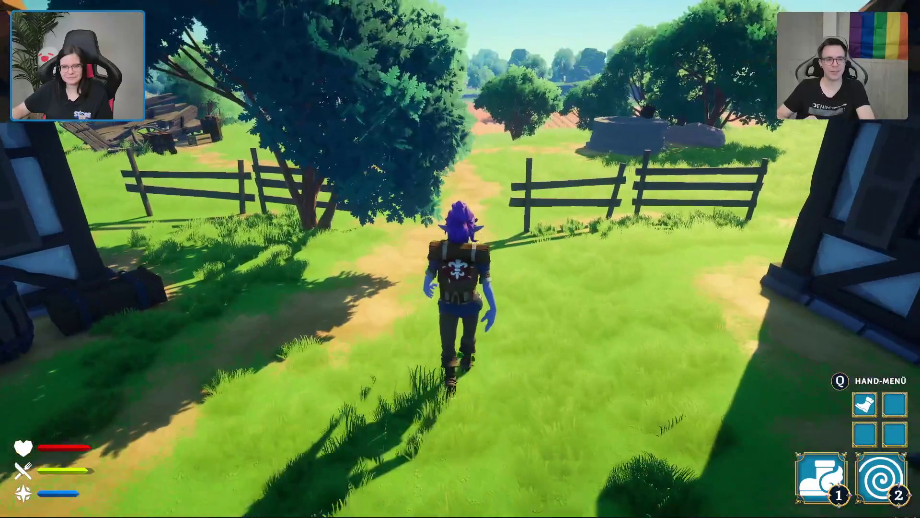
pyautogui.press('1')
pyautogui.press('w')
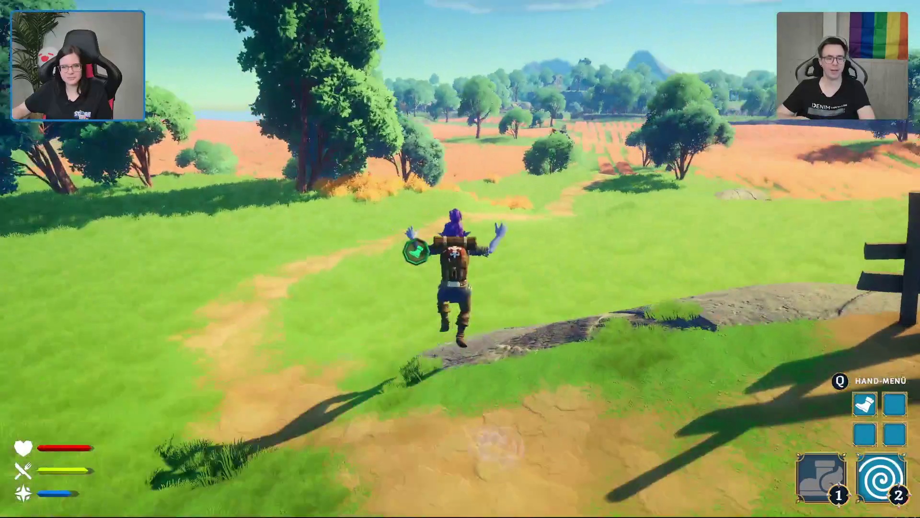
pyautogui.press('w')
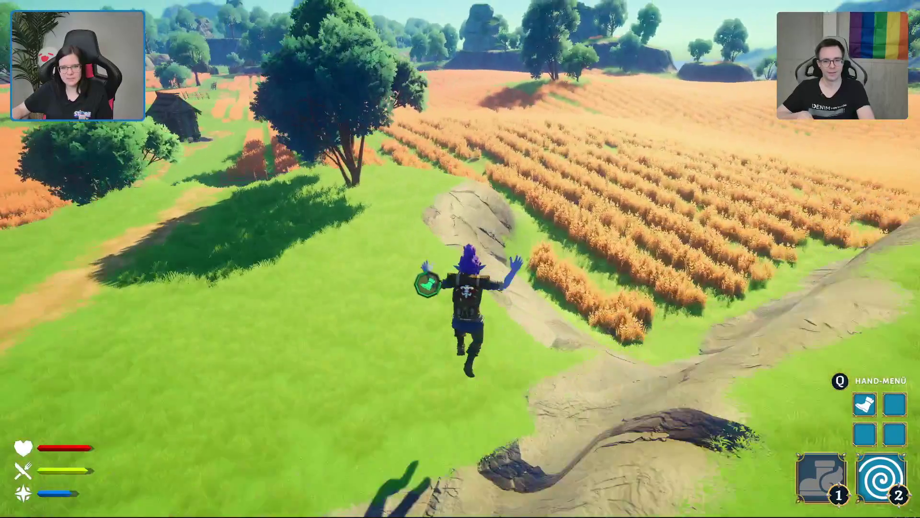
# - Run back and forth through the wheat rows
pyautogui.press('w')
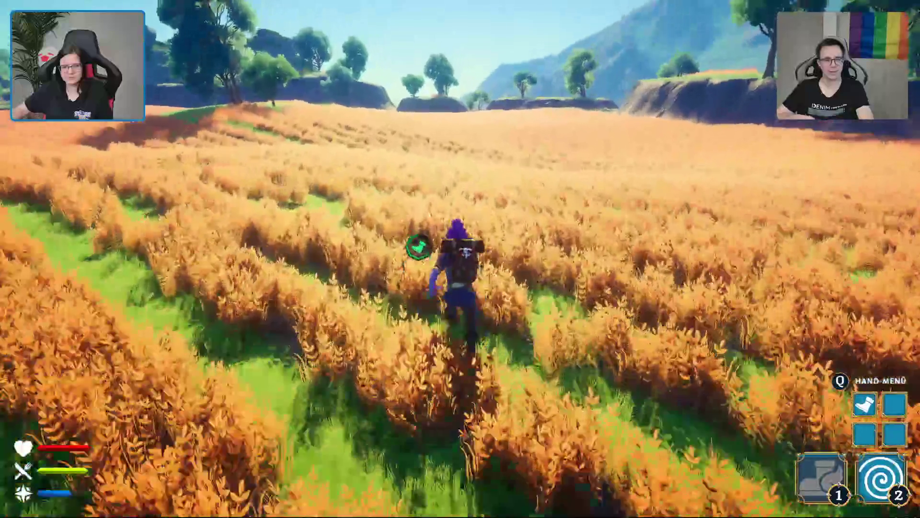
pyautogui.press('w')
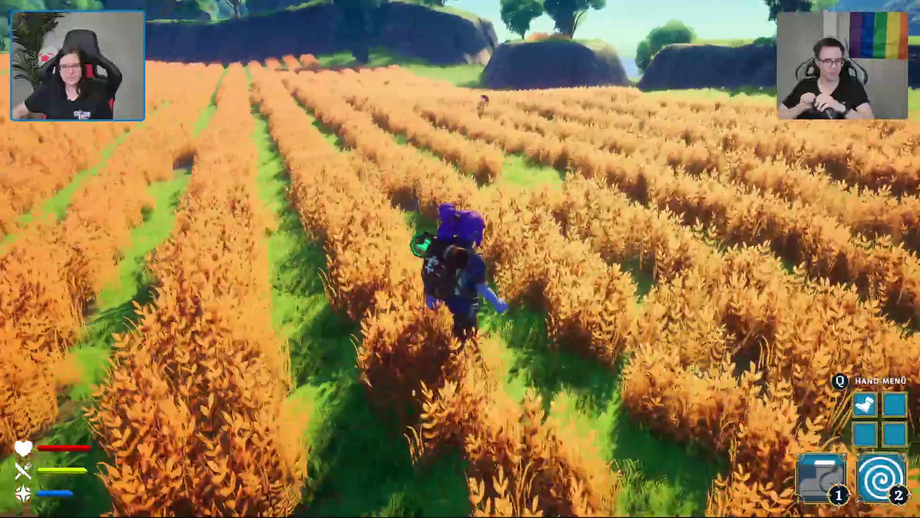
pyautogui.press('w')
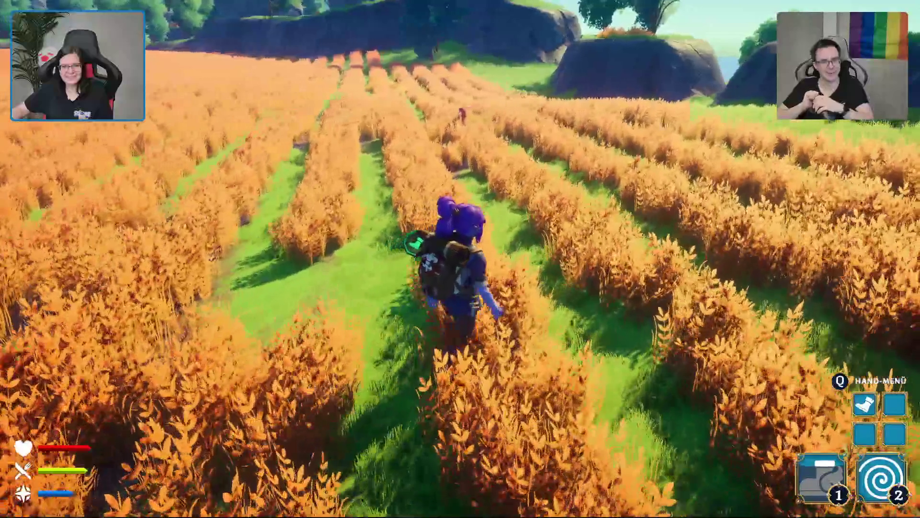
pyautogui.press('w')
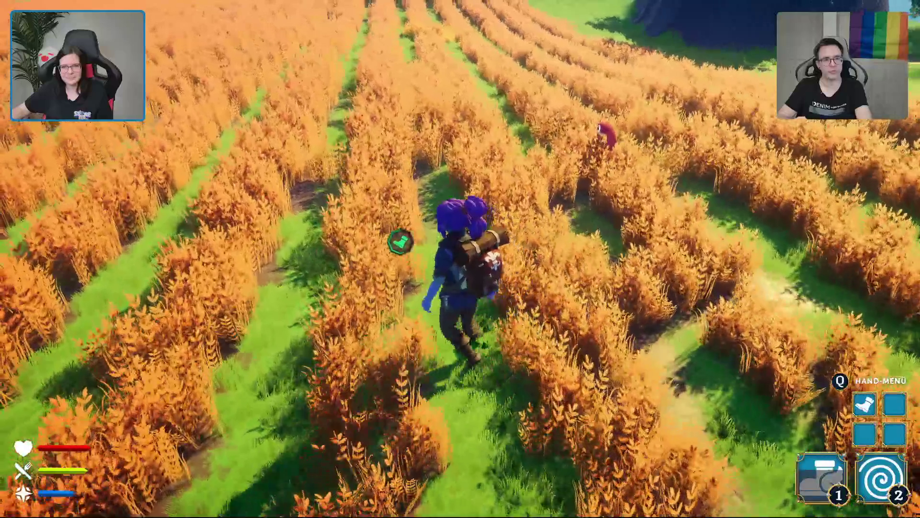
pyautogui.press('w')
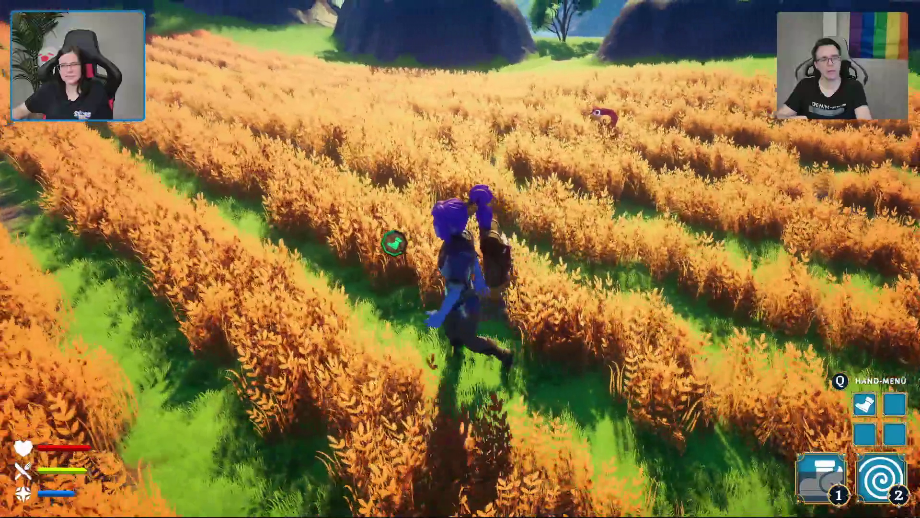
pyautogui.press('s')
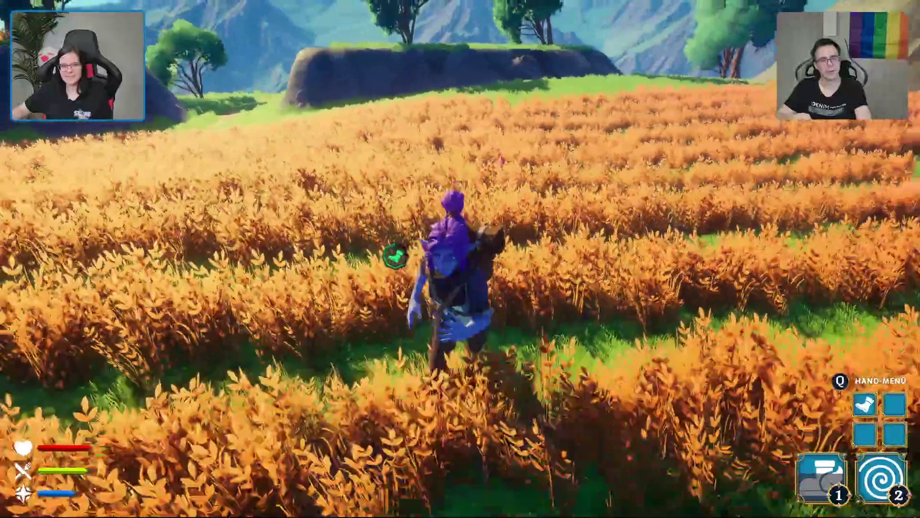
pyautogui.press('s')
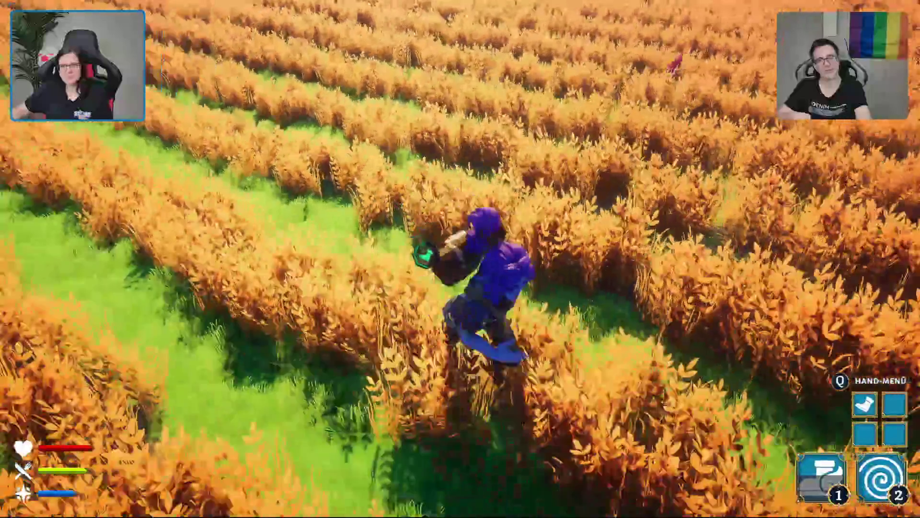
pyautogui.press('w')
pyautogui.press('w')
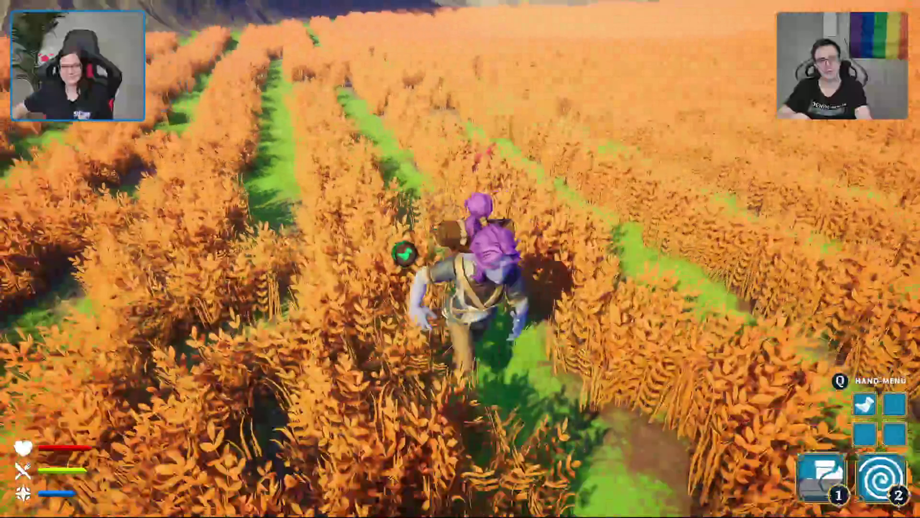
pyautogui.press('w')
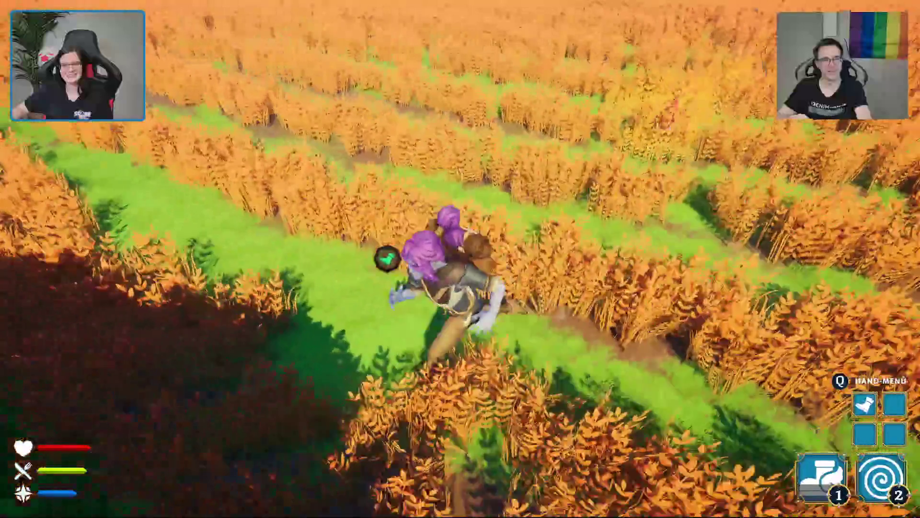
# - Step out onto the grass, then return through the wheat to the red marker
pyautogui.press('s')
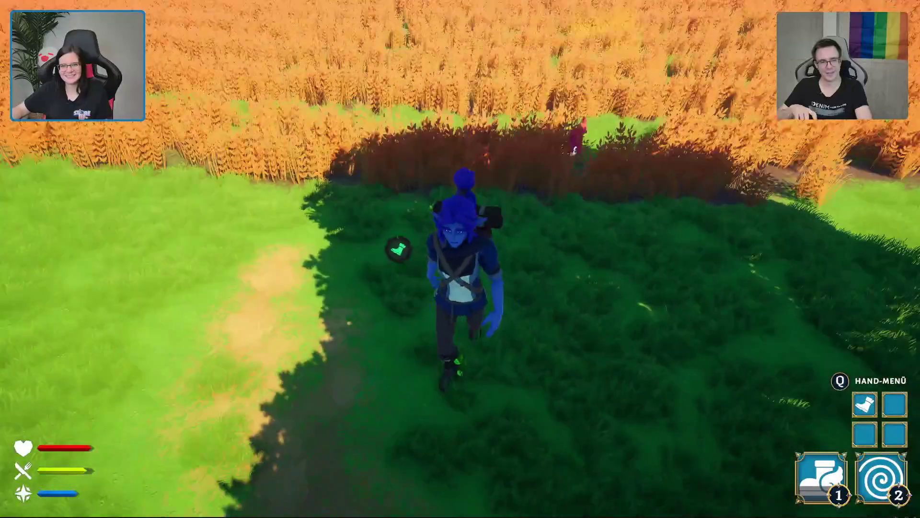
pyautogui.press('s')
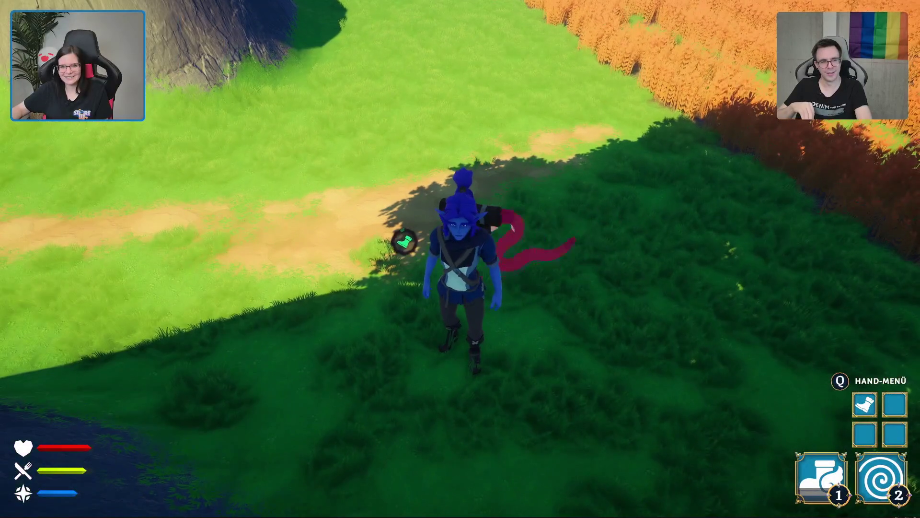
pyautogui.press('w')
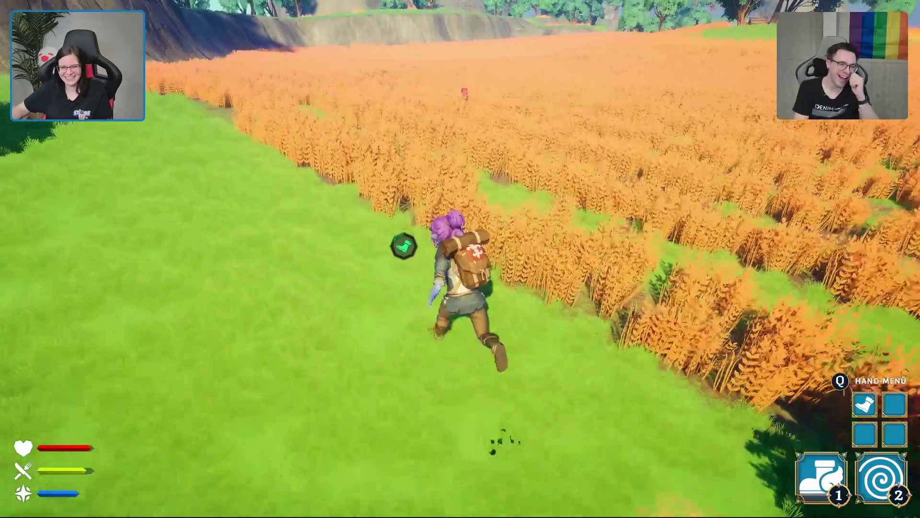
pyautogui.press('w')
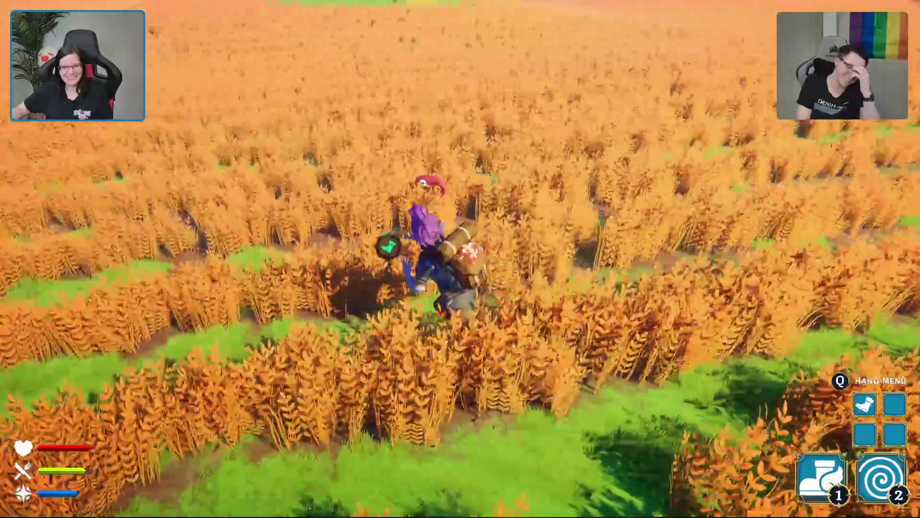
pyautogui.press('w')
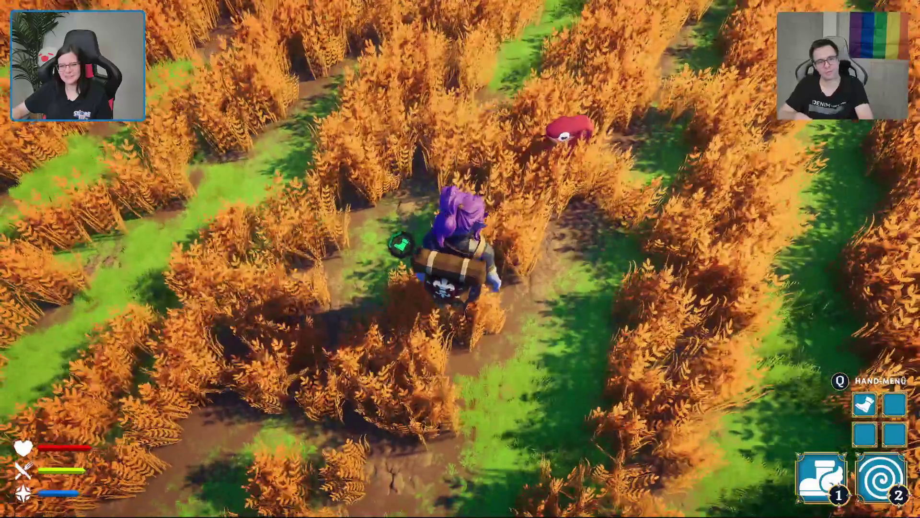
pyautogui.press('w')
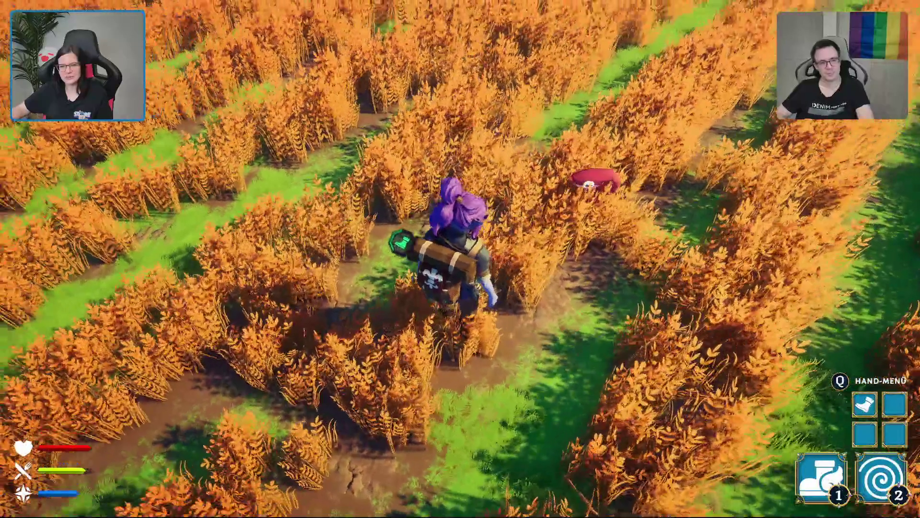
pyautogui.press('a')
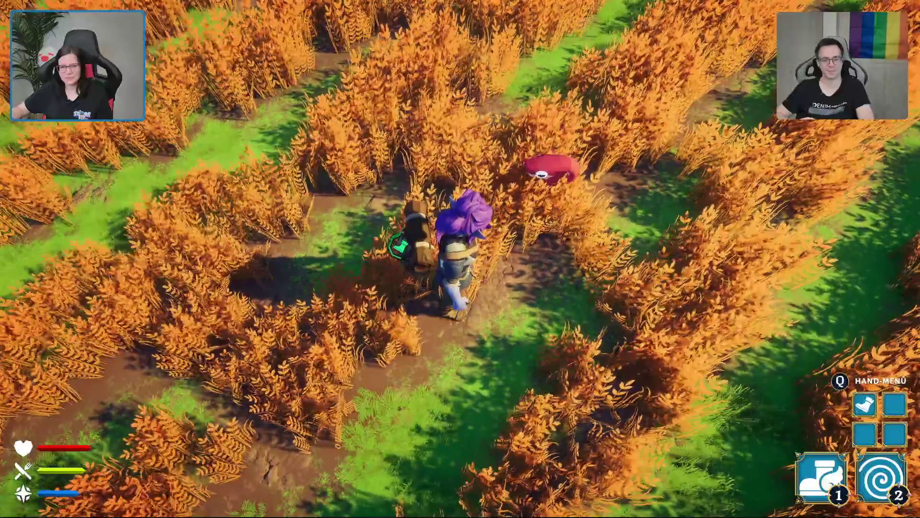
pyautogui.press('w')
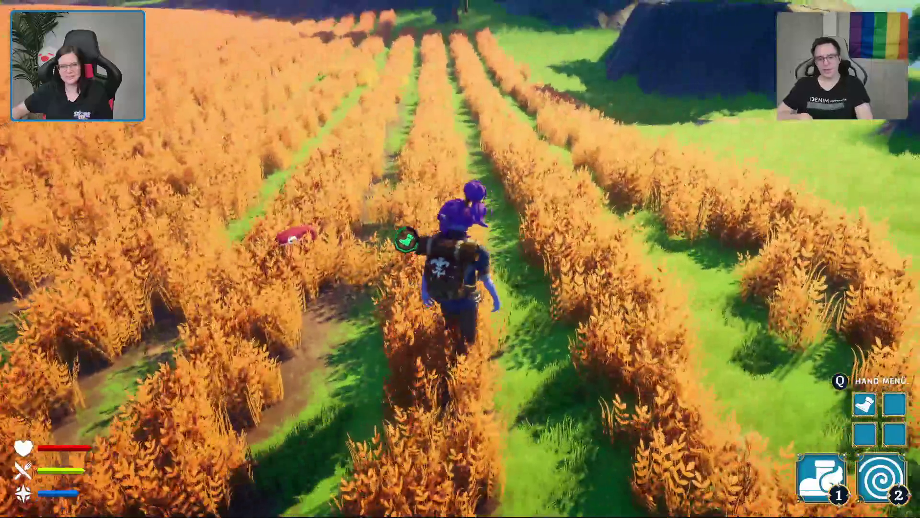
# - Walk on between the wheat rows toward the distant windmill
pyautogui.press('w')
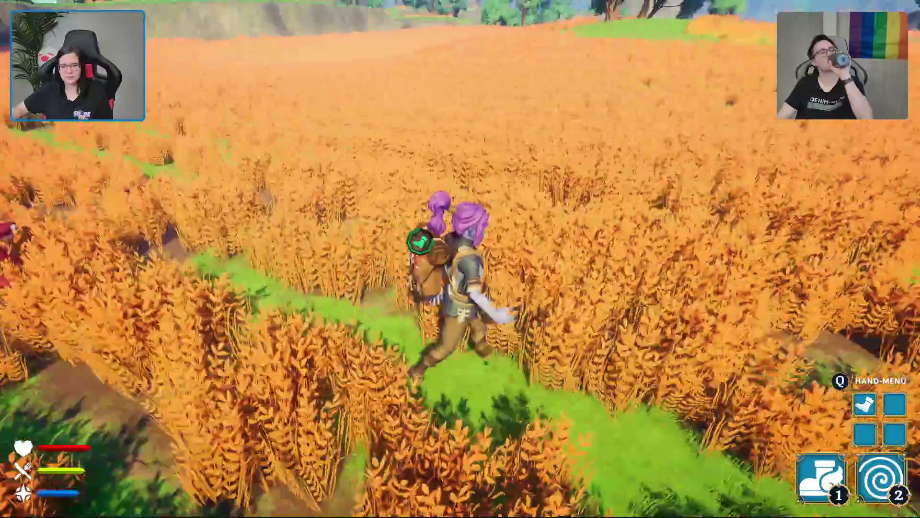
pyautogui.press('w')
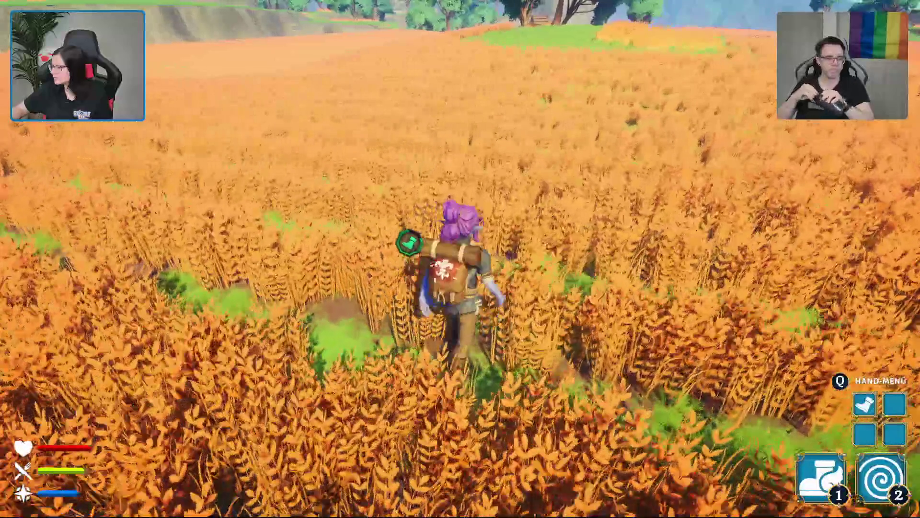
pyautogui.press('w')
pyautogui.press('w')
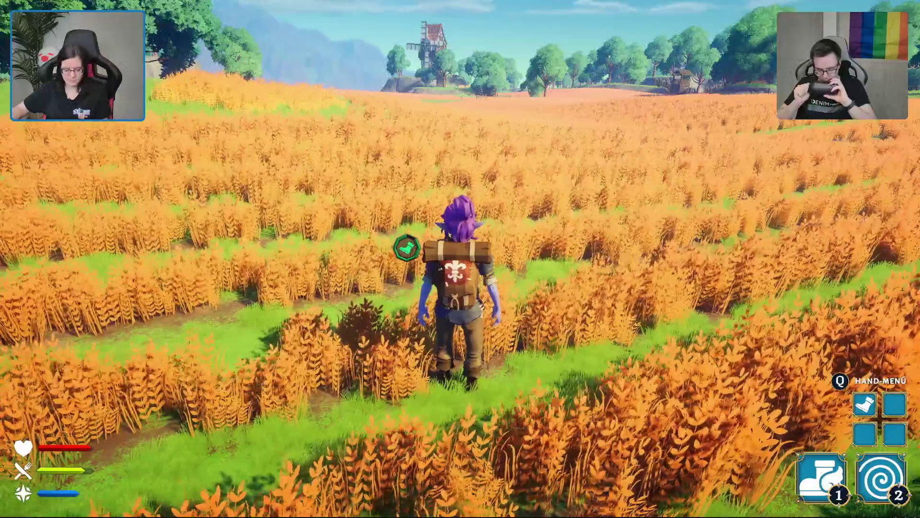
pyautogui.press('w')
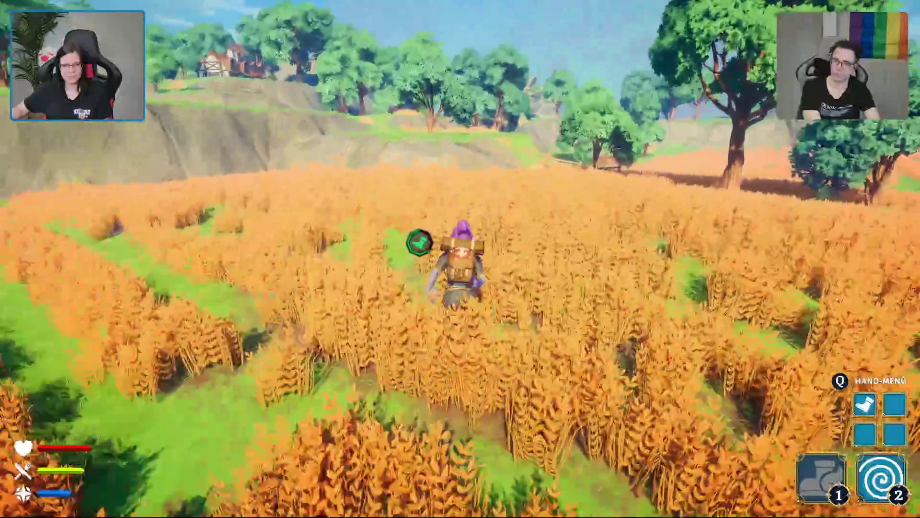
# - Run over the rocks and hill into the village and approach the bear trap by the graves
pyautogui.press('w')
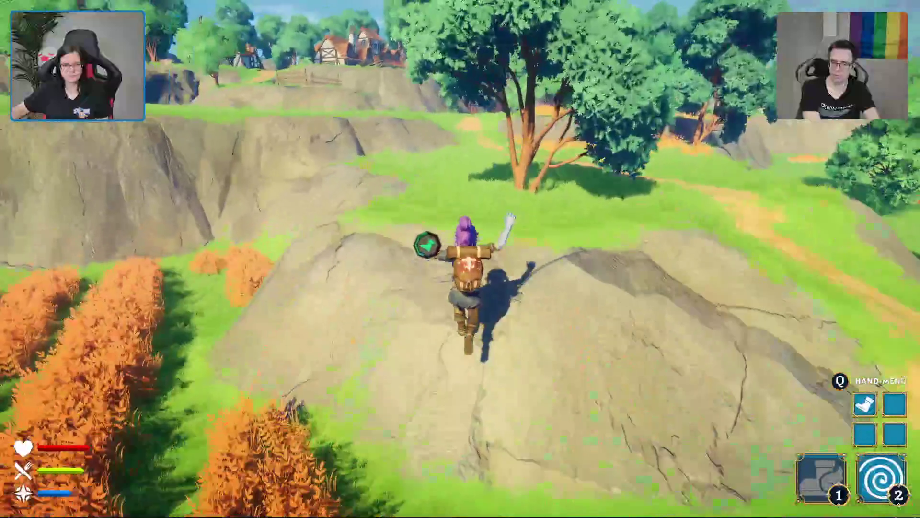
pyautogui.press('w')
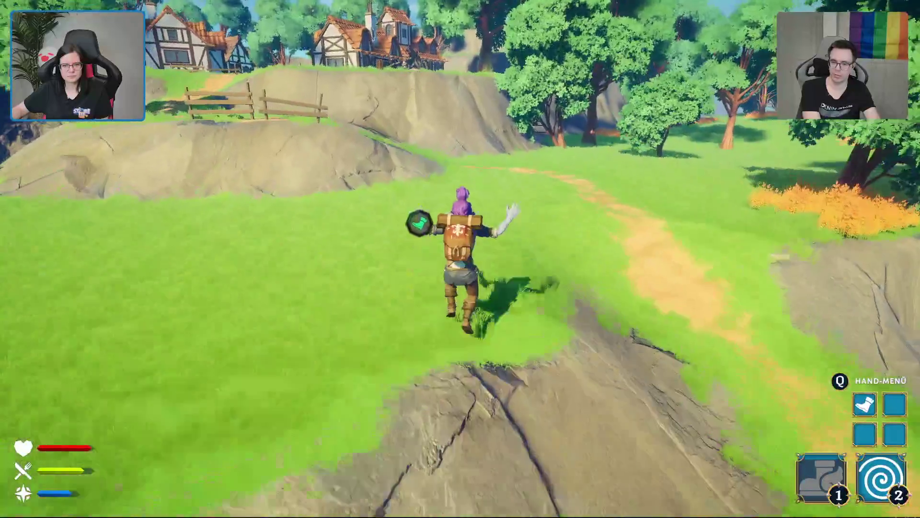
pyautogui.press('w')
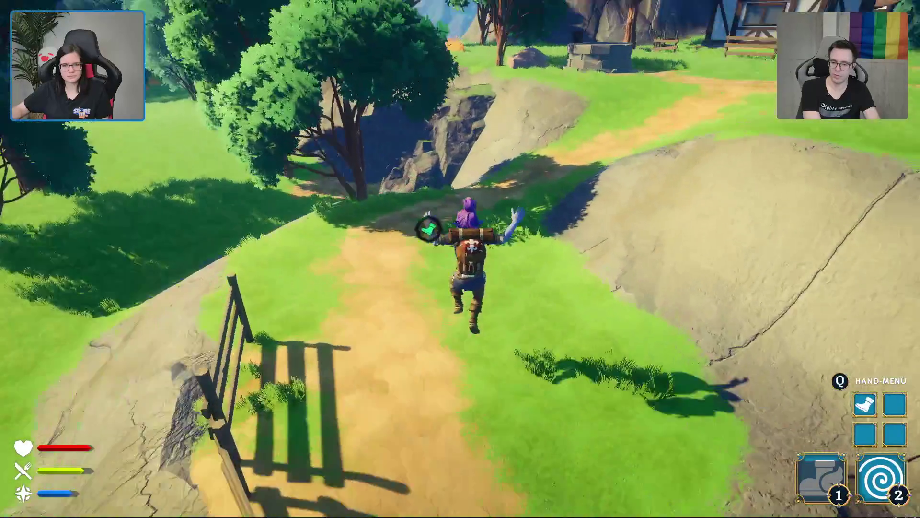
pyautogui.press('w')
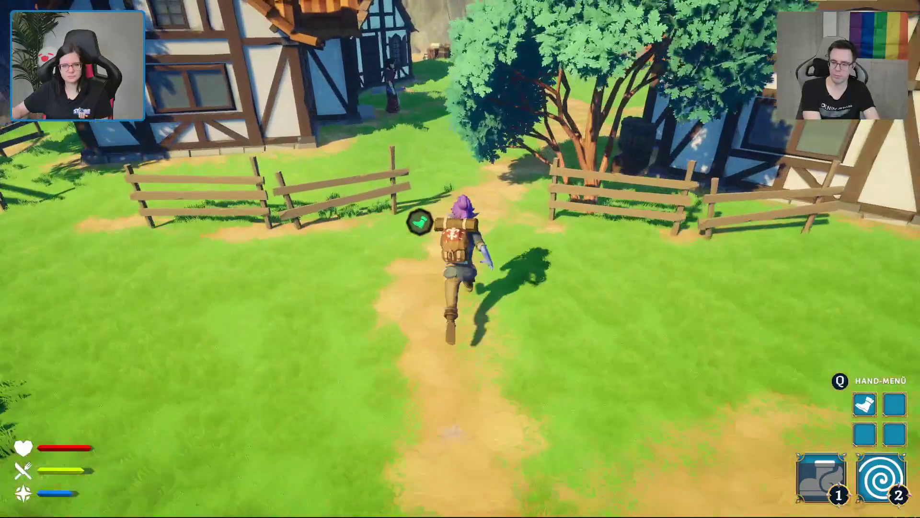
pyautogui.press('w')
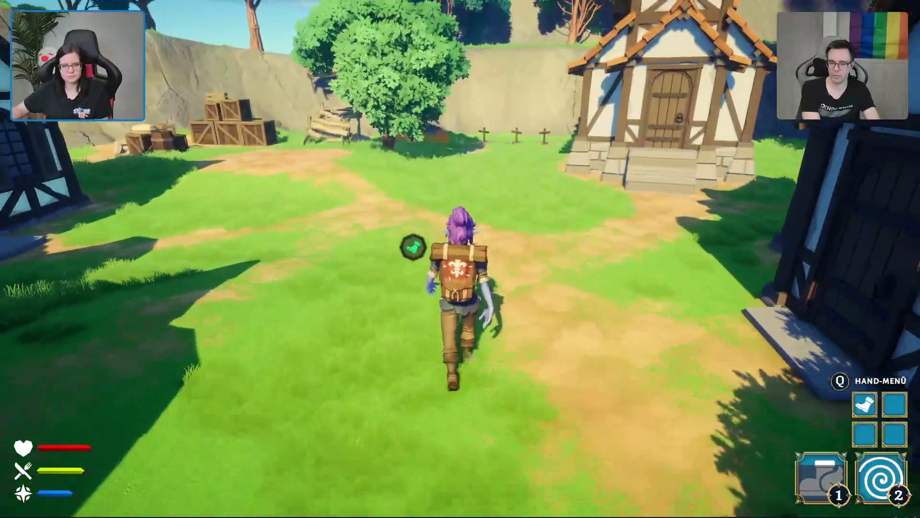
pyautogui.press('w')
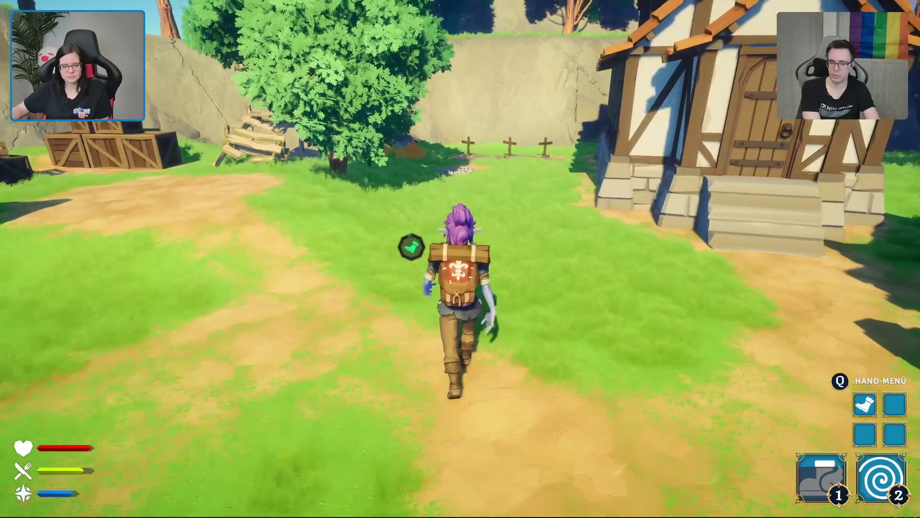
pyautogui.press('w')
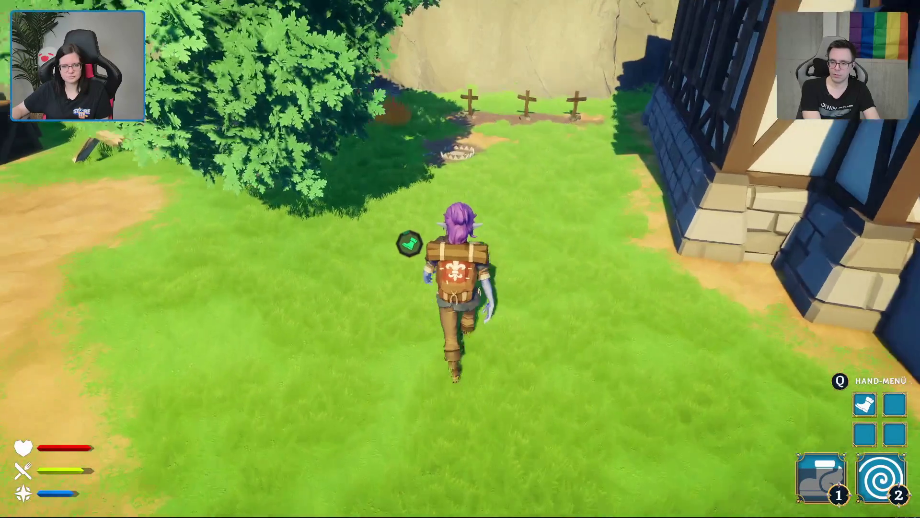
pyautogui.press('w')
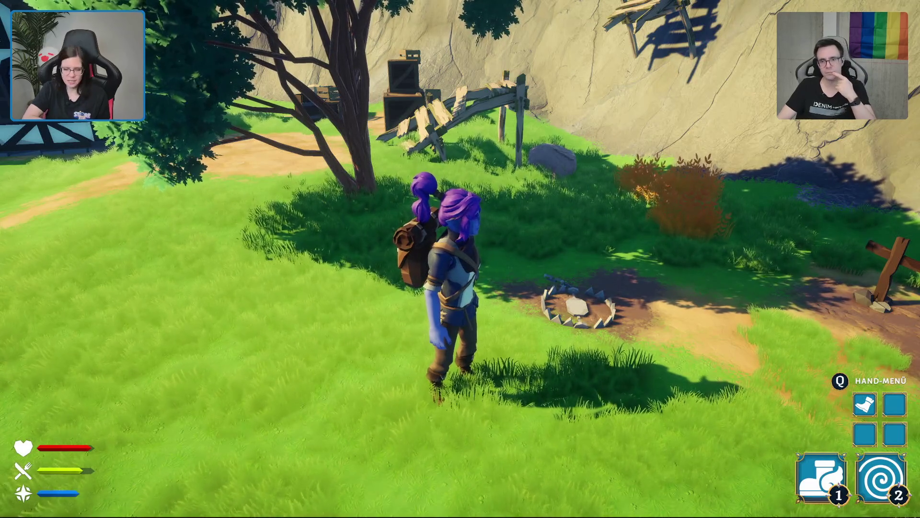
# - Run back between the houses past the villager, jump the fence, and open the pause menu
pyautogui.press('w')
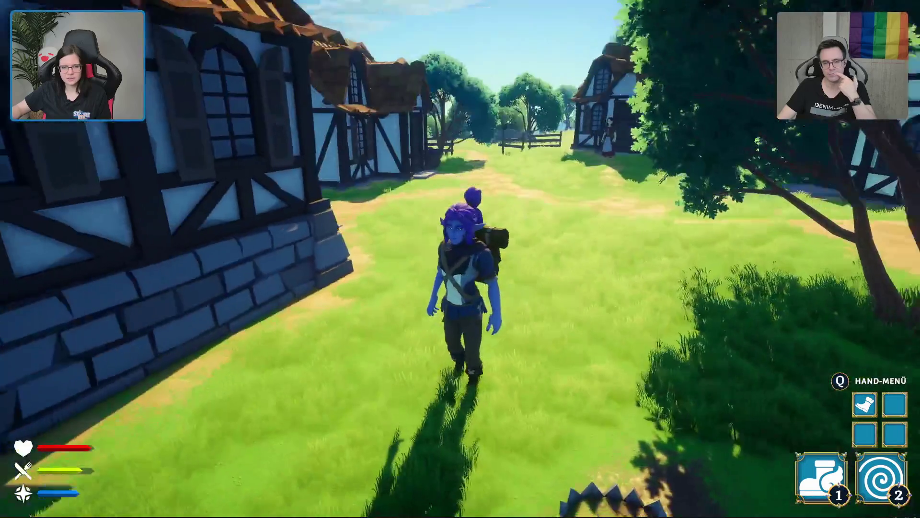
pyautogui.press('w')
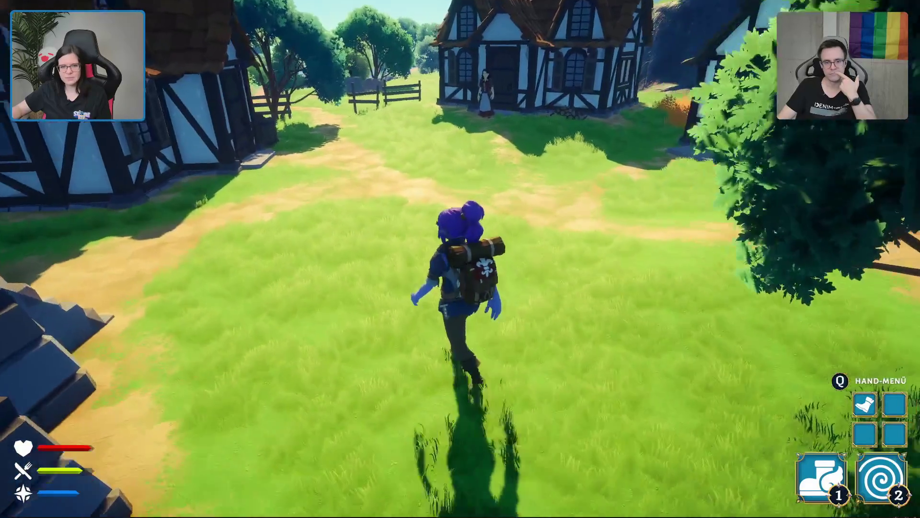
pyautogui.press('w')
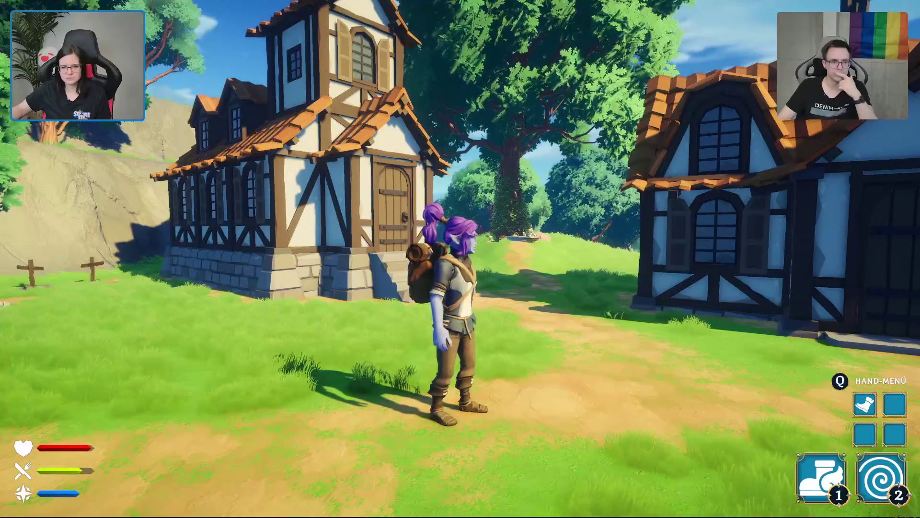
pyautogui.press('w')
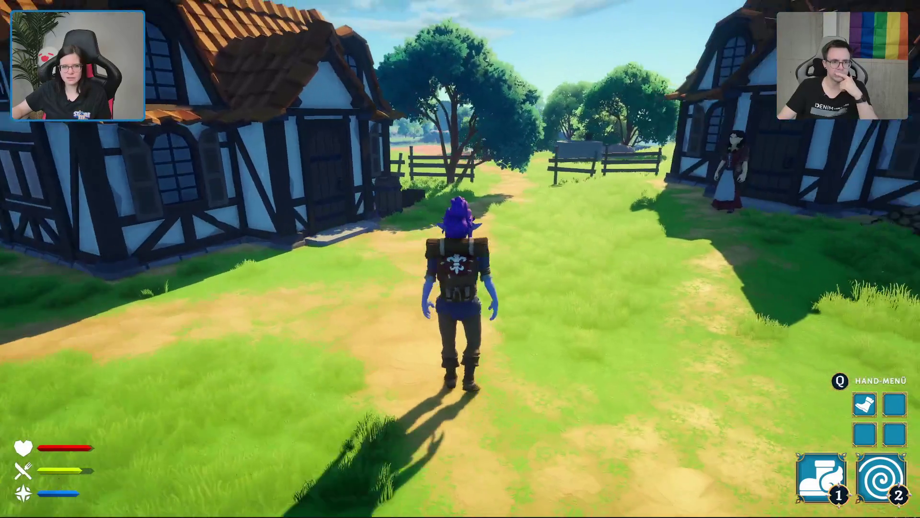
pyautogui.press('w')
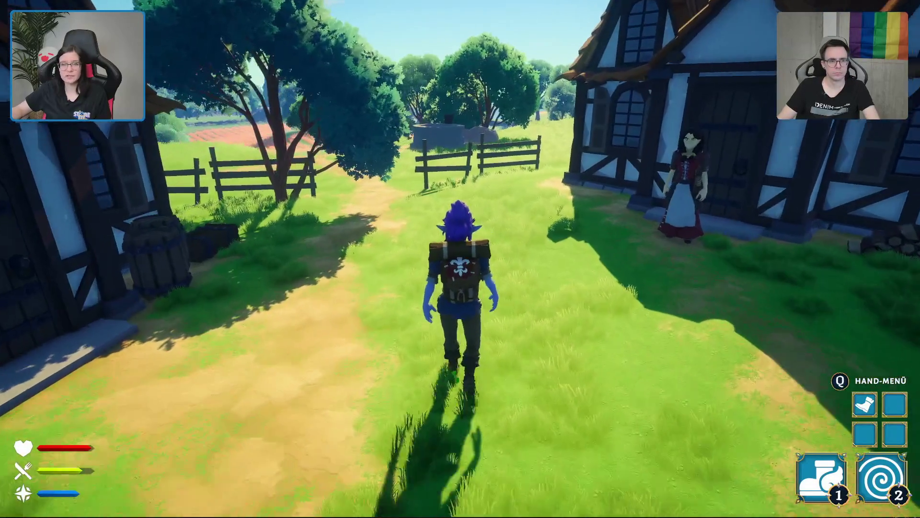
pyautogui.press('w')
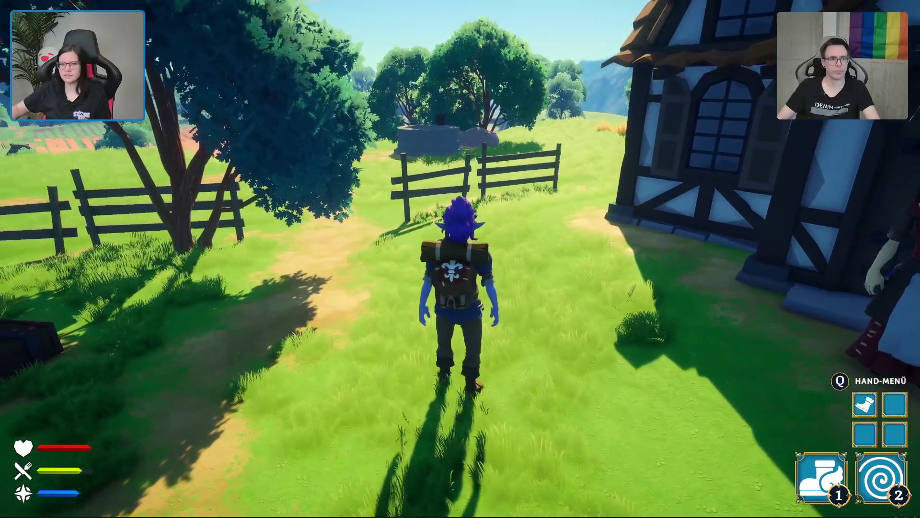
pyautogui.press('w')
pyautogui.press('space')
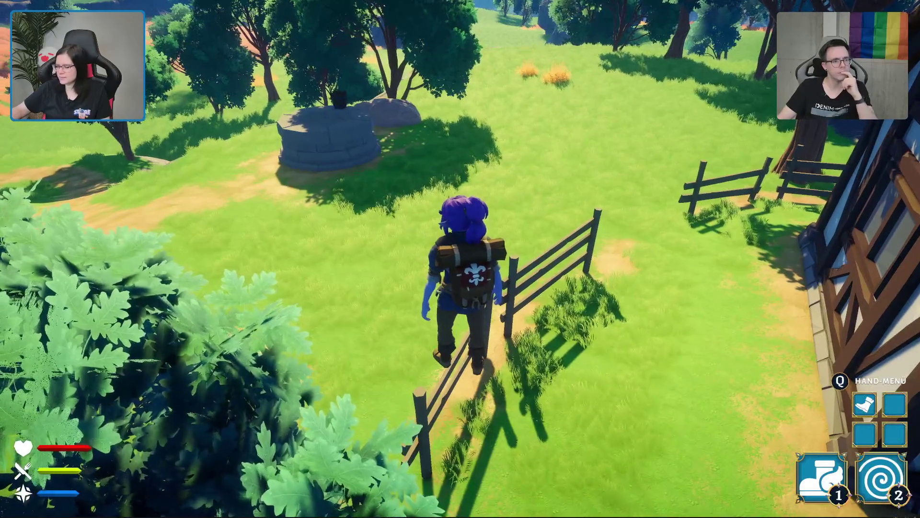
pyautogui.press('Escape')
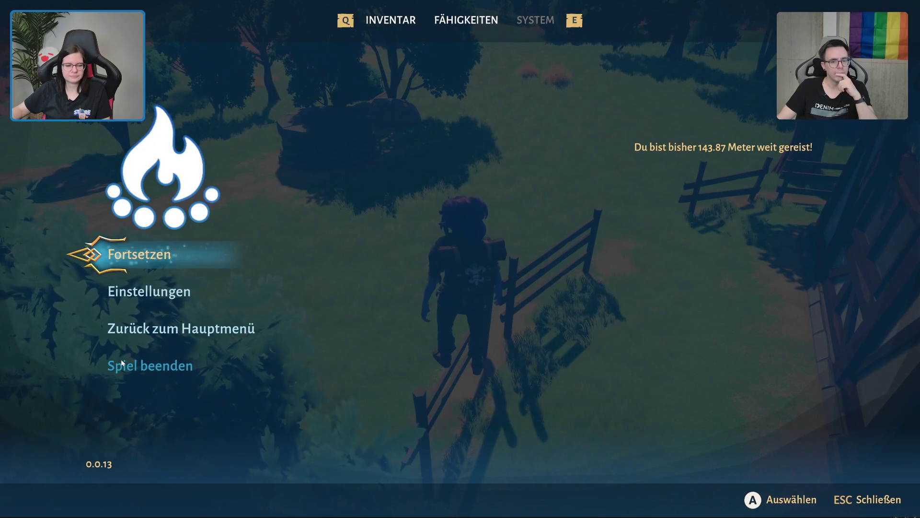
# - Choose 'Spiel beenden' in the pause menu to end the play session
pyautogui.click(120, 359)
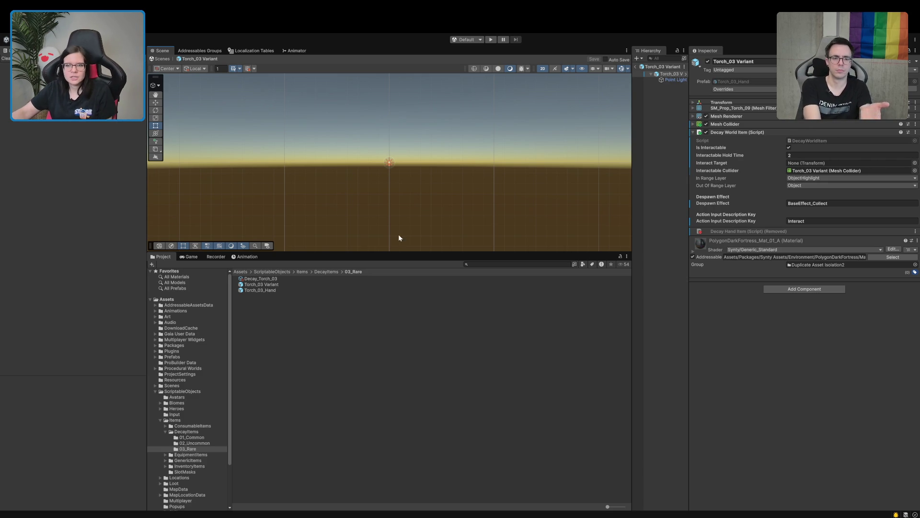
# - Show Torch_03 Variant in 3D perspective with gizmos hidden, framed with F
pyautogui.click(667, 81)
pyautogui.click(667, 75)
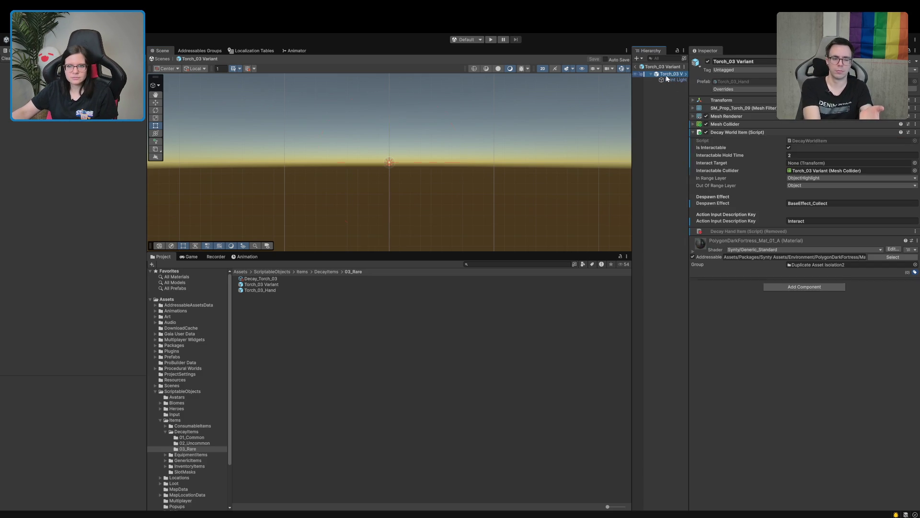
pyautogui.doubleClick(667, 75)
pyautogui.moveTo(503, 133)
pyautogui.mouseDown()
pyautogui.moveTo(495, 189)
pyautogui.moveTo(516, 158)
pyautogui.moveTo(519, 121)
pyautogui.mouseUp()
pyautogui.click(543, 69)
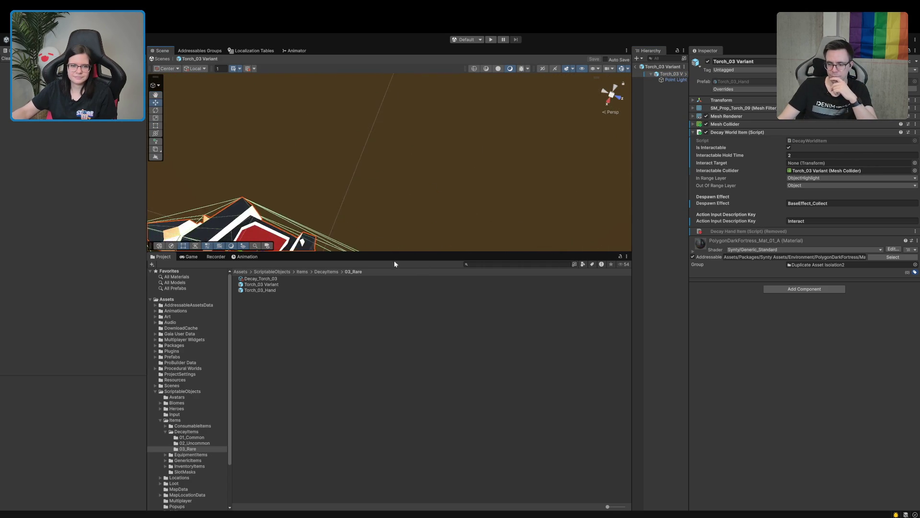
pyautogui.click(619, 69)
pyautogui.scroll(5, 374, 166)
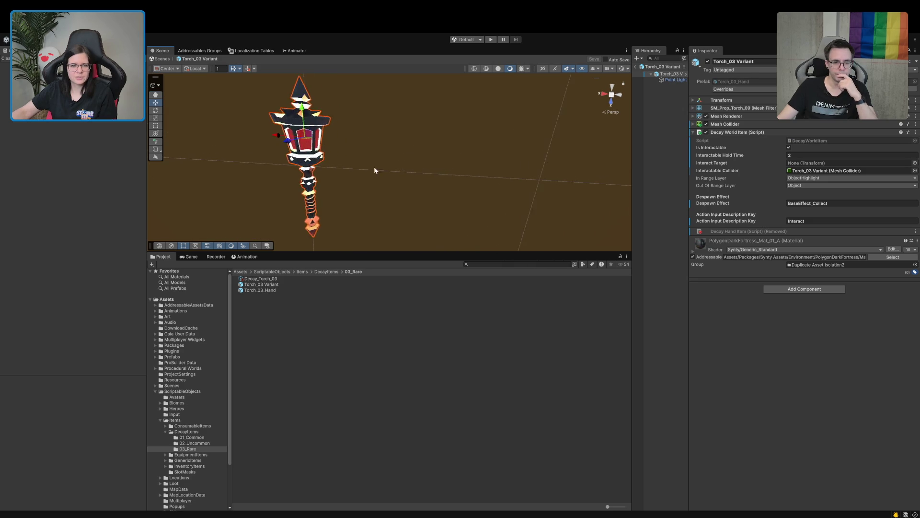
pyautogui.moveTo(370, 164); pyautogui.dragTo(391, 164)
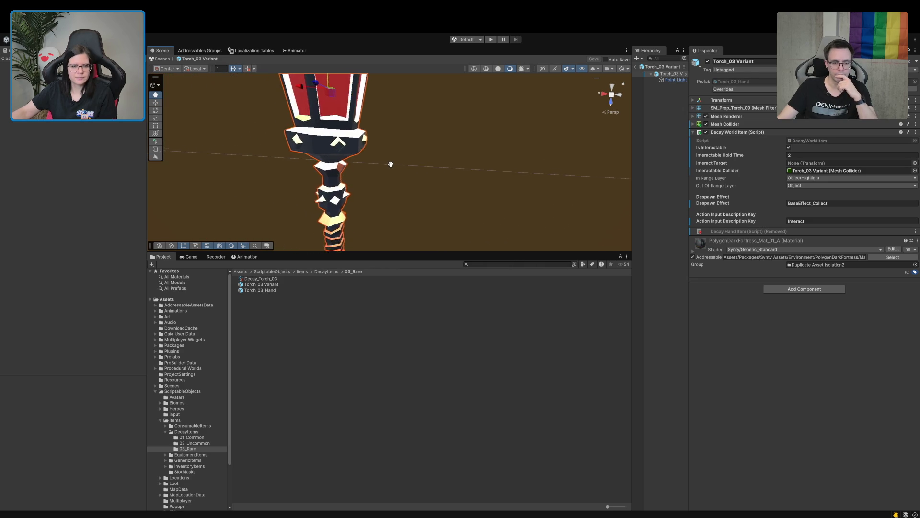
pyautogui.press('f')
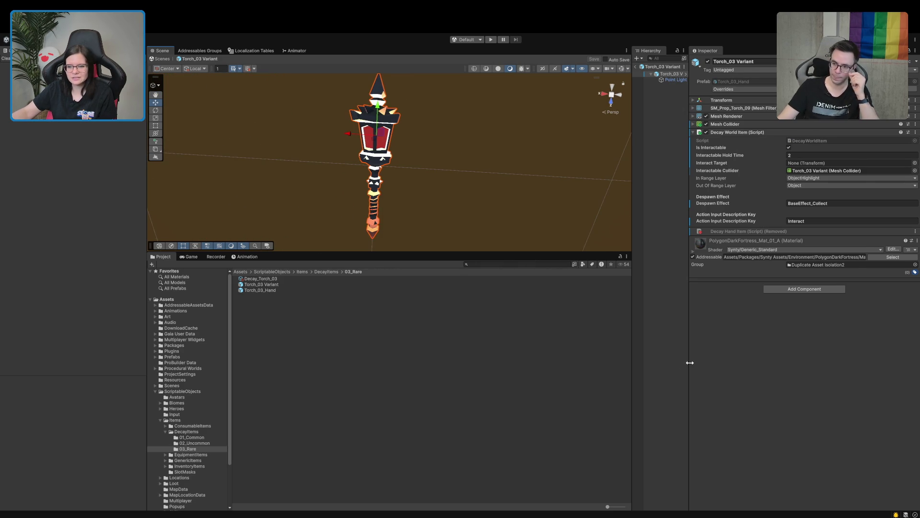
# - Deactivate the torch's Point Light child object
pyautogui.moveTo(689, 363); pyautogui.dragTo(719, 268)
pyautogui.click(671, 79)
pyautogui.click(739, 61)
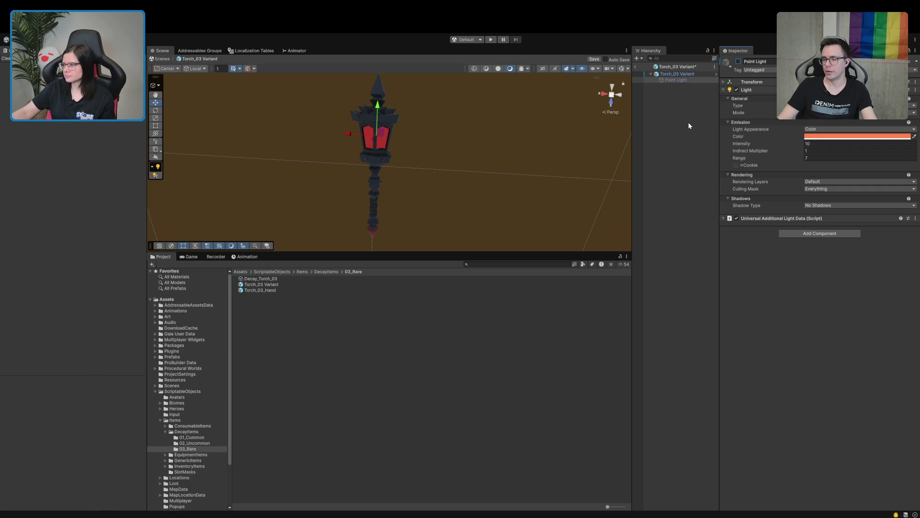
# - Turn the point light back on, set Torch_03 Variant's Cast Shadows to Off, and save it
pyautogui.click(739, 61)
pyautogui.click(700, 73)
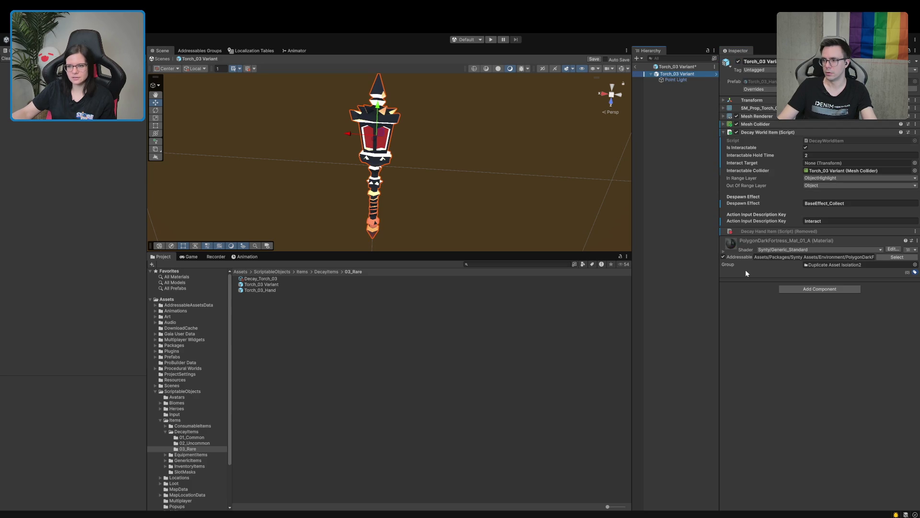
pyautogui.click(769, 118)
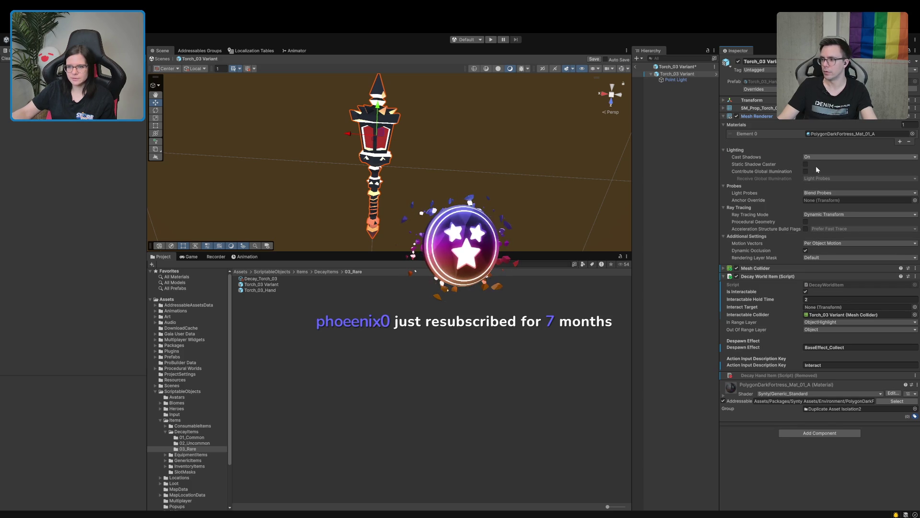
pyautogui.click(810, 154)
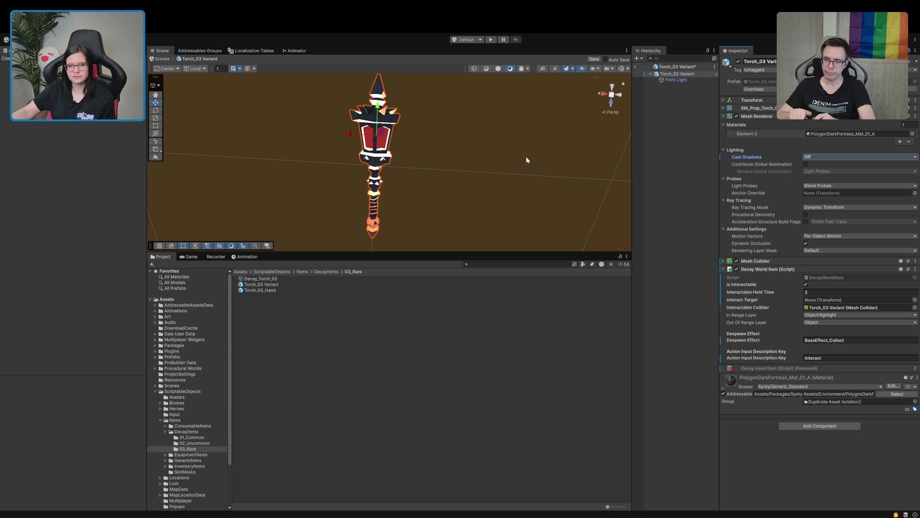
pyautogui.click(663, 148)
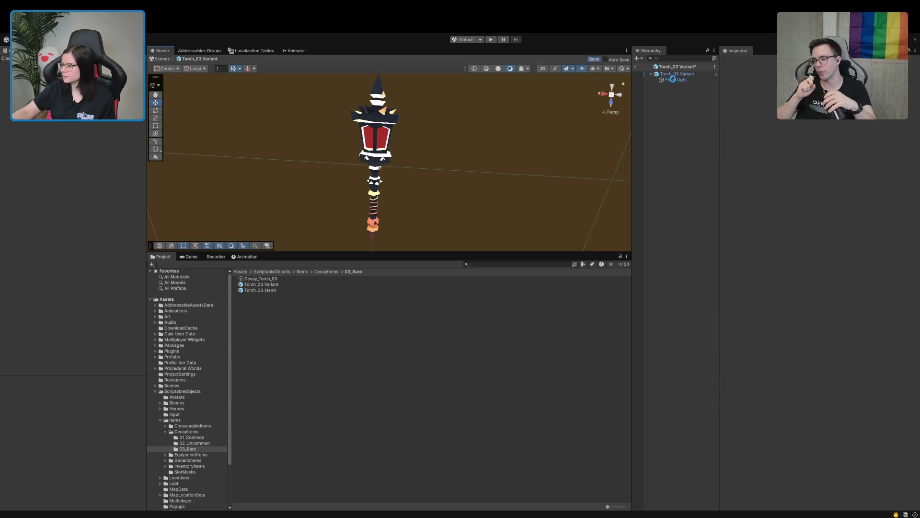
pyautogui.hotkey('ctrl', 's')
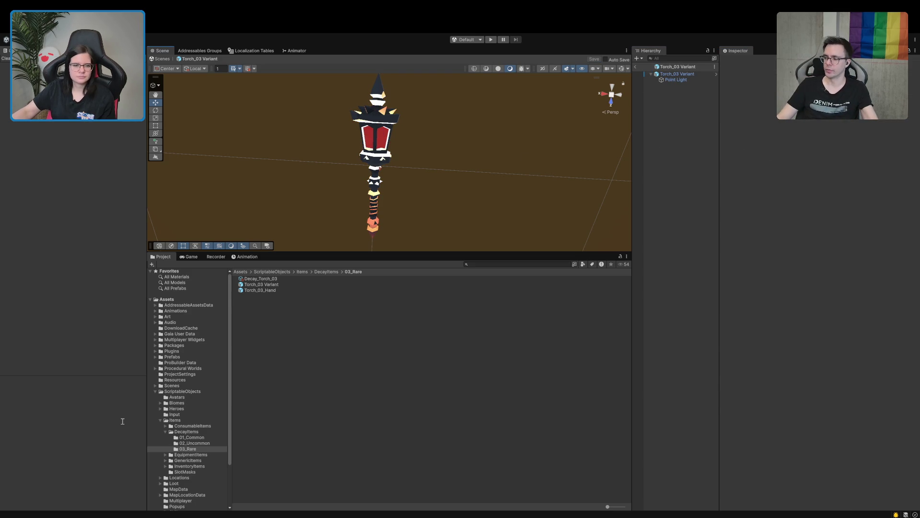
# - In 02_Uncommon, set Torch_02 Variant's Cast Shadows to Off and select Torch_02_Hand
pyautogui.click(194, 443)
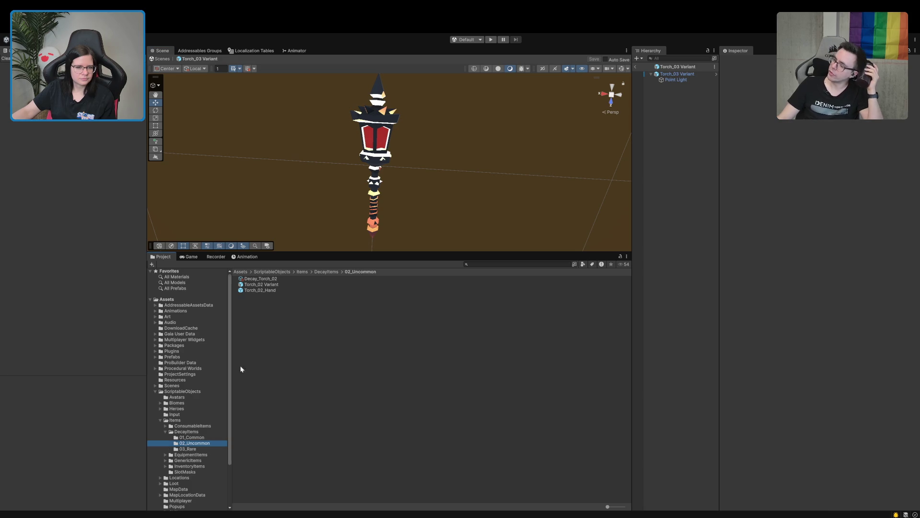
pyautogui.click(268, 285)
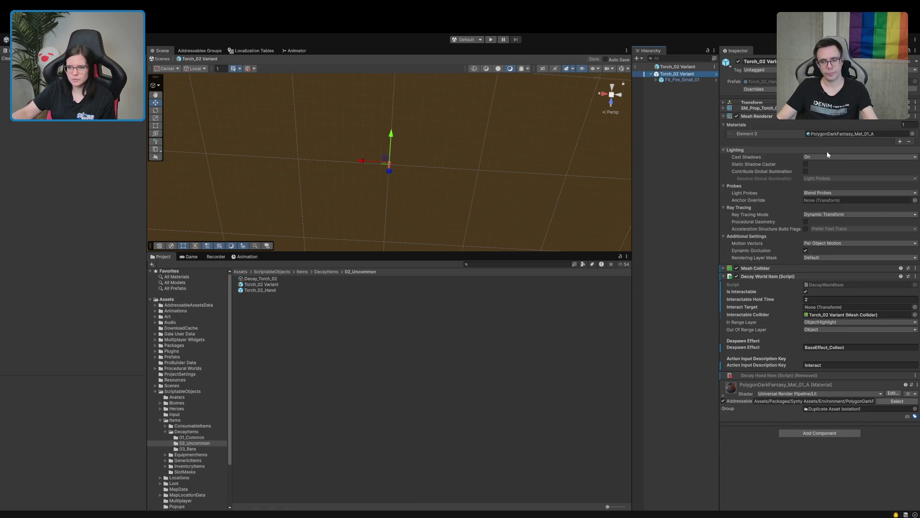
pyautogui.click(823, 157)
pyautogui.click(819, 162)
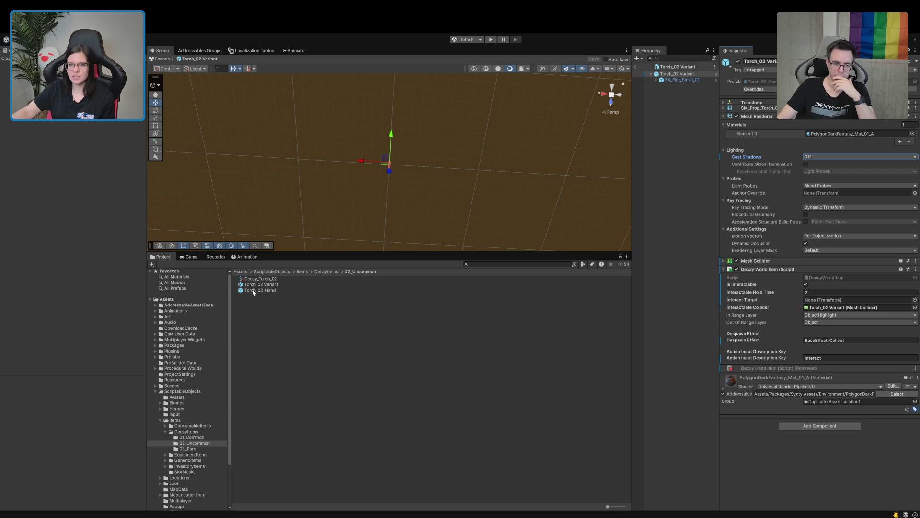
pyautogui.click(256, 290)
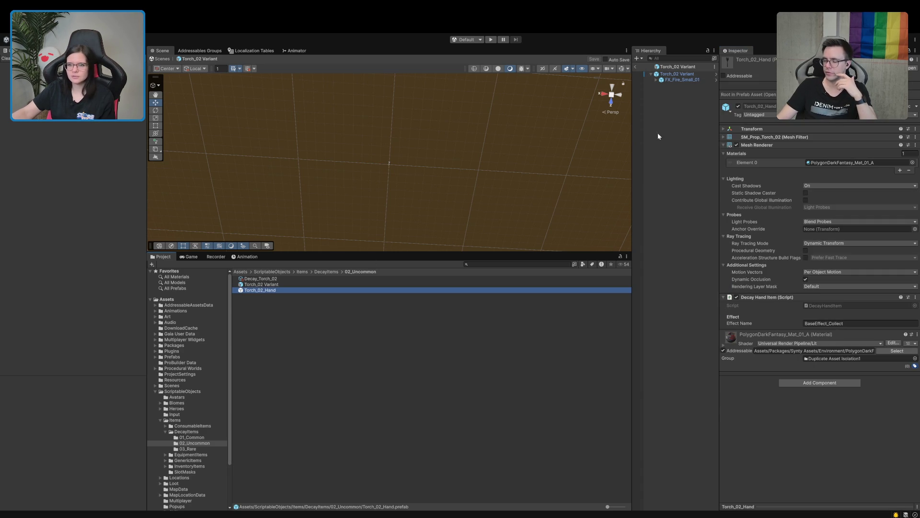
# - Set Cast Shadows to Off on Torch_02_Hand, saving it, and on Torch_03_Hand
pyautogui.doubleClick(289, 289)
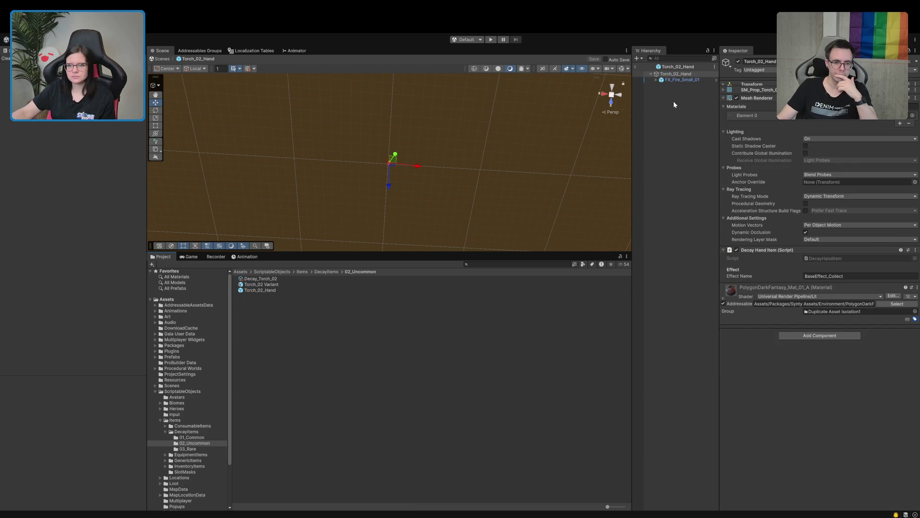
pyautogui.click(825, 138)
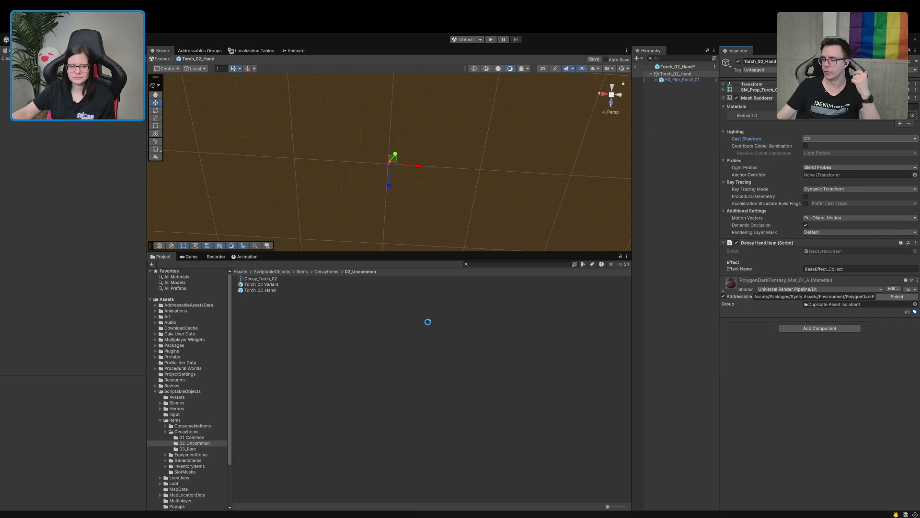
pyautogui.hotkey('ctrl', 's')
pyautogui.click(188, 449)
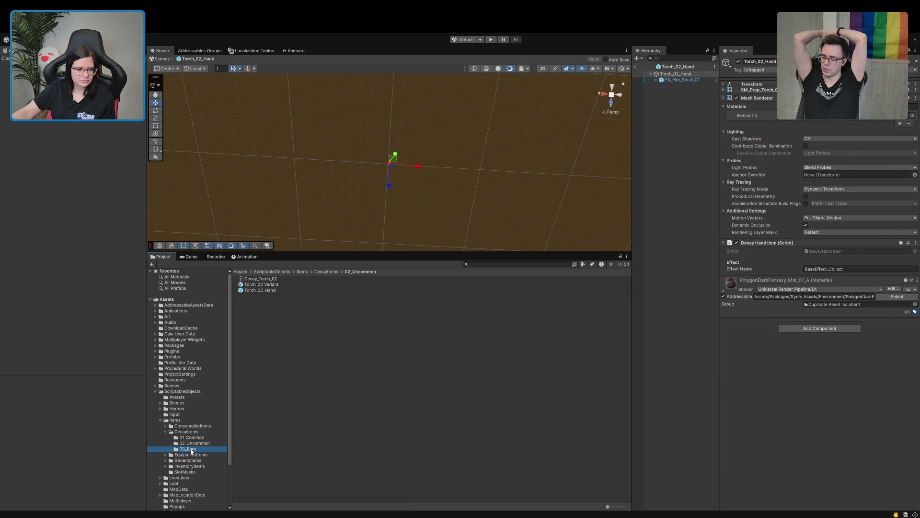
pyautogui.doubleClick(264, 290)
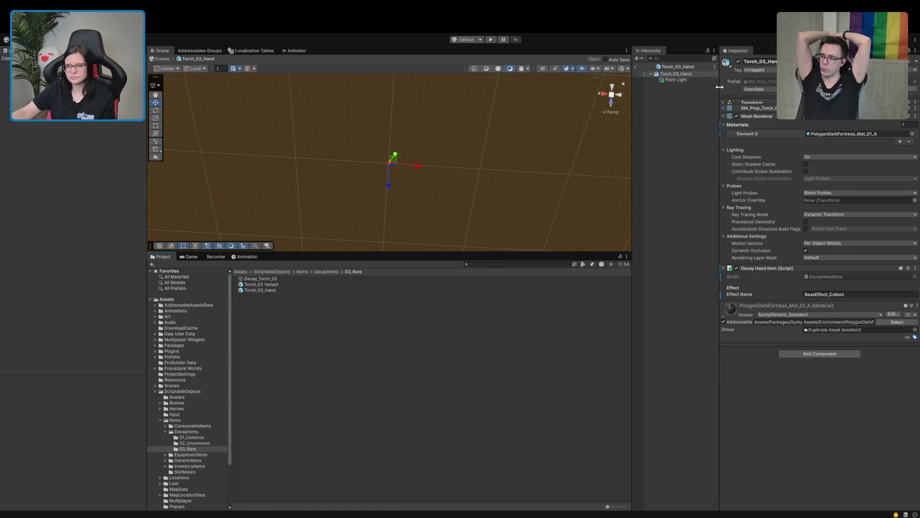
pyautogui.click(825, 164)
# - In 01_Common, set Cast Shadows to Off on Torch_01 Variant and Torch_01_Hand
pyautogui.click(195, 438)
pyautogui.click(259, 285)
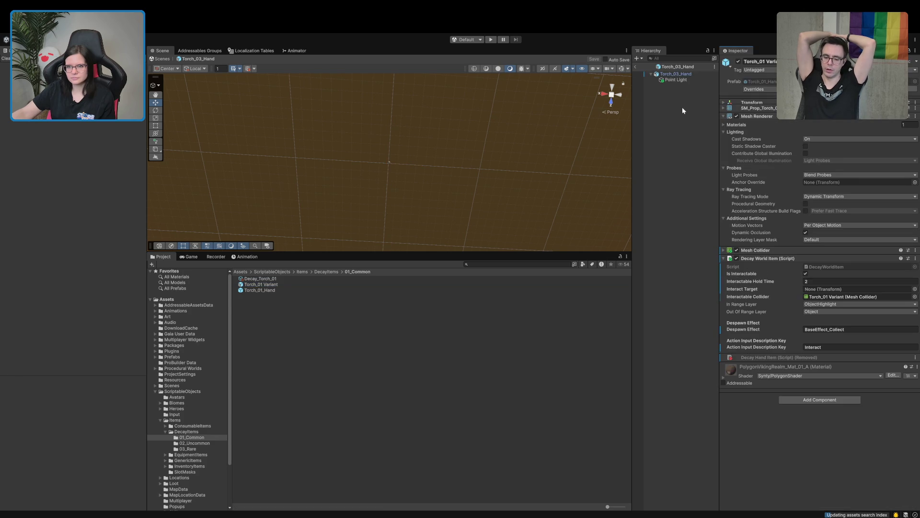
pyautogui.click(813, 139)
pyautogui.click(818, 147)
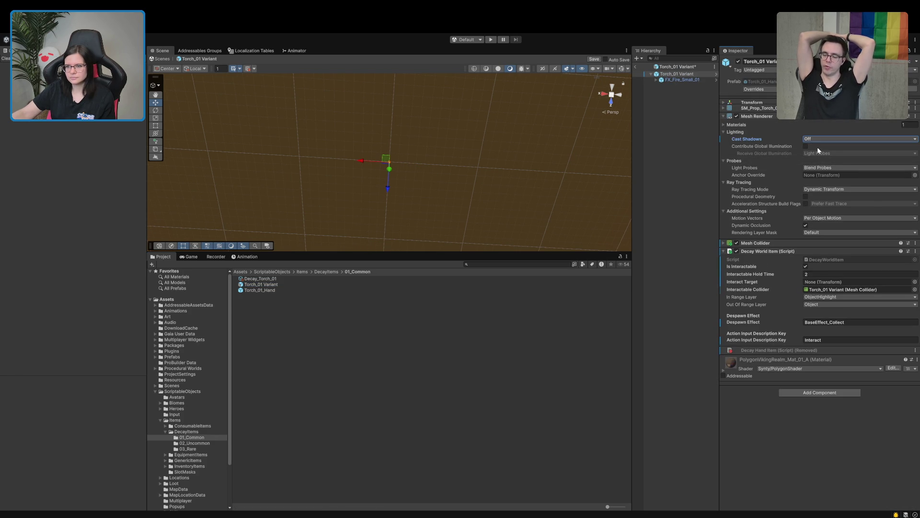
pyautogui.click(688, 81)
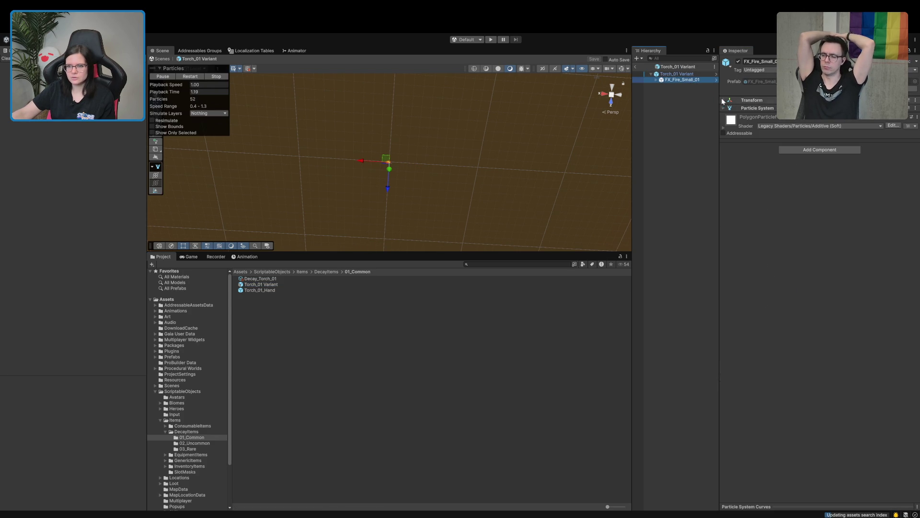
pyautogui.click(668, 75)
pyautogui.doubleClick(259, 290)
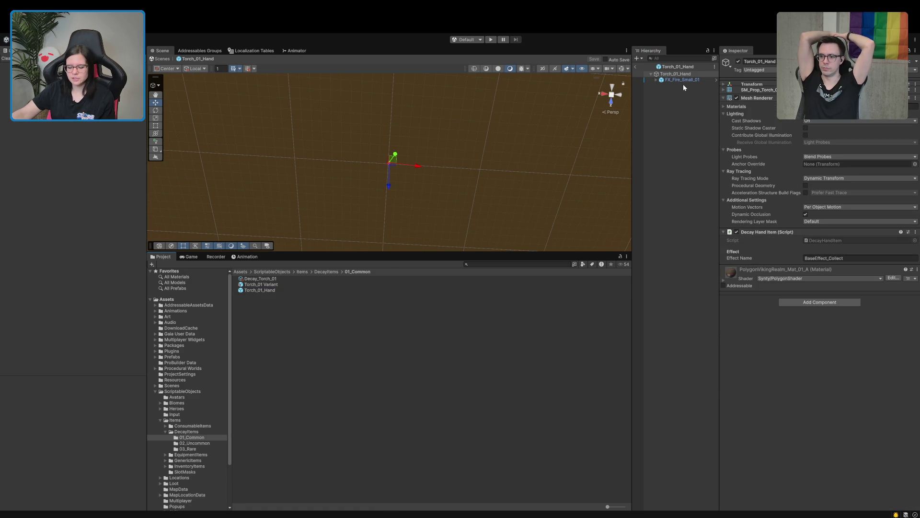
pyautogui.click(811, 120)
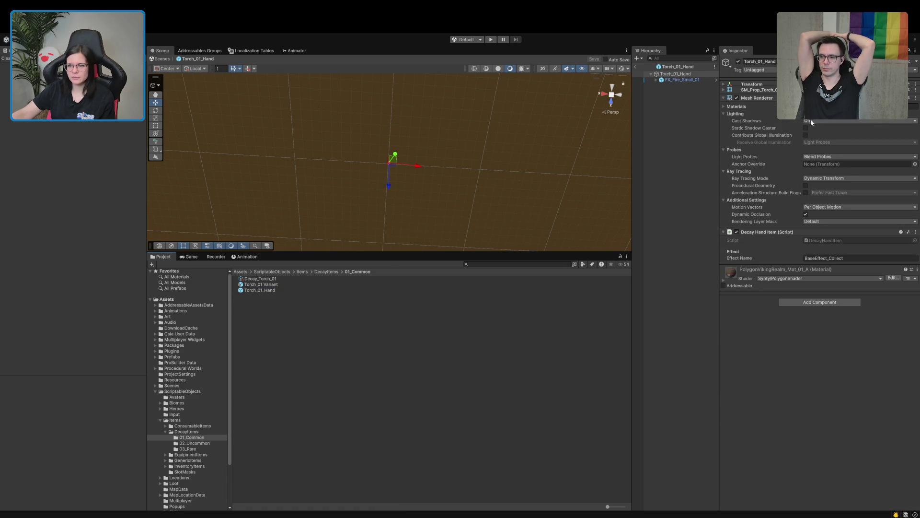
pyautogui.click(818, 128)
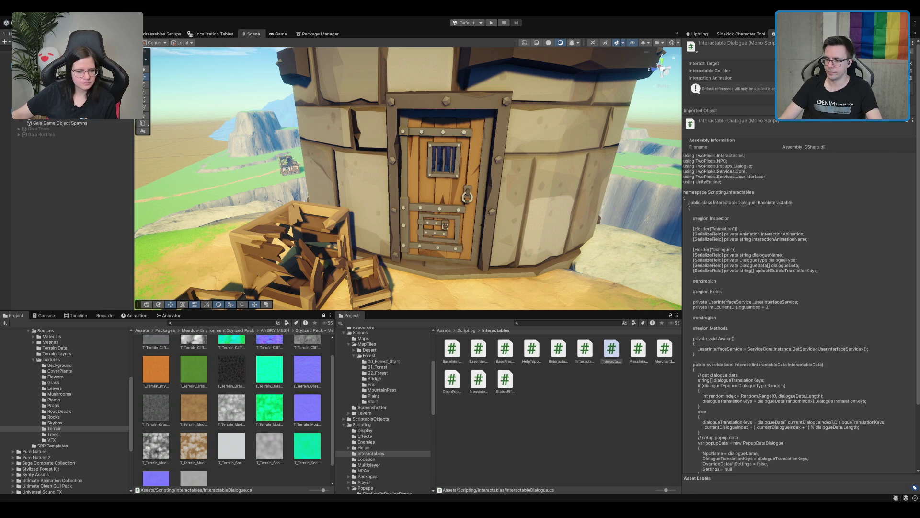
# - Import BasePressInteractable's namespace and generate its missing override methods
pyautogui.hotkey('alt', 'Tab')
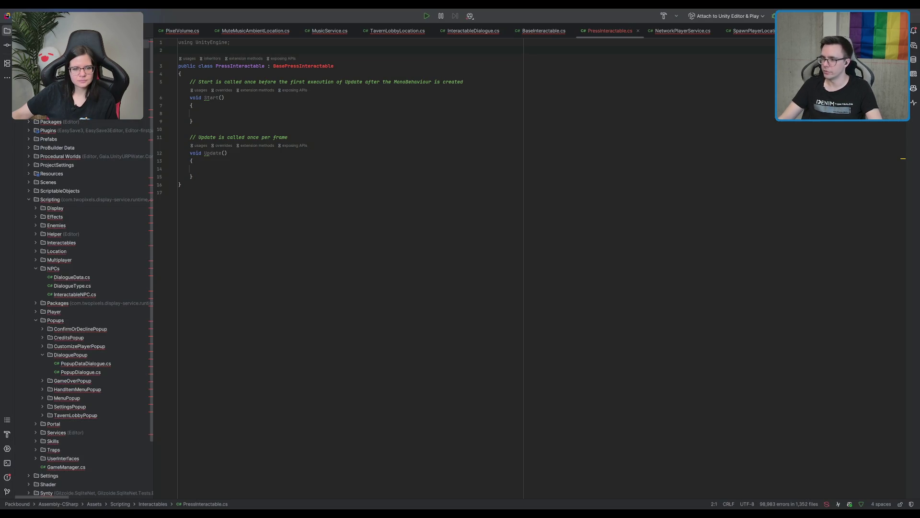
pyautogui.click(314, 66)
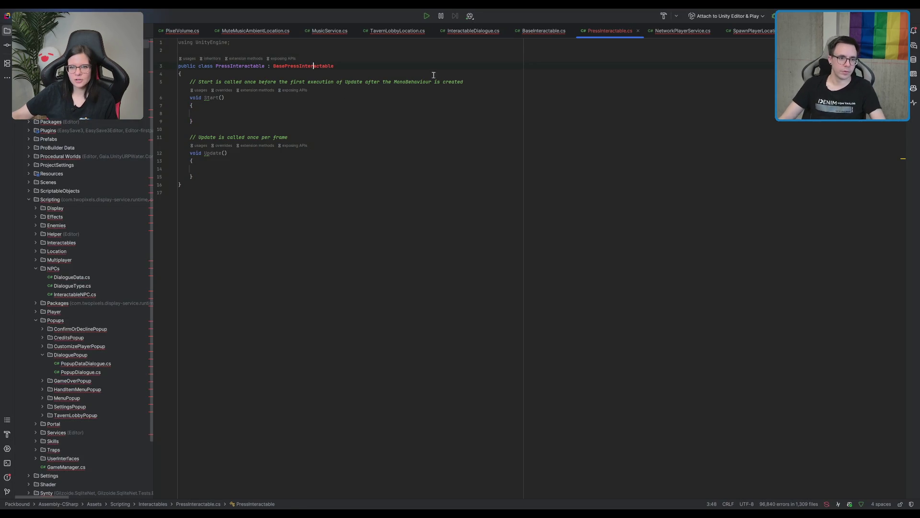
pyautogui.hotkey('alt', 'Return')
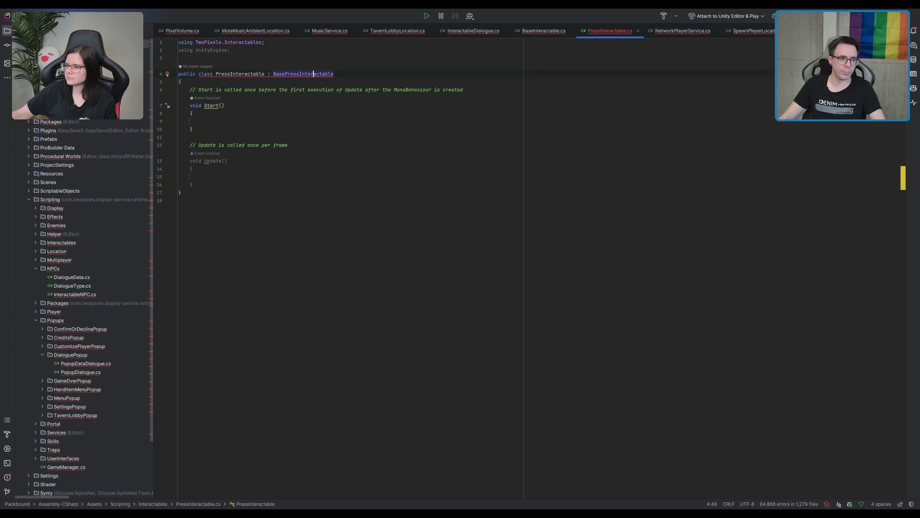
pyautogui.click(322, 75)
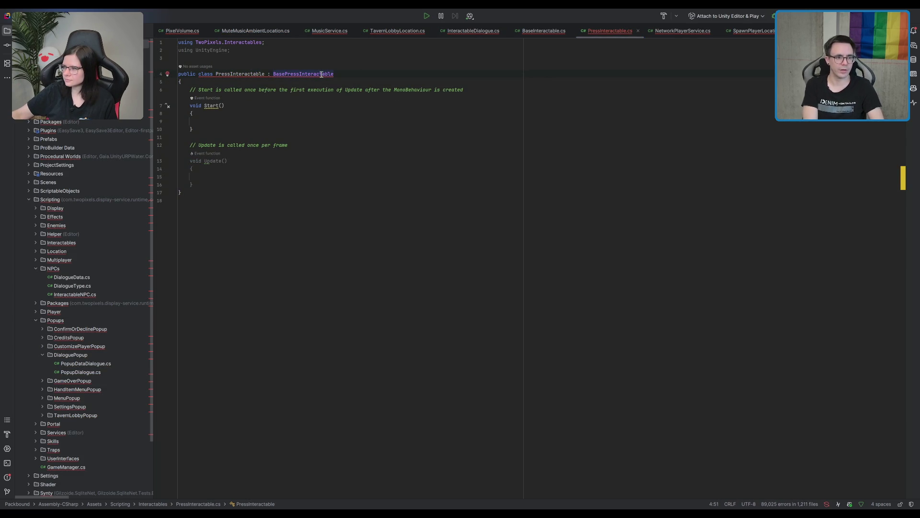
pyautogui.hotkey('alt', 'Return')
pyautogui.press('Return')
pyautogui.click(277, 124)
# - Delete the Start() and Update() methods and the unused UnityEngine import
pyautogui.moveTo(220, 135); pyautogui.dragTo(237, 90)
pyautogui.press('BackSpace')
pyautogui.moveTo(215, 223); pyautogui.dragTo(246, 176)
pyautogui.press('BackSpace')
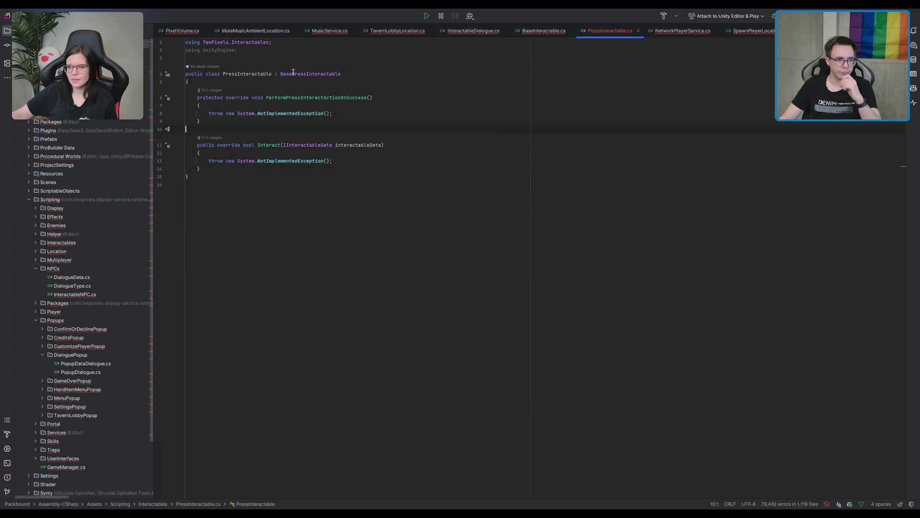
pyautogui.click(279, 51)
pyautogui.hotkey('shift', 'Home')
pyautogui.press('BackSpace')
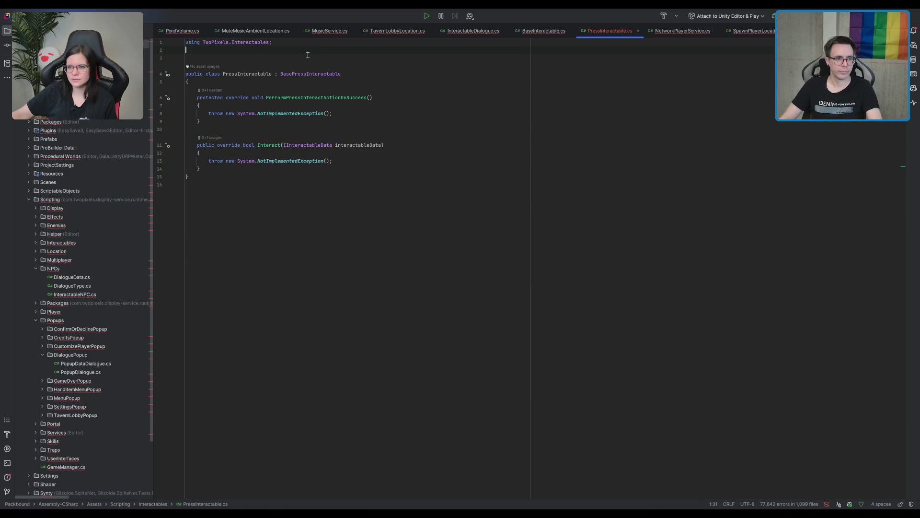
# - Wrap the class in a Scripting.Interactables namespace with a closing brace at the file's end
pyautogui.write('namespace')
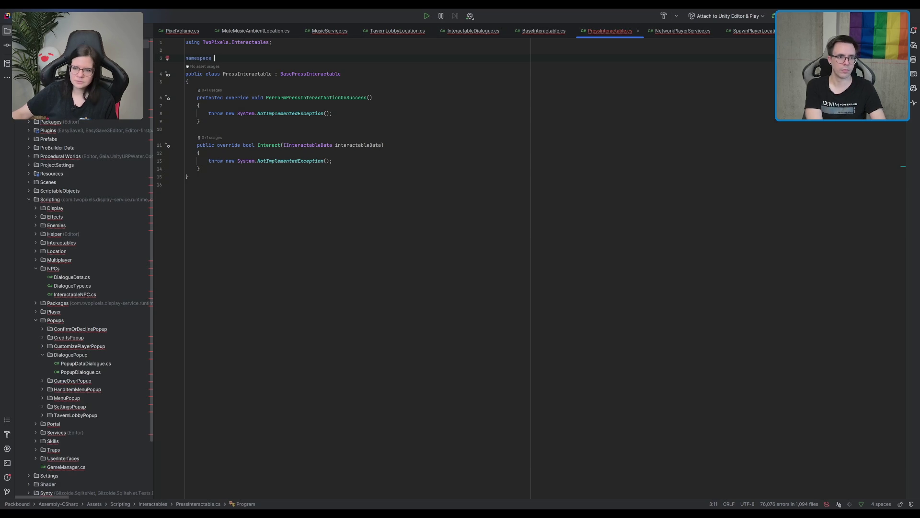
pyautogui.press('Return')
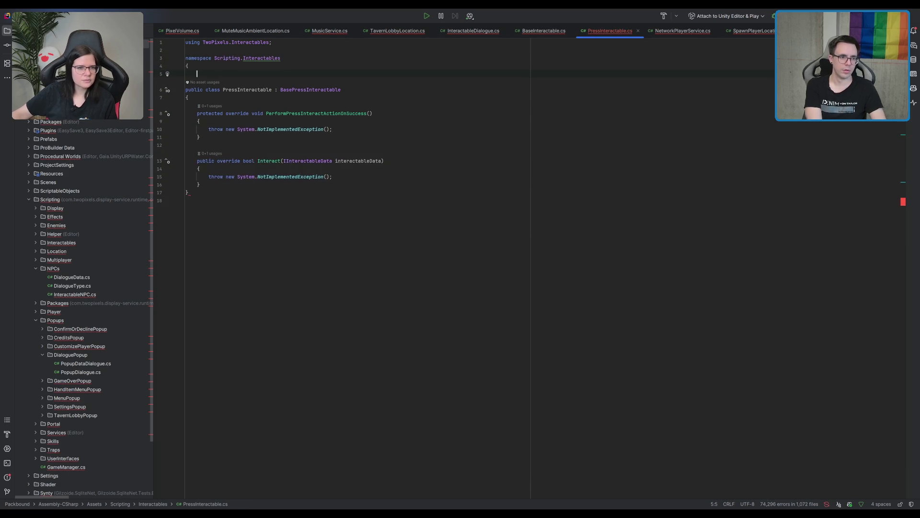
pyautogui.press('Down')
pyautogui.press('Down')
pyautogui.press('Down')
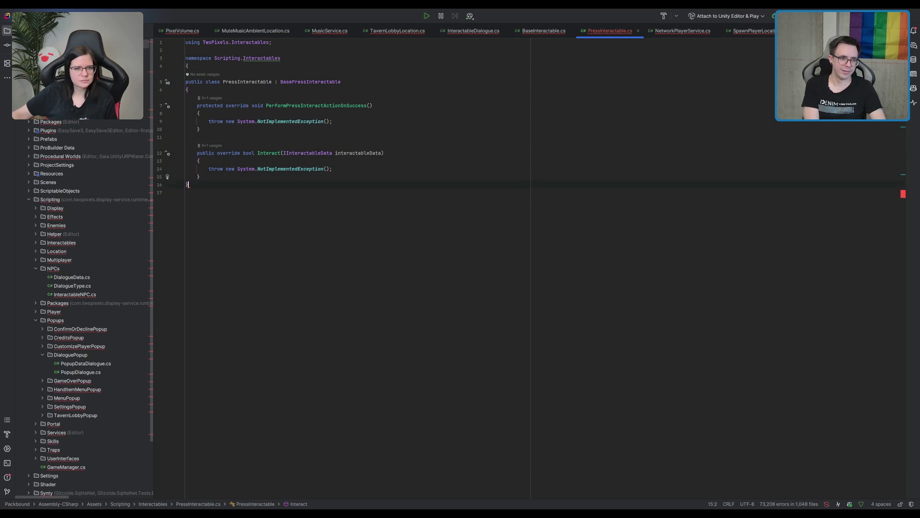
pyautogui.press('Return')
pyautogui.write('}')
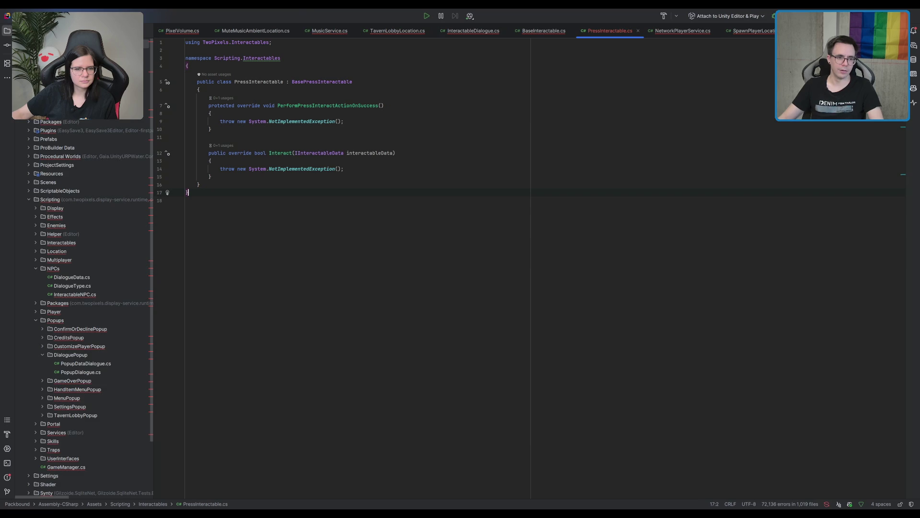
pyautogui.click(270, 57)
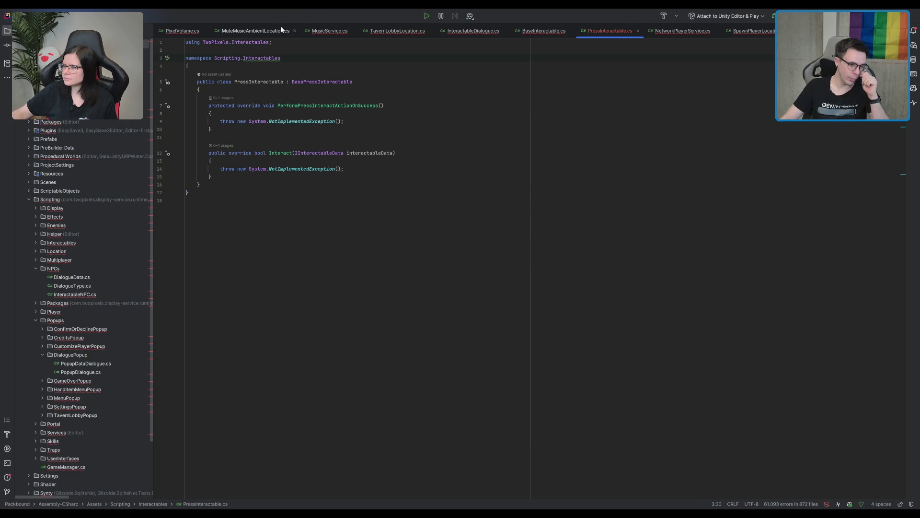
pyautogui.click(257, 141)
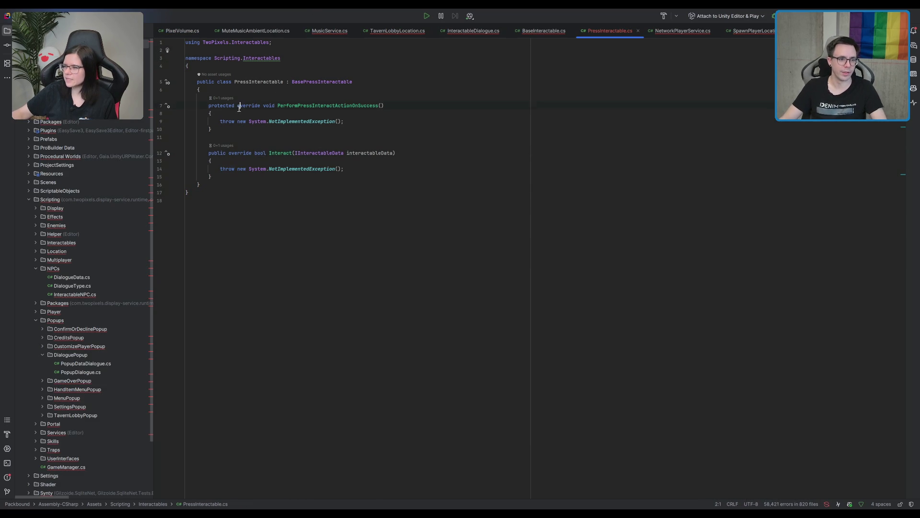
# - Surround the override methods with #region Methods and #endregion
pyautogui.click(272, 92)
pyautogui.press('Return')
pyautogui.press('Return')
pyautogui.write('#region Methods')
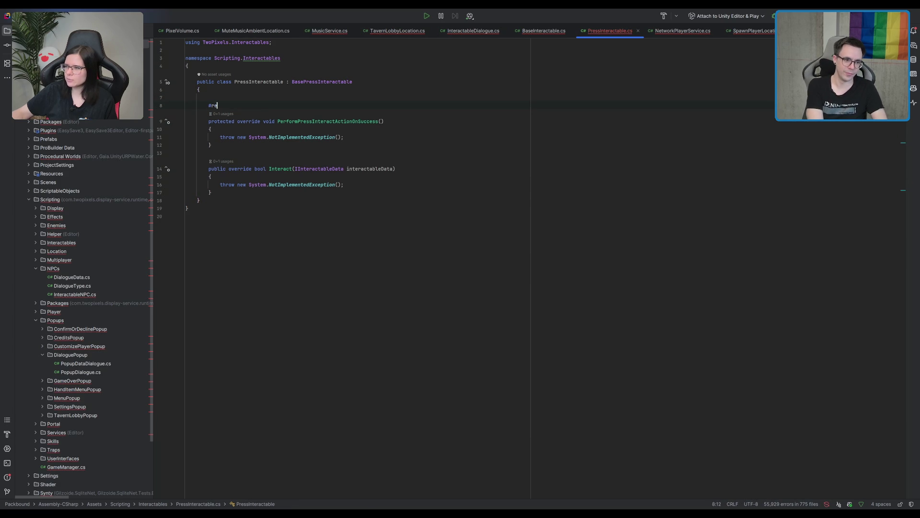
pyautogui.press('Return')
pyautogui.press('Down')
pyautogui.press('Down')
pyautogui.press('Down')
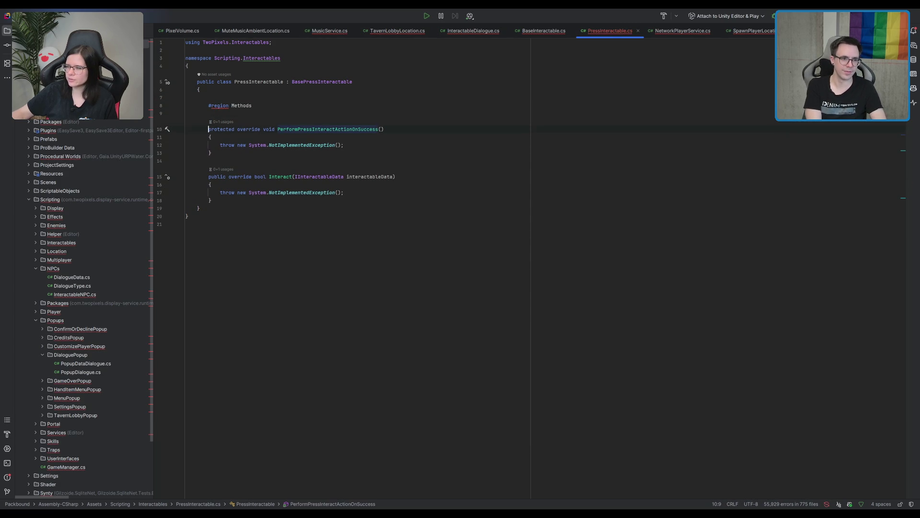
pyautogui.press('Right')
pyautogui.press('Return')
pyautogui.write('#end')
pyautogui.press('Tab')
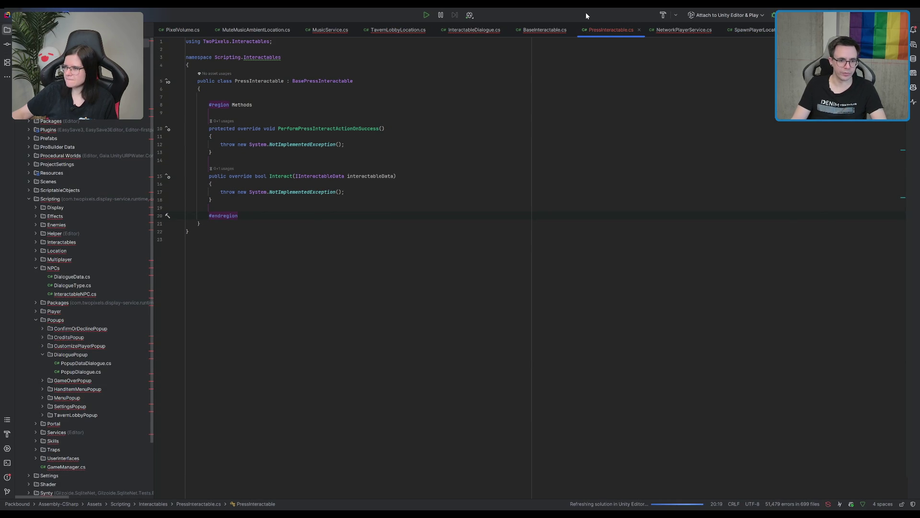
# - Prefix the namespace with 'TwoPixels.'
pyautogui.click(215, 58)
pyautogui.write('TwoPixels.')
pyautogui.click(602, 340)
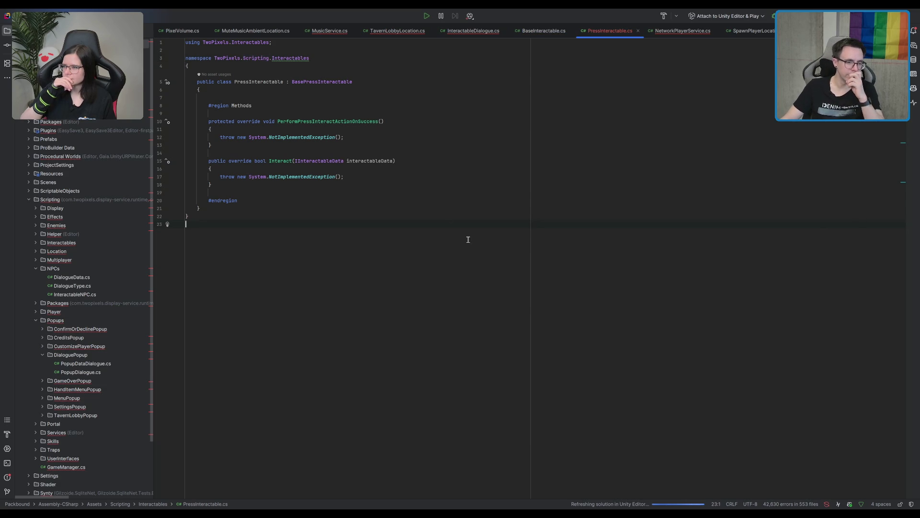
# - Delete the NotImplementedException throw lines and rename the class to AnimatedPressInteractable
pyautogui.click(442, 151)
pyautogui.click(431, 129)
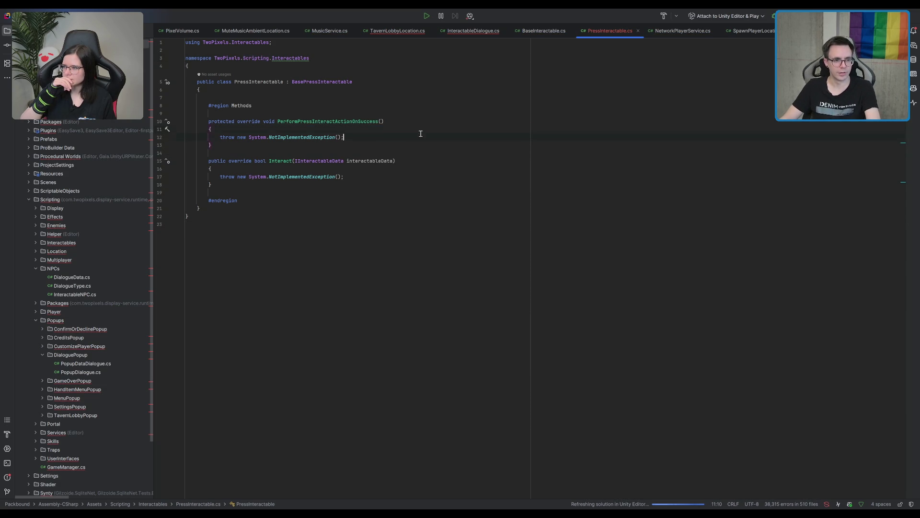
pyautogui.hotkey('shift', 'Home')
pyautogui.press('BackSpace')
pyautogui.press('BackSpace')
pyautogui.press('BackSpace')
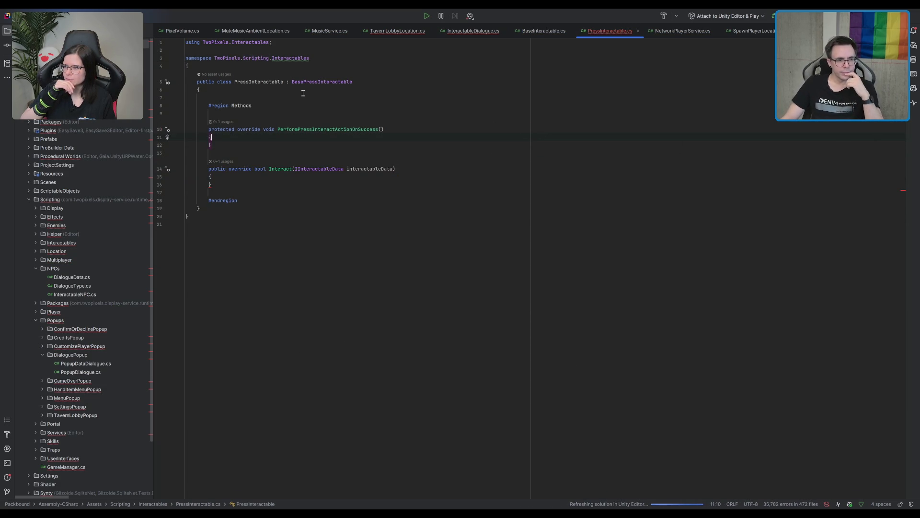
pyautogui.click(257, 82)
pyautogui.write('Animated')
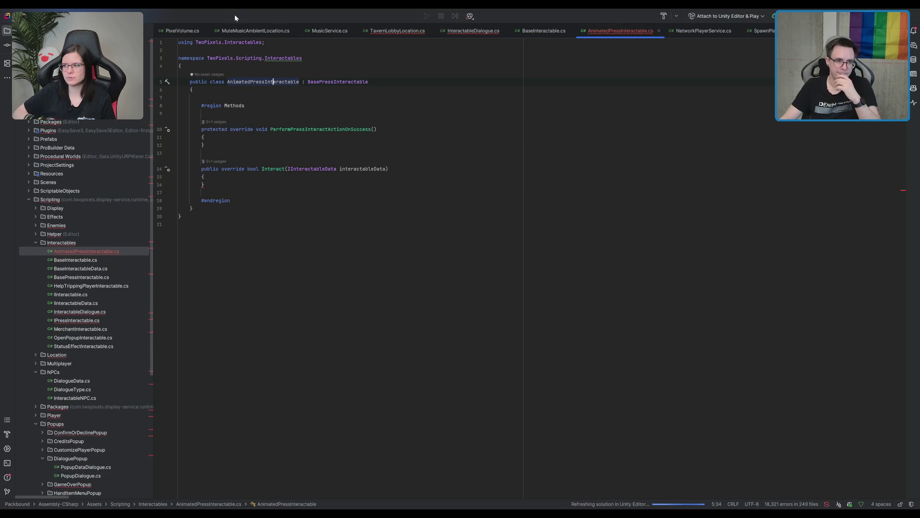
# - Add a #region Inspector block right after the class's opening brace
pyautogui.moveTo(439, 90); pyautogui.dragTo(432, 80)
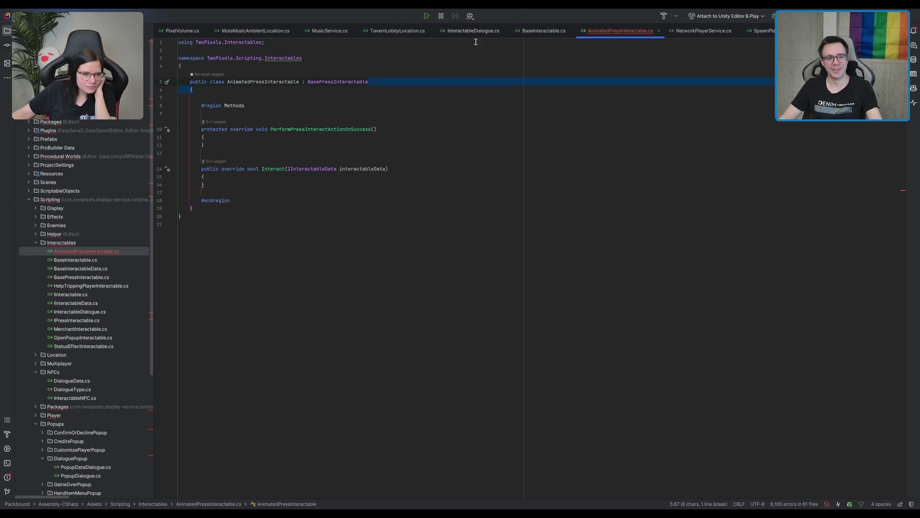
pyautogui.click(389, 129)
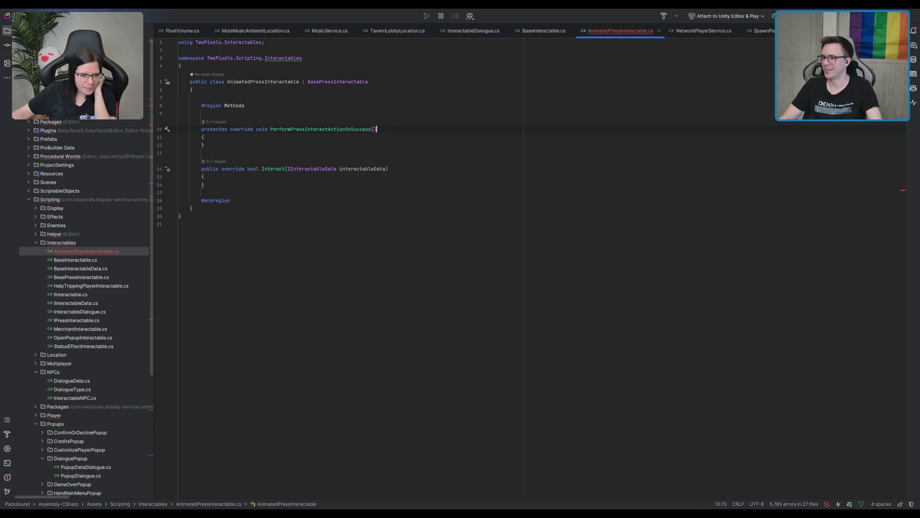
pyautogui.press('Down')
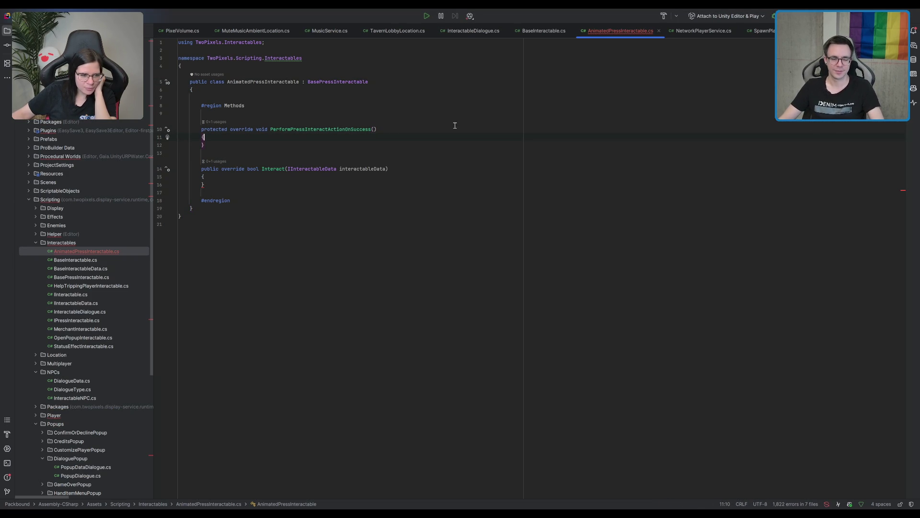
pyautogui.click(306, 176)
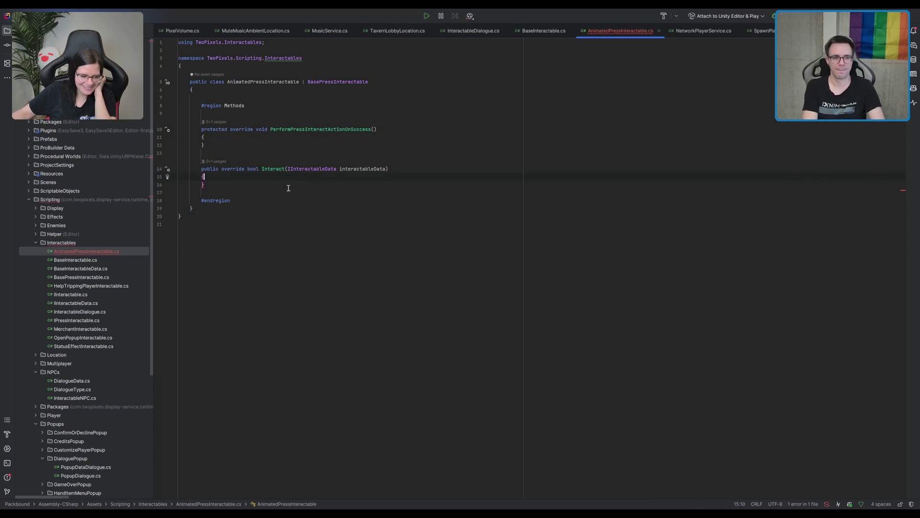
pyautogui.click(330, 91)
pyautogui.press('Return')
pyautogui.write('#region')
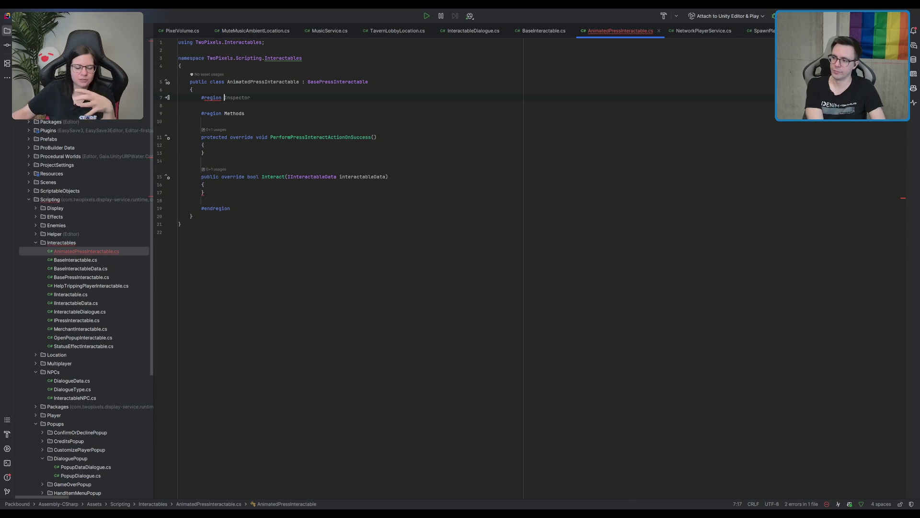
pyautogui.press('Tab')
pyautogui.press('Return')
pyautogui.press('Return')
# - Add a [Helper("Settings")] attribute inside the Inspector region, correcting the 'Setings' typo
pyautogui.press('Return')
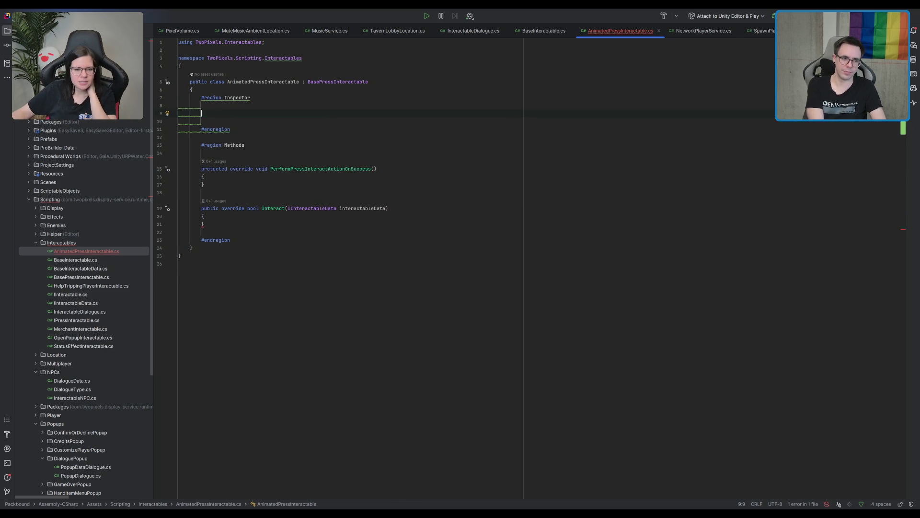
pyautogui.write('[Helper')
pyautogui.press('Return')
pyautogui.press('BackSpace')
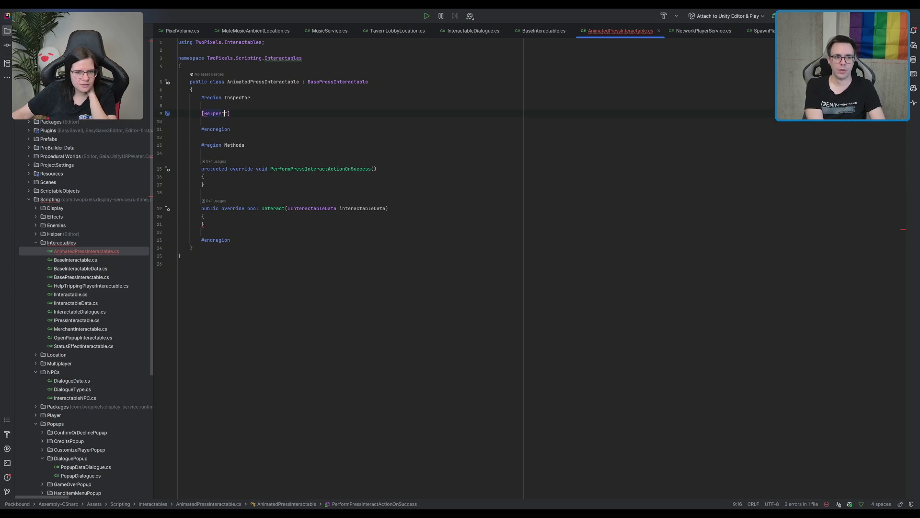
pyautogui.write('("Setings')
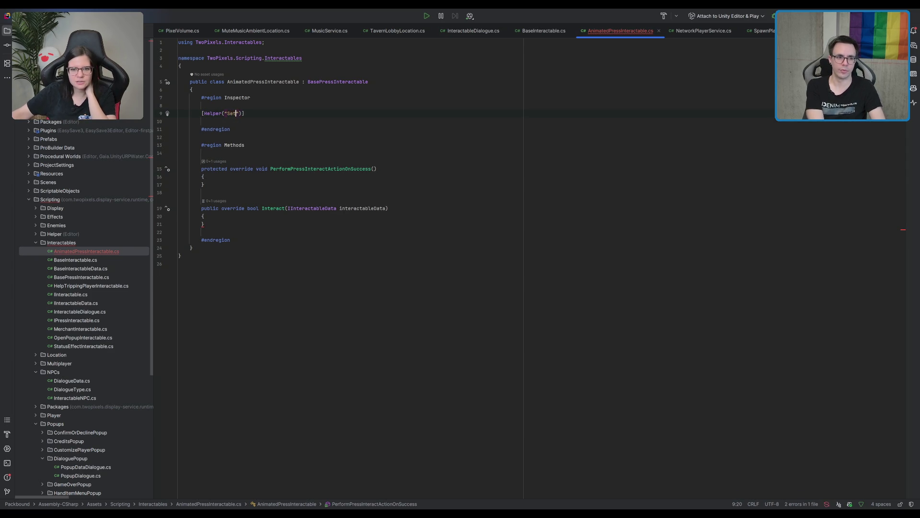
pyautogui.click(237, 113)
pyautogui.write('tings')
# - Declare [SerializeField] private fields interactionAnimation (Animation) and interactionAnimationName (string)
pyautogui.press('Return')
pyautogui.write('[Se')
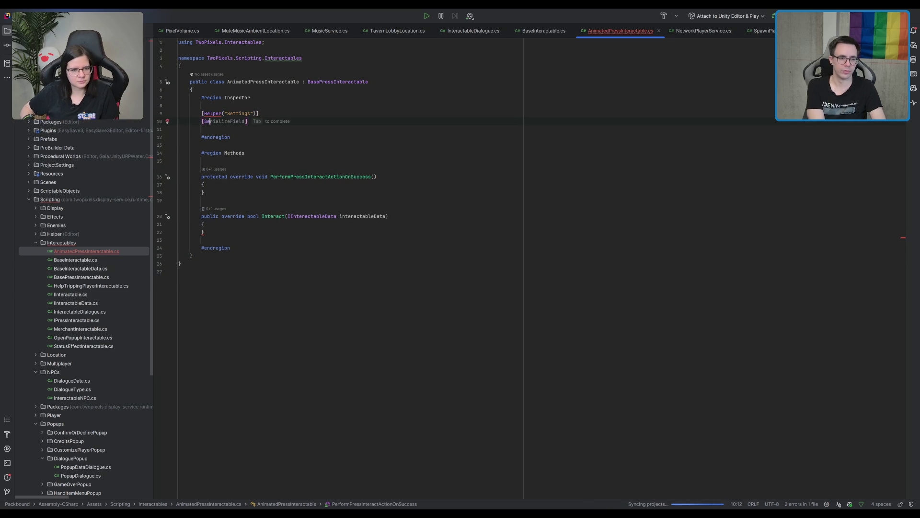
pyautogui.press('Tab')
pyautogui.write('priva')
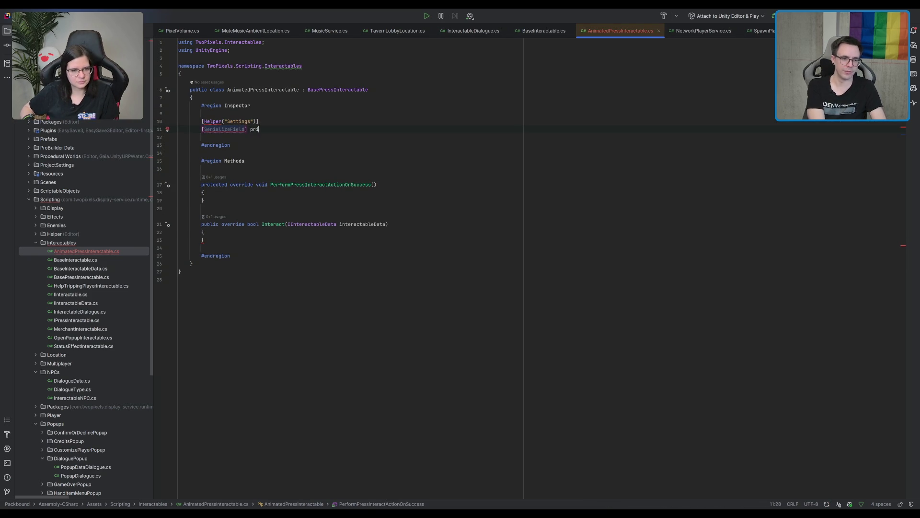
pyautogui.write('te Animation')
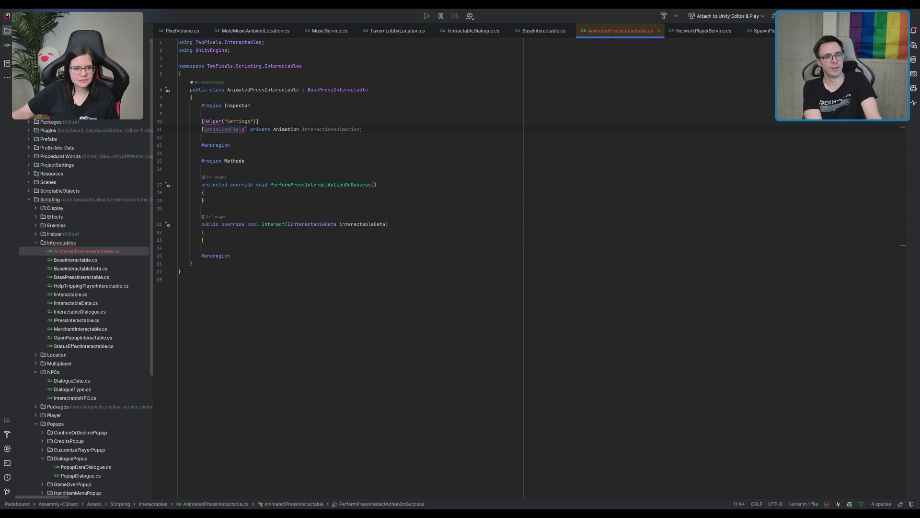
pyautogui.press('Tab')
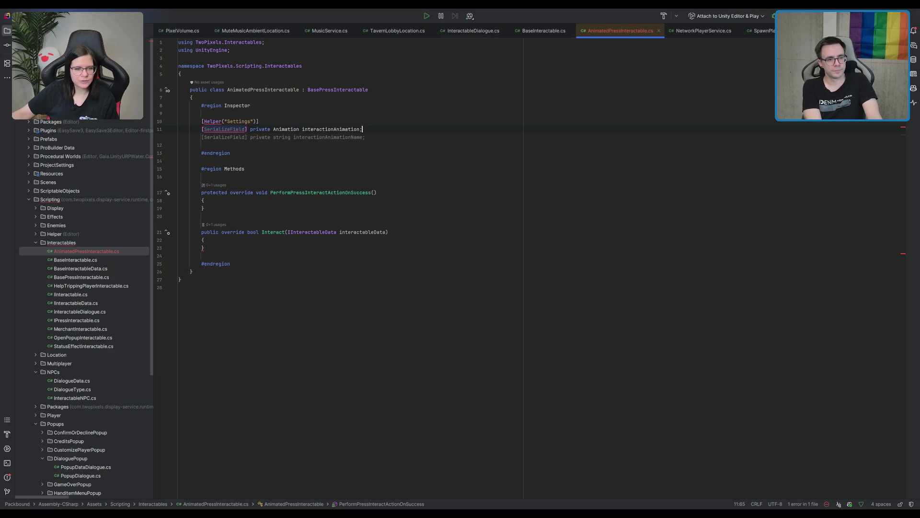
pyautogui.press('Tab')
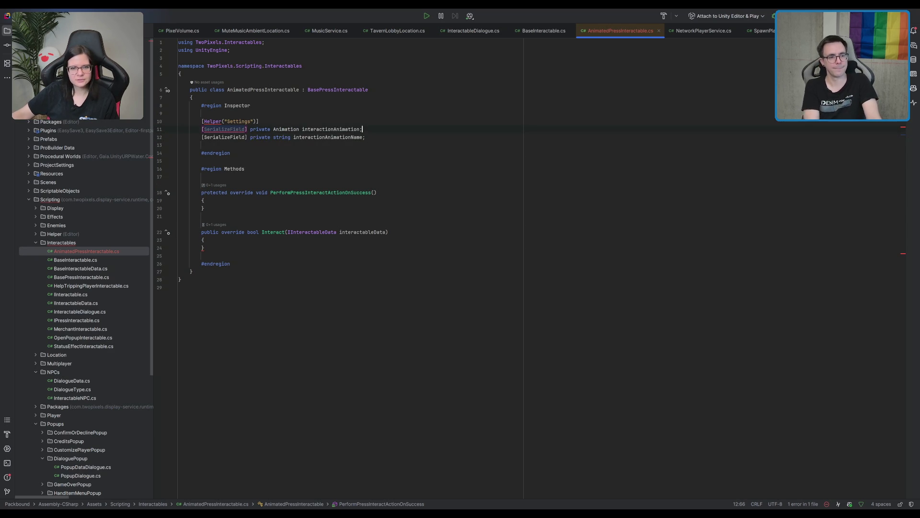
# - Navigate from AnimatedPressInteractable to the BasePressInteractable base class with Ctrl+U
pyautogui.keyDown('ctrl'); pyautogui.click(354, 90); pyautogui.keyUp('ctrl')
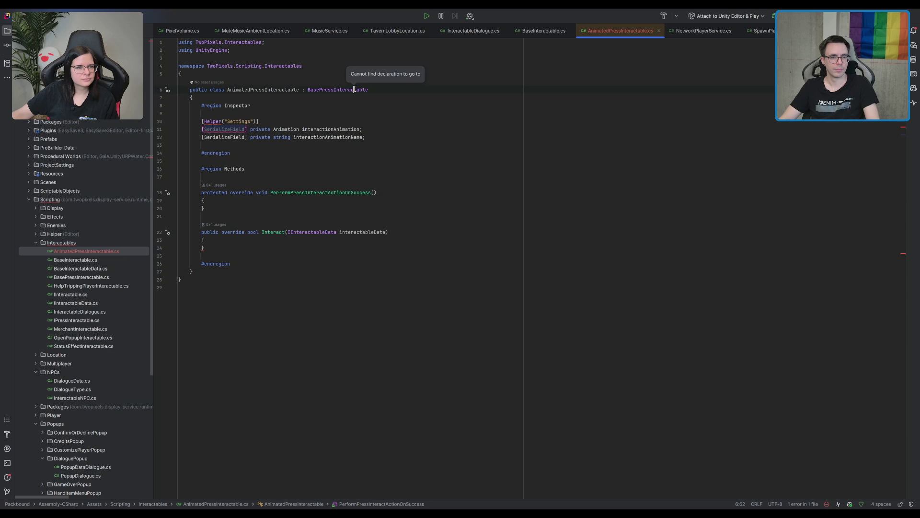
pyautogui.keyDown('ctrl'); pyautogui.click(346, 90); pyautogui.keyUp('ctrl')
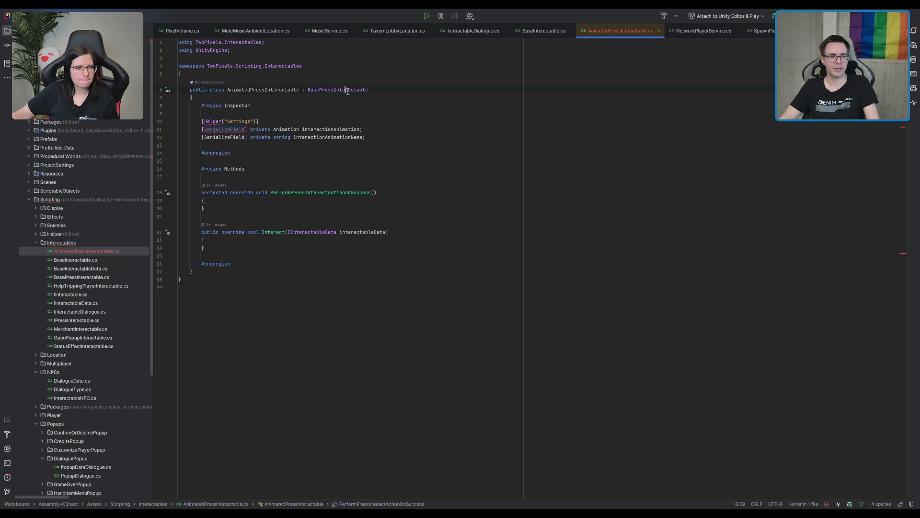
pyautogui.keyDown('ctrl'); pyautogui.click(352, 90); pyautogui.keyUp('ctrl')
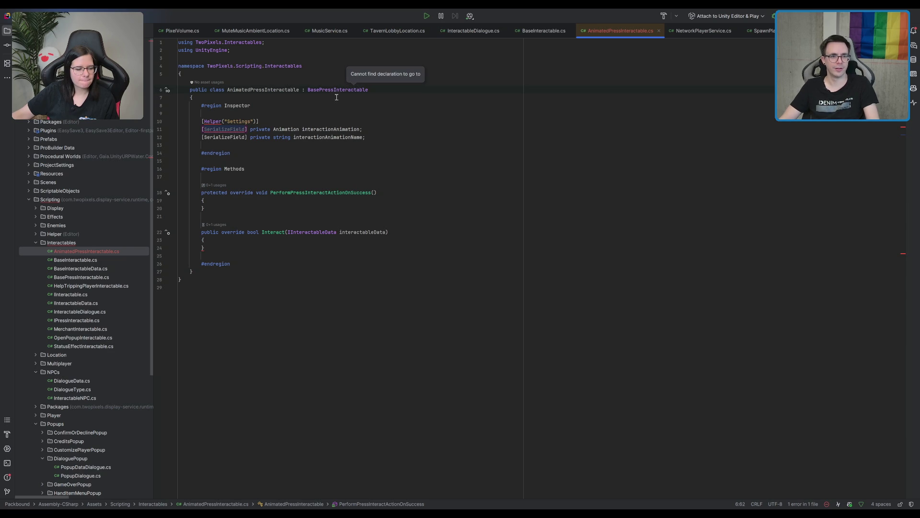
pyautogui.press('Down')
pyautogui.press('Down')
pyautogui.press('Down')
pyautogui.hotkey('ctrl', 'b')
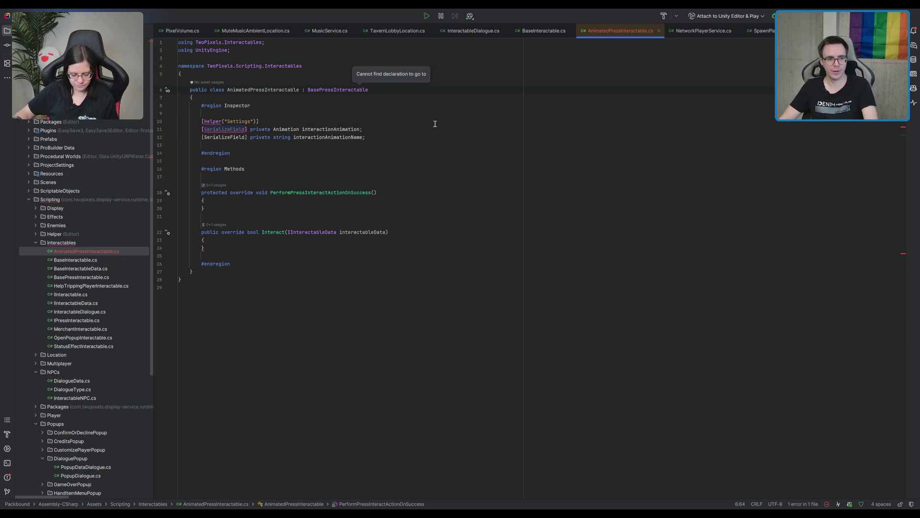
pyautogui.press('Down')
pyautogui.press('Down')
pyautogui.press('Down')
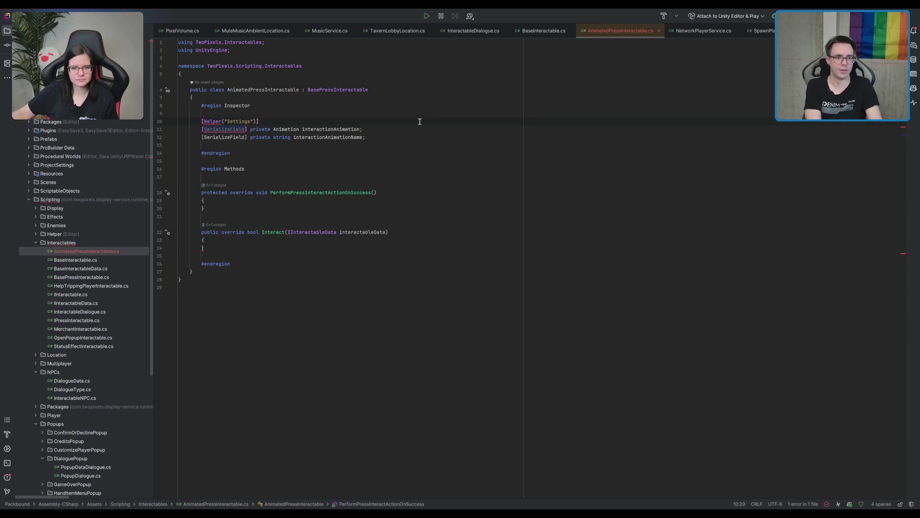
pyautogui.hotkey('ctrl', 'u')
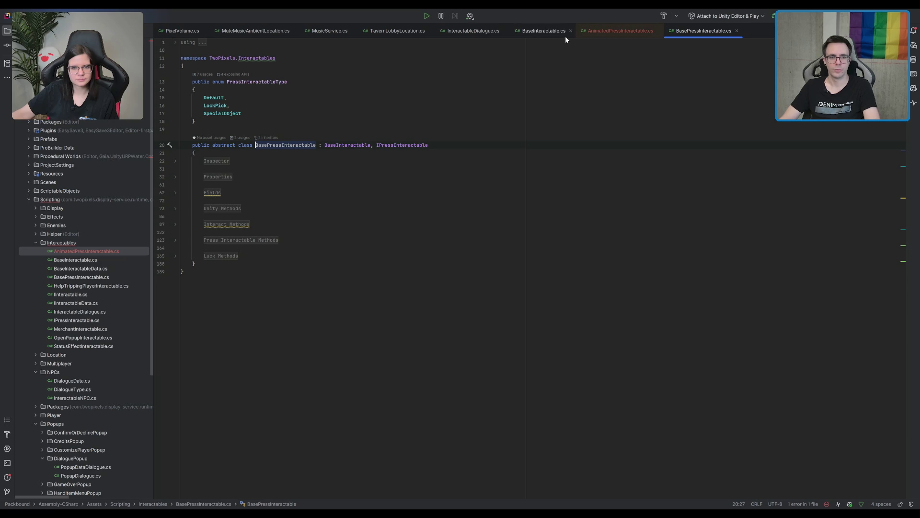
# - Close the InteractableDialogue, TavernLobbyLocation, MusicService, BaseInteractable, MuteMusicAmbientLocation and PixelVolume tabs
pyautogui.click(504, 31)
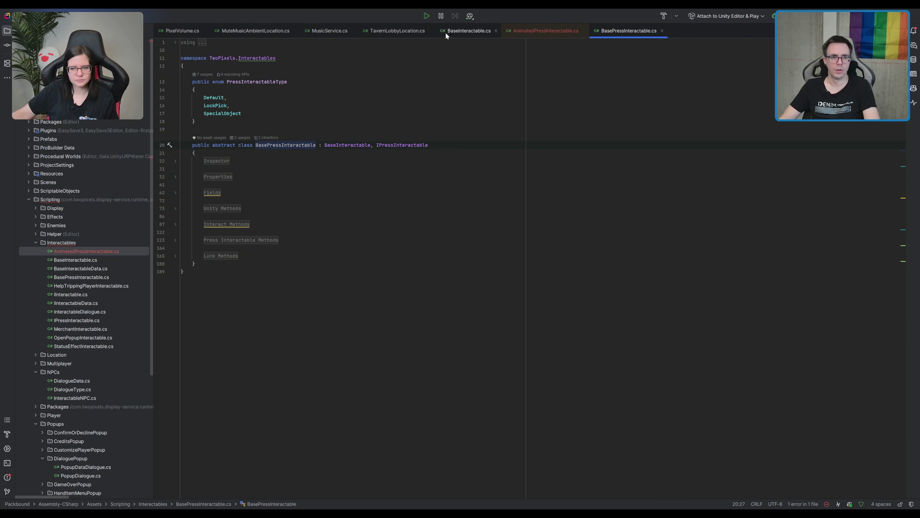
pyautogui.click(431, 31)
pyautogui.click(354, 31)
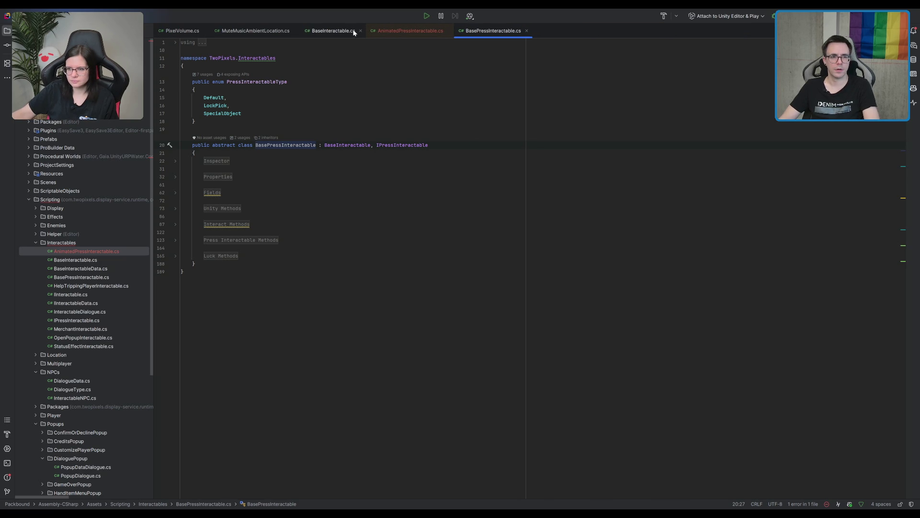
pyautogui.click(360, 31)
pyautogui.click(295, 31)
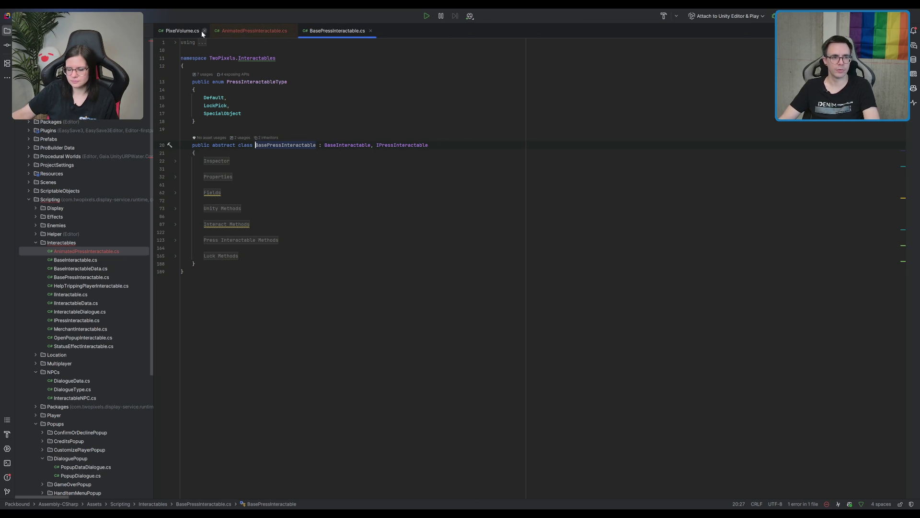
pyautogui.click(204, 31)
# - Look over the BasePressInteractable and AnimatedPressInteractable.cs code, ending on BasePressInteractable.cs
pyautogui.click(433, 160)
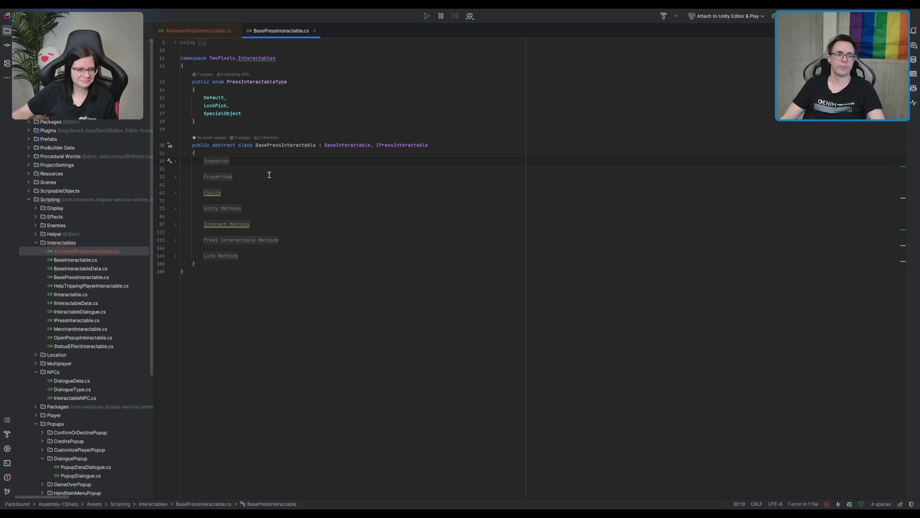
pyautogui.click(362, 145)
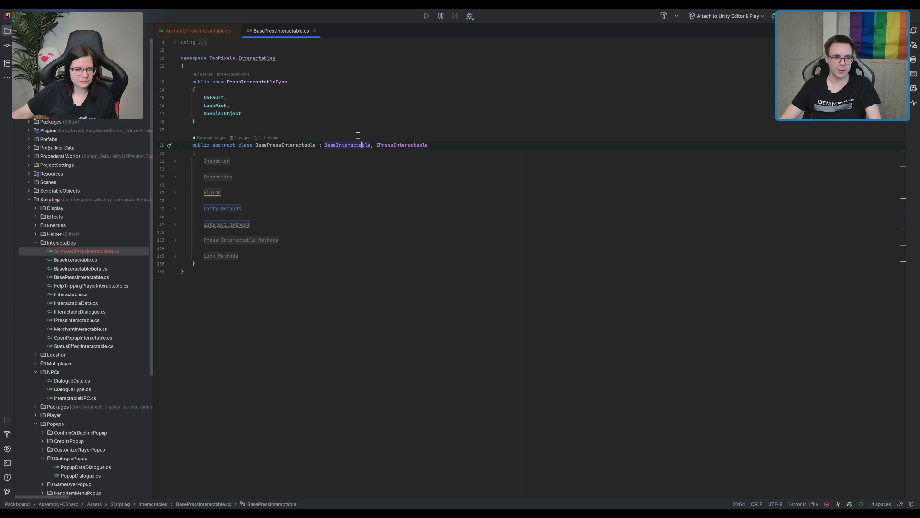
pyautogui.click(366, 58)
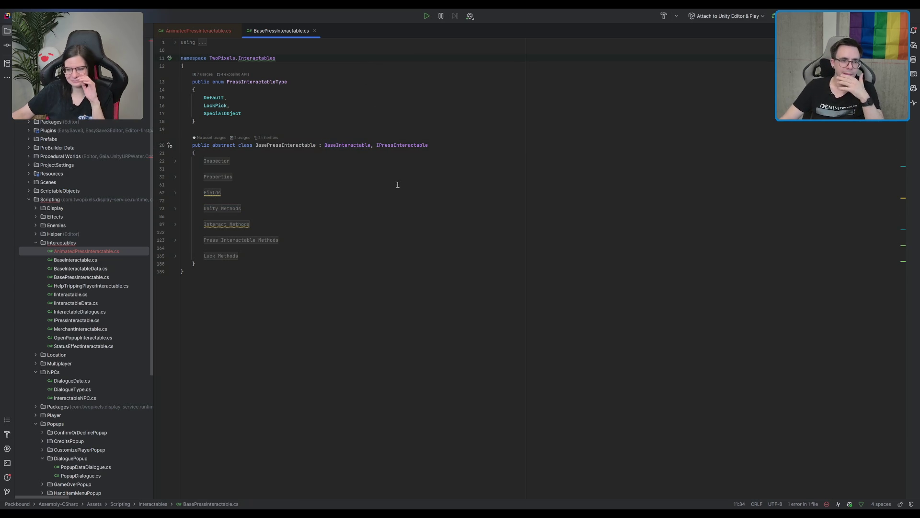
pyautogui.click(288, 81)
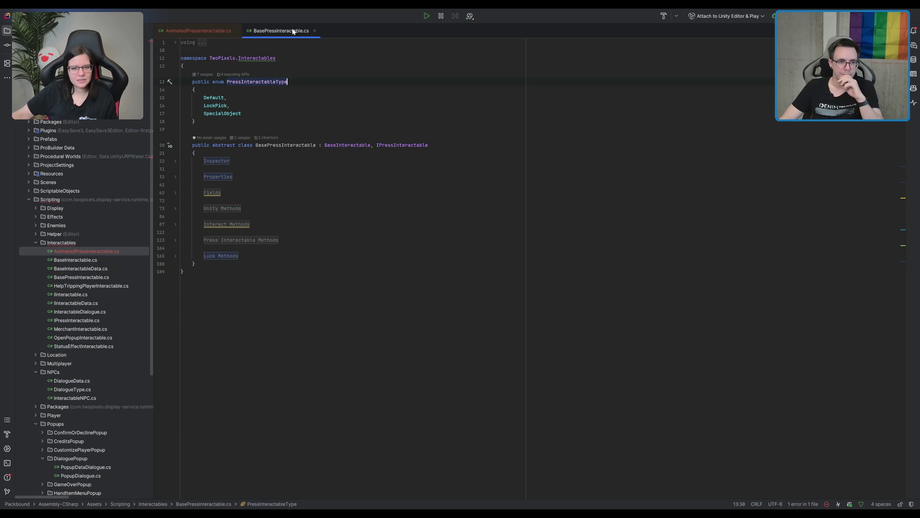
pyautogui.click(224, 30)
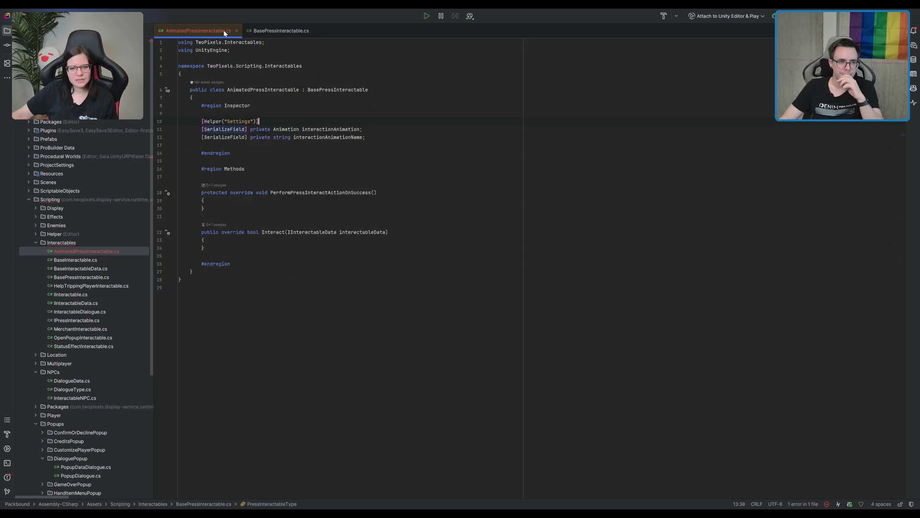
pyautogui.click(282, 30)
# - Expand all regions in BasePressInteractable.cs, from Press Interactable Methods up to Inspector
pyautogui.click(231, 241)
pyautogui.click(227, 224)
pyautogui.click(222, 208)
pyautogui.click(213, 192)
pyautogui.click(218, 176)
pyautogui.click(216, 160)
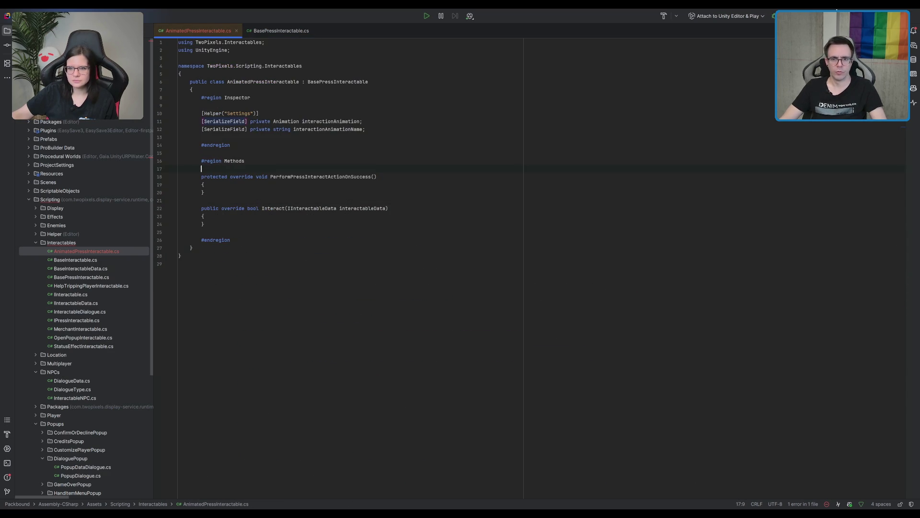
# - Add 'return base.Interact(interactableData);' to the Interact override, then switch to Unity to recompile
pyautogui.hotkey('alt', 'Tab')
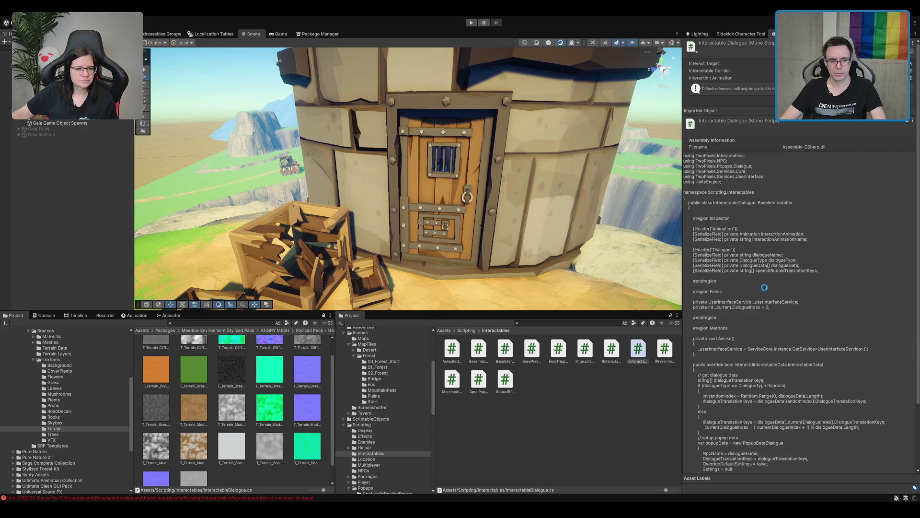
pyautogui.hotkey('alt', 'Tab')
pyautogui.click(419, 218)
pyautogui.press('Return')
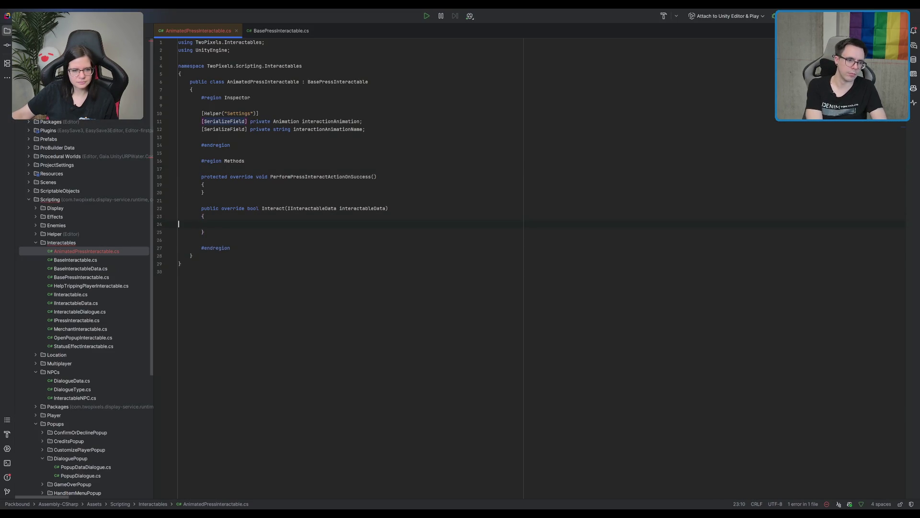
pyautogui.write('return ba')
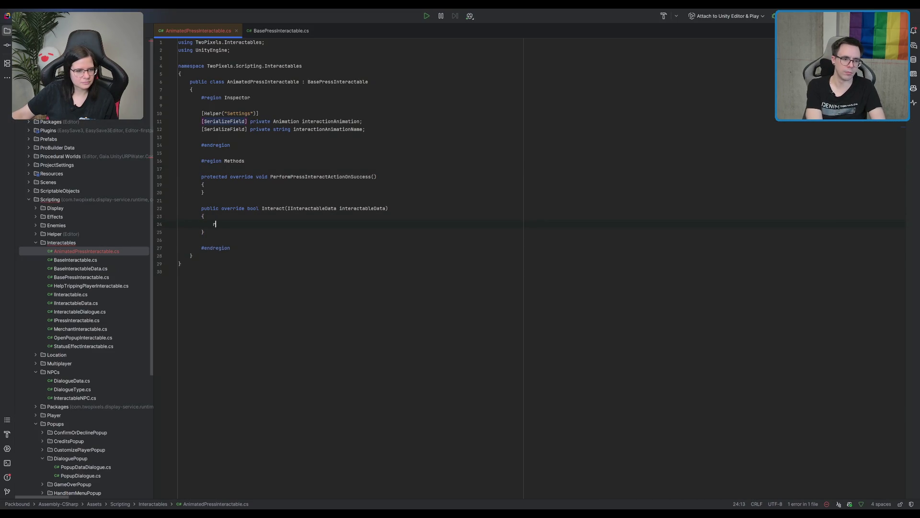
pyautogui.press('Tab')
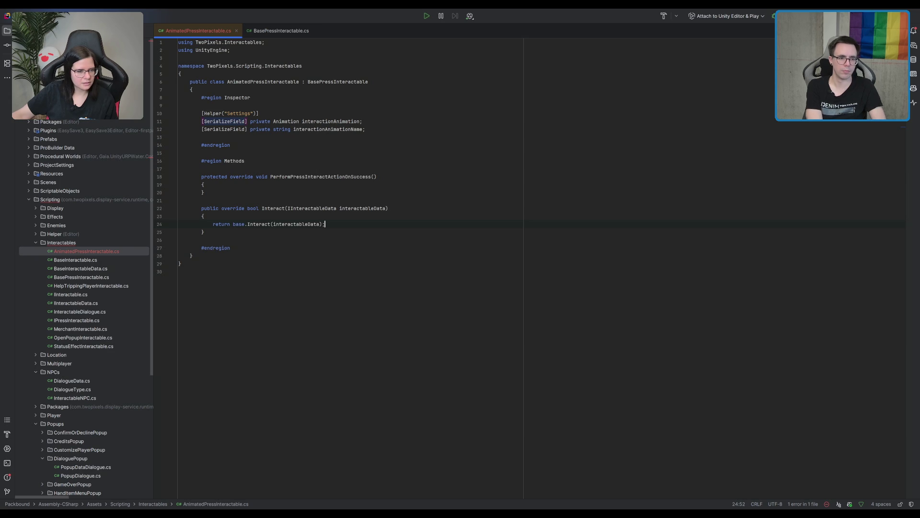
pyautogui.click(575, 97)
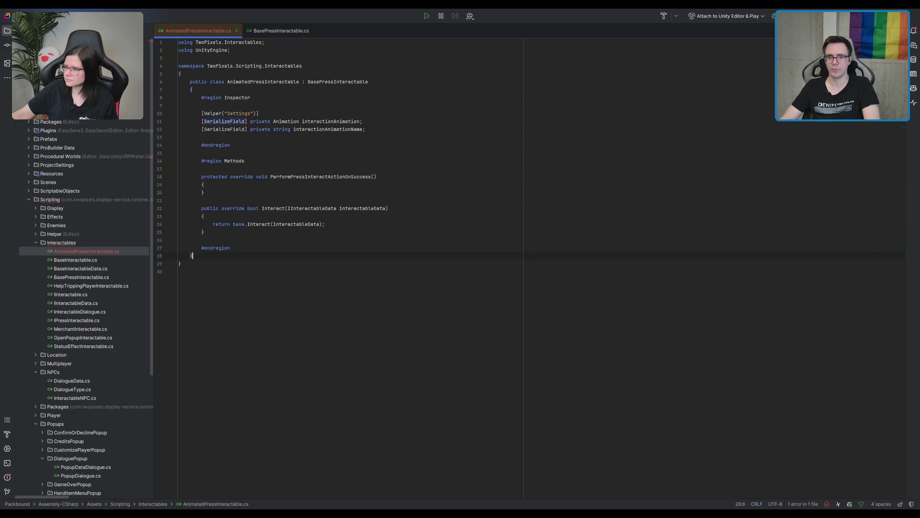
pyautogui.hotkey('alt', 'Tab')
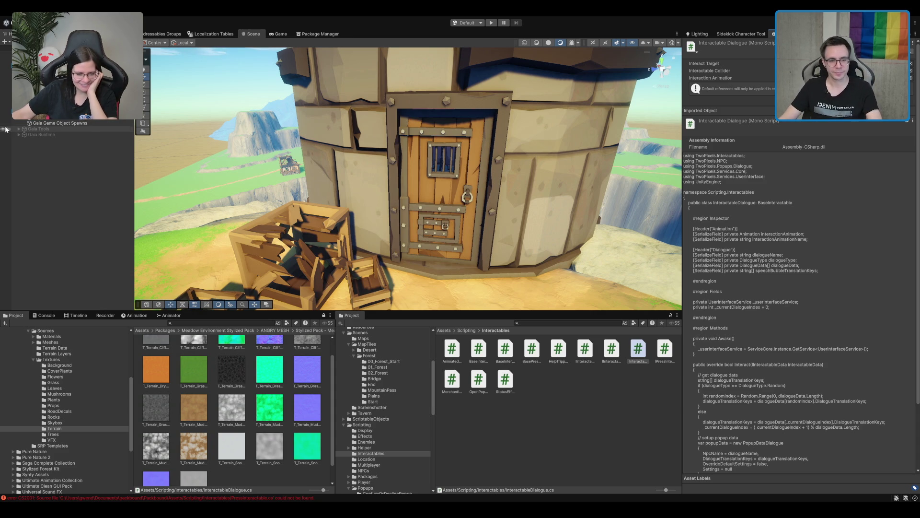
# - Navigate the Scene view over the island, framing Cliff6_08 and then MagicTower_Door
pyautogui.moveTo(336, 159); pyautogui.dragTo(351, 170)
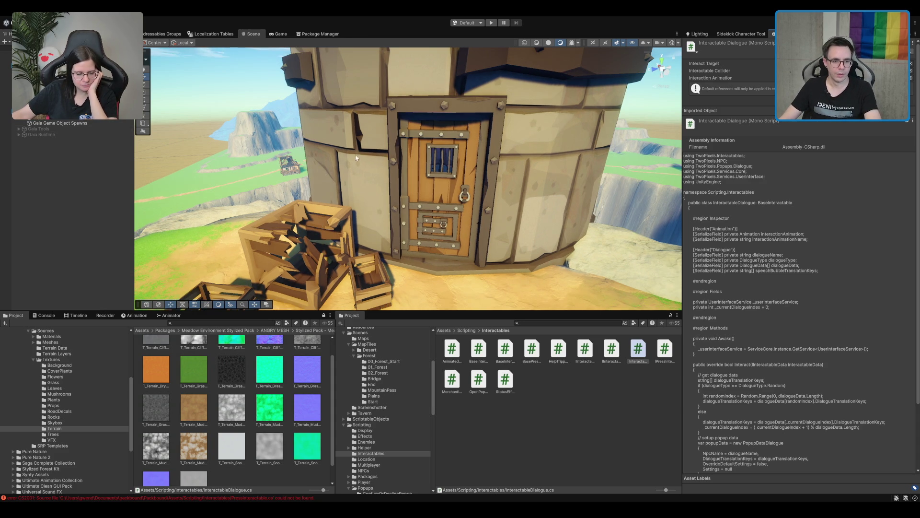
pyautogui.scroll(-10, 355, 157)
pyautogui.moveTo(441, 206)
pyautogui.mouseDown()
pyautogui.moveTo(612, 151)
pyautogui.moveTo(559, 220)
pyautogui.moveTo(575, 221)
pyautogui.moveTo(571, 191)
pyautogui.moveTo(441, 230)
pyautogui.moveTo(486, 106)
pyautogui.moveTo(521, 150)
pyautogui.moveTo(488, 133)
pyautogui.moveTo(349, 228)
pyautogui.moveTo(407, 214)
pyautogui.mouseUp()
pyautogui.scroll(1, 575, 222)
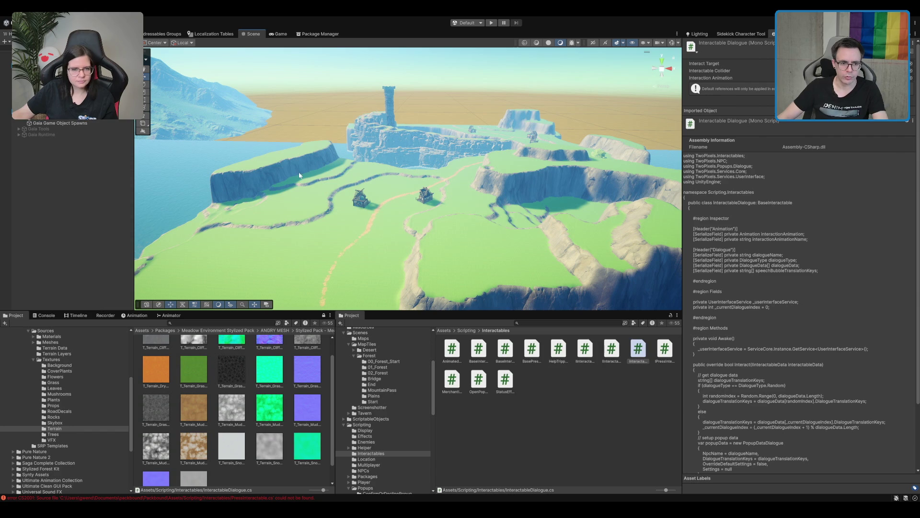
pyautogui.moveTo(441, 175)
pyautogui.mouseDown()
pyautogui.moveTo(401, 197)
pyautogui.moveTo(358, 195)
pyautogui.moveTo(427, 192)
pyautogui.moveTo(382, 190)
pyautogui.moveTo(423, 188)
pyautogui.moveTo(400, 251)
pyautogui.mouseUp()
pyautogui.scroll(2, 400, 251)
pyautogui.scroll(5, 401, 251)
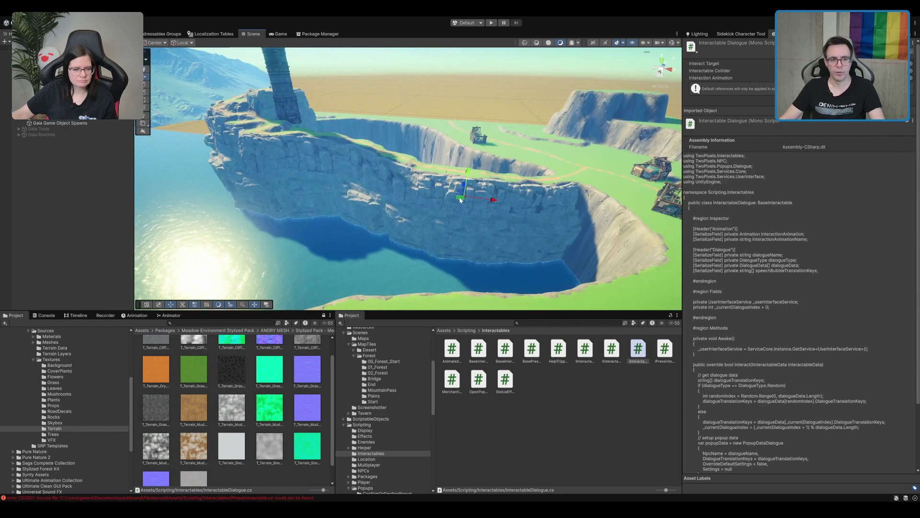
pyautogui.click(456, 201)
pyautogui.press('f')
pyautogui.scroll(-3, 438, 193)
pyautogui.moveTo(438, 193); pyautogui.dragTo(416, 192)
pyautogui.moveTo(535, 134); pyautogui.dragTo(536, 160)
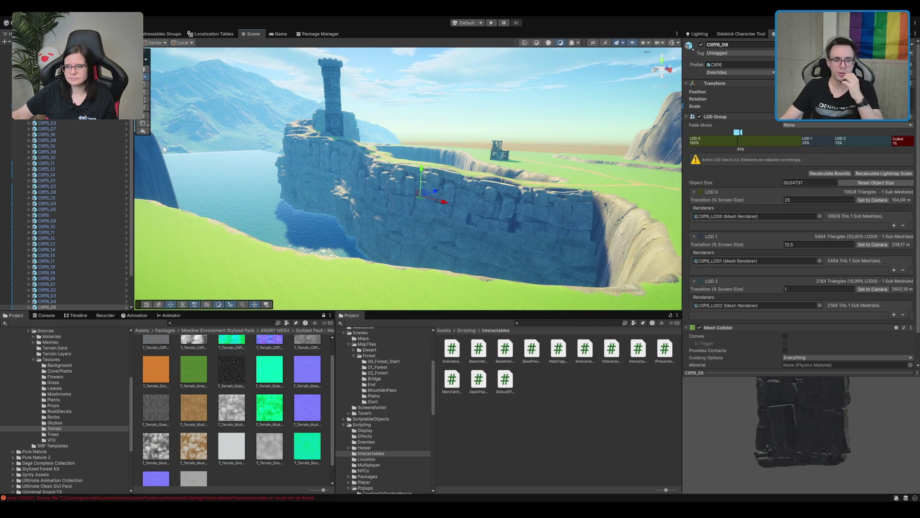
pyautogui.moveTo(385, 191)
pyautogui.mouseDown()
pyautogui.moveTo(210, 246)
pyautogui.moveTo(460, 161)
pyautogui.moveTo(460, 222)
pyautogui.moveTo(399, 215)
pyautogui.moveTo(351, 123)
pyautogui.moveTo(384, 192)
pyautogui.mouseUp()
pyautogui.click(424, 216)
pyautogui.press('f')
# - Select the three crates beside the tower door and drag them toward the upper left
pyautogui.click(352, 283)
pyautogui.keyDown('shift'); pyautogui.click(399, 240); pyautogui.keyUp('shift')
pyautogui.keyDown('shift'); pyautogui.click(453, 251); pyautogui.keyUp('shift')
pyautogui.moveTo(399, 252)
pyautogui.mouseDown()
pyautogui.moveTo(346, 220)
pyautogui.moveTo(420, 160)
pyautogui.mouseUp()
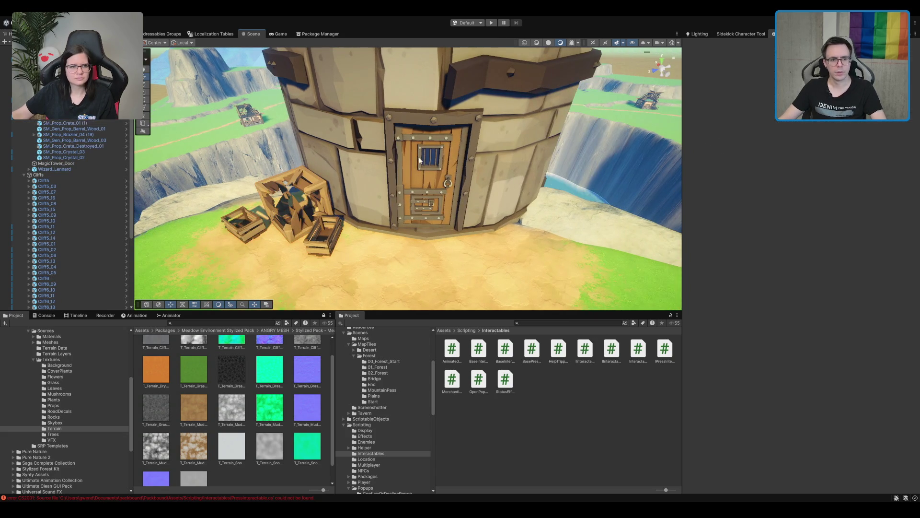
pyautogui.click(435, 171)
pyautogui.press('f')
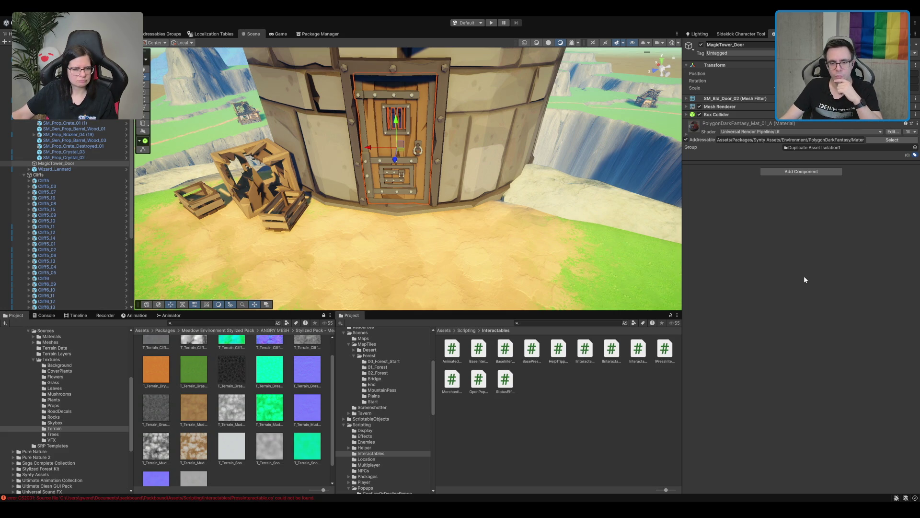
# - Inspect the Console's CS2001 error about the missing PressInteractable.cs, clearing the log once
pyautogui.click(192, 497)
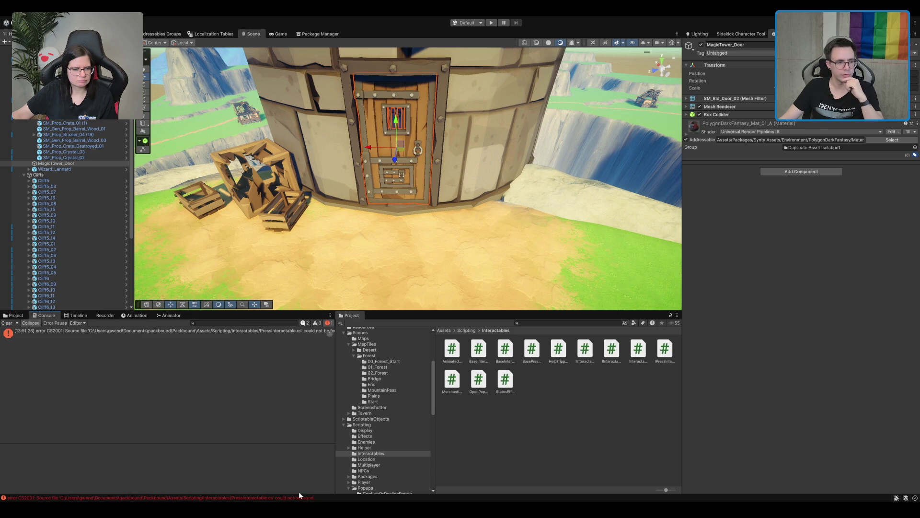
pyautogui.click(195, 338)
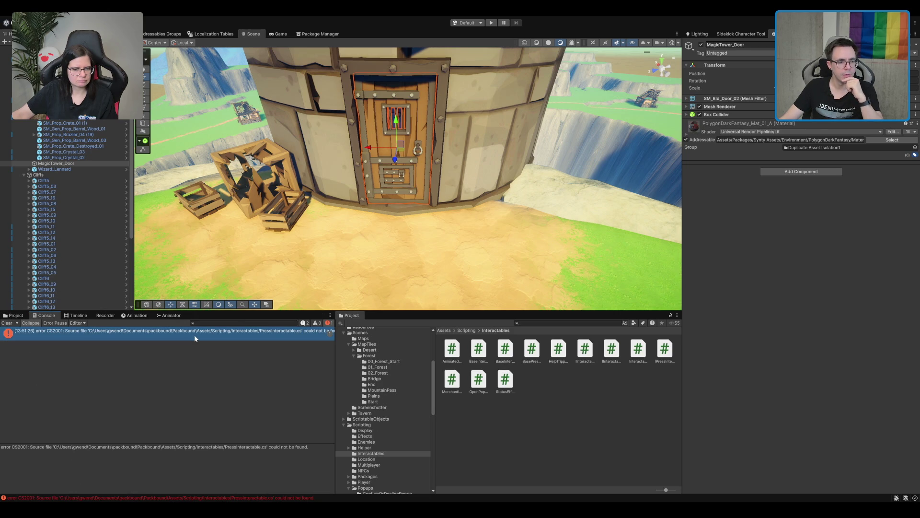
pyautogui.click(8, 323)
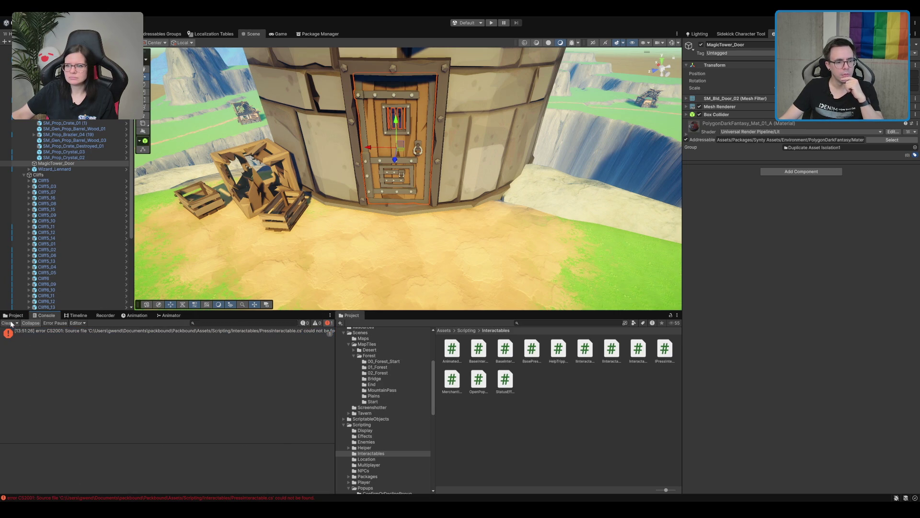
pyautogui.click(230, 334)
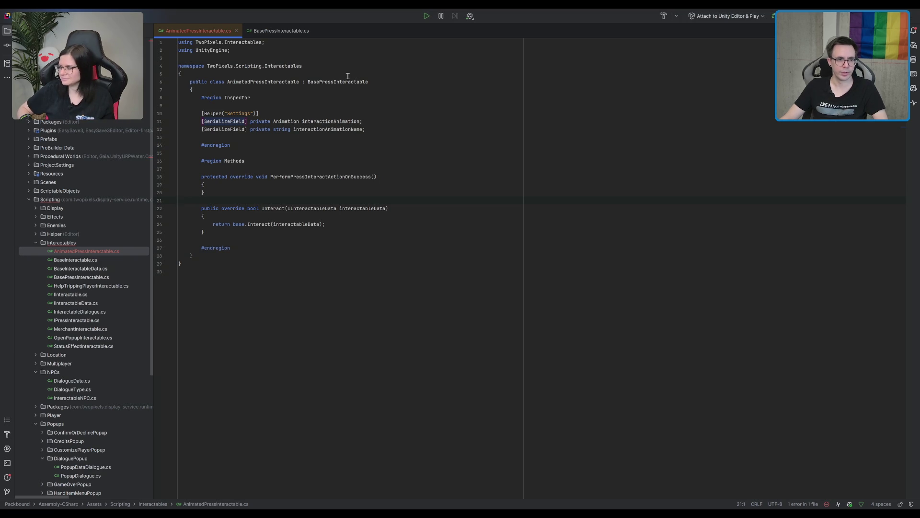
# - Select the AnimatedPressInteractable class name and place the caret on empty line 9
pyautogui.doubleClick(278, 81)
pyautogui.click(505, 106)
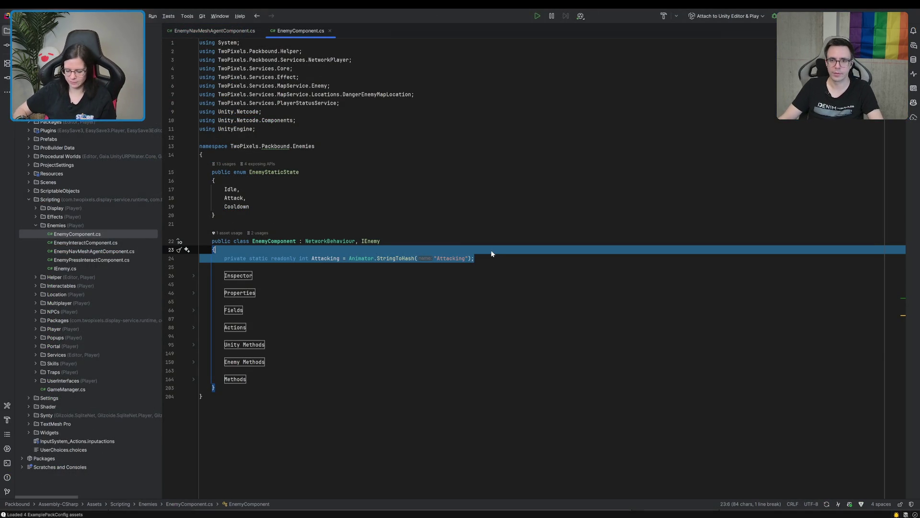
# - Move the Attacking hash field into the Fields region, directly below the _timer field
pyautogui.press('Delete')
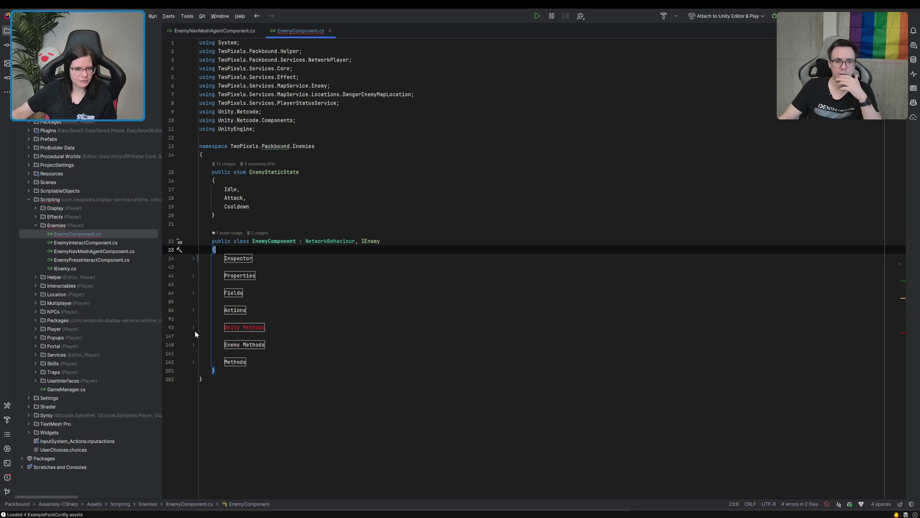
pyautogui.click(194, 292)
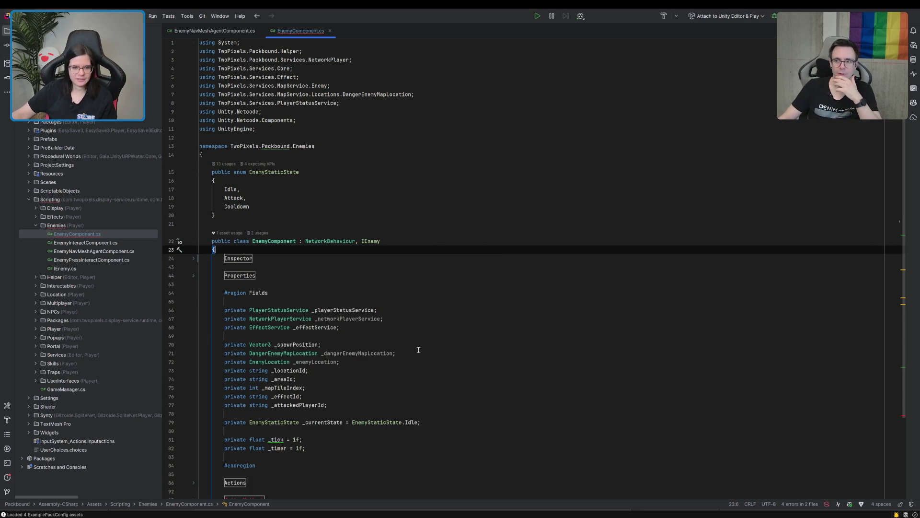
pyautogui.scroll(-3, 391, 379)
pyautogui.click(376, 339)
pyautogui.press('Down')
pyautogui.press('Return')
pyautogui.write('private static readonly int Attacking = Animator.StringToHash("Attacking");')
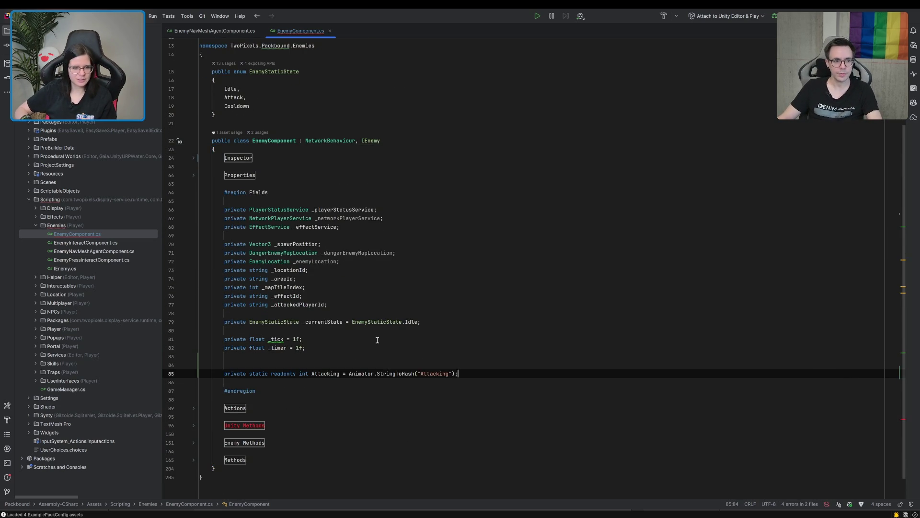
pyautogui.press('Up')
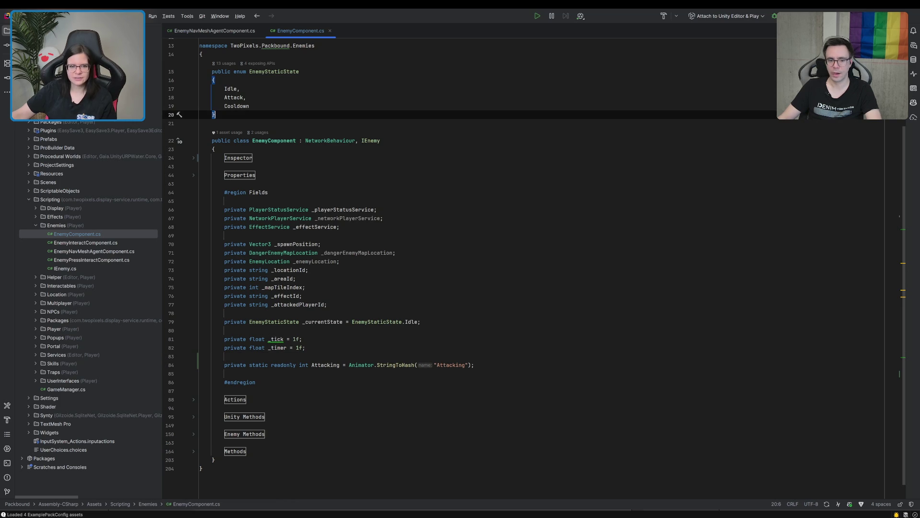
pyautogui.hotkey('alt', 'Tab')
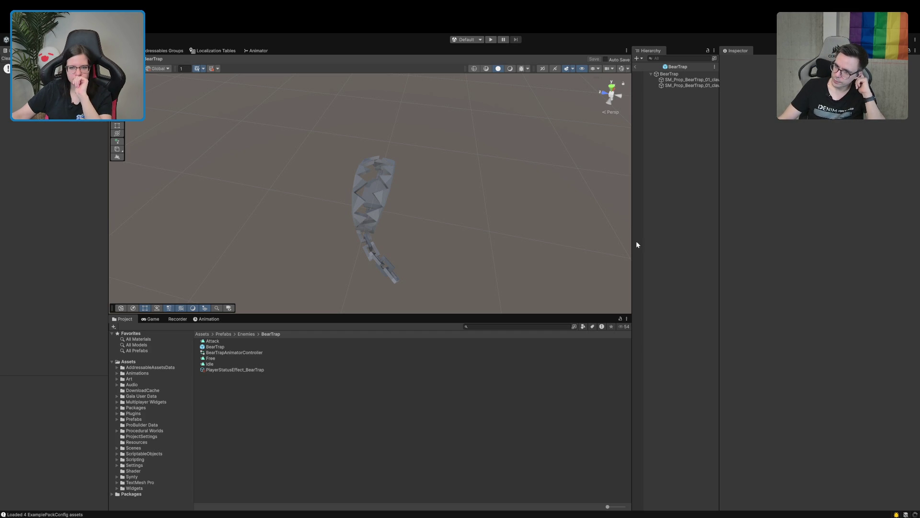
# - Reopen the BearTrap prefab and select its root object in the Animation window
pyautogui.hotkey('ctrl', 'z')
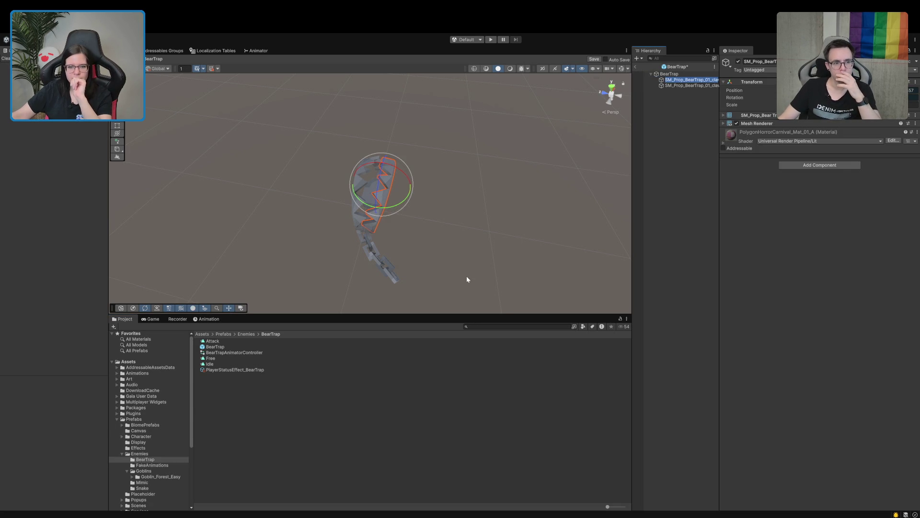
pyautogui.hotkey('ctrl', 'z')
pyautogui.doubleClick(211, 347)
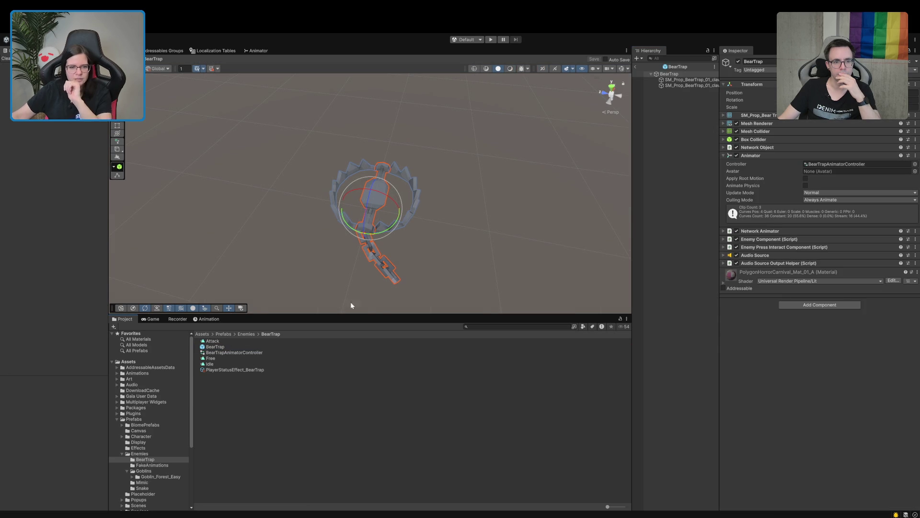
pyautogui.click(207, 319)
pyautogui.click(694, 256)
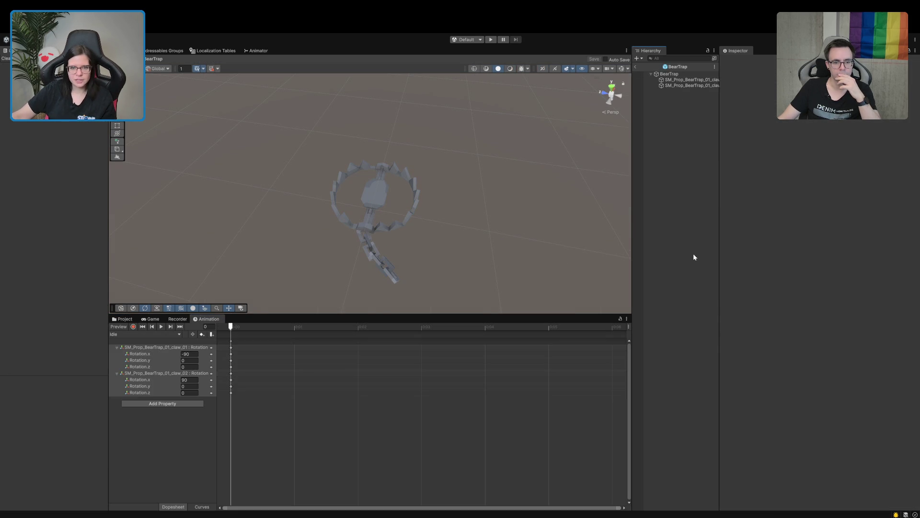
pyautogui.click(154, 331)
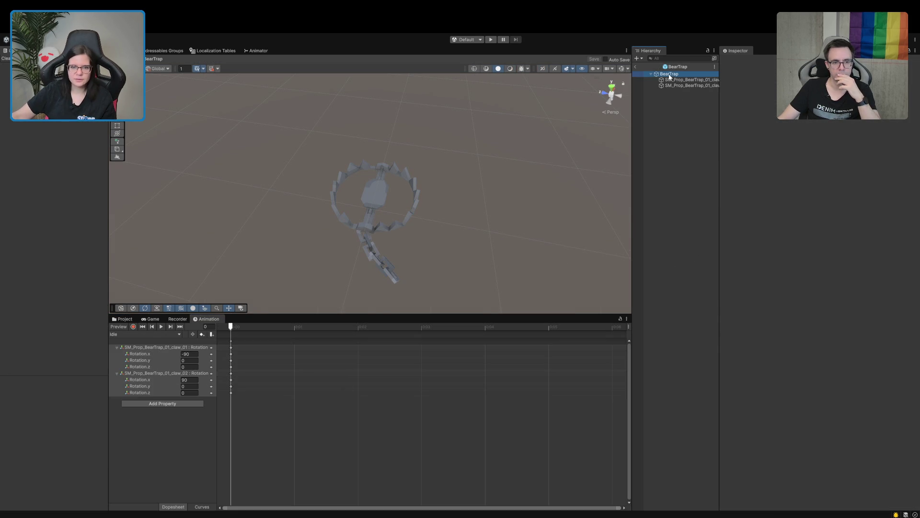
# - Preview the Free clip to its last frame, then select the Attack→Free transition in the Animator
pyautogui.click(122, 334)
pyautogui.click(123, 345)
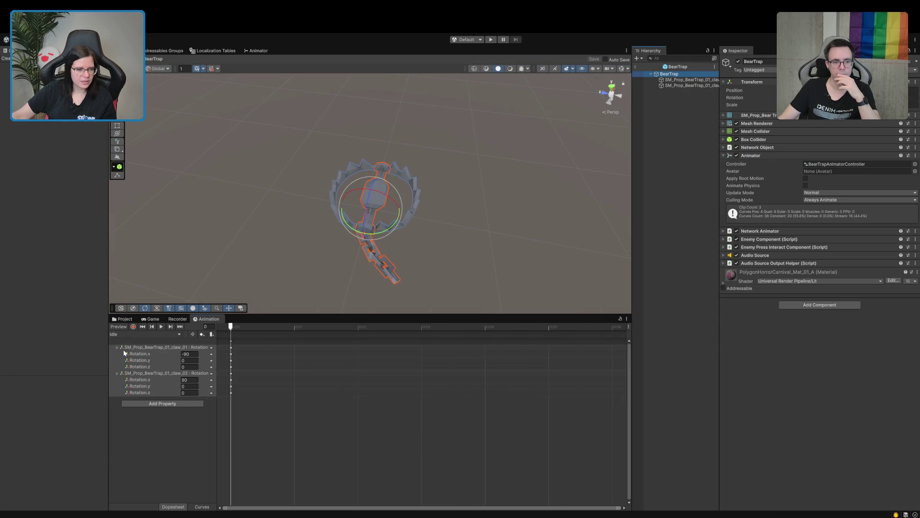
pyautogui.click(163, 326)
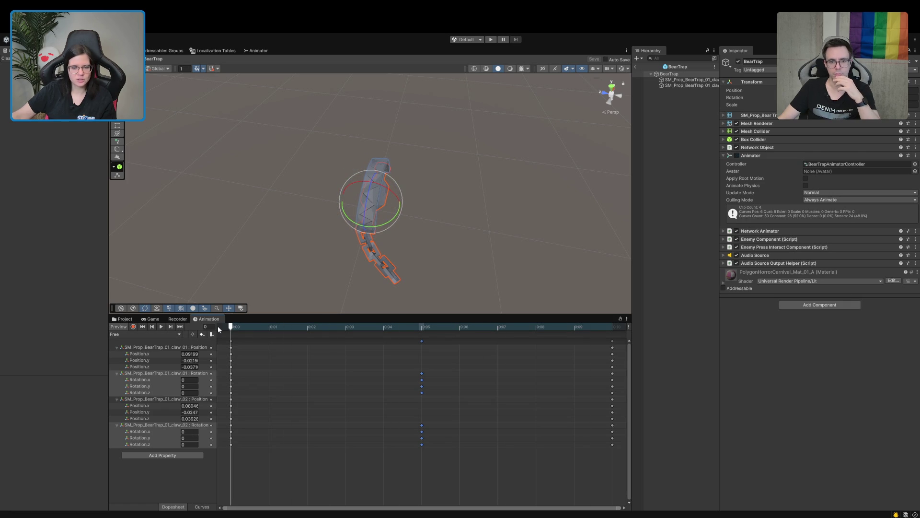
pyautogui.moveTo(218, 326)
pyautogui.mouseDown()
pyautogui.moveTo(499, 327)
pyautogui.moveTo(617, 351)
pyautogui.mouseUp()
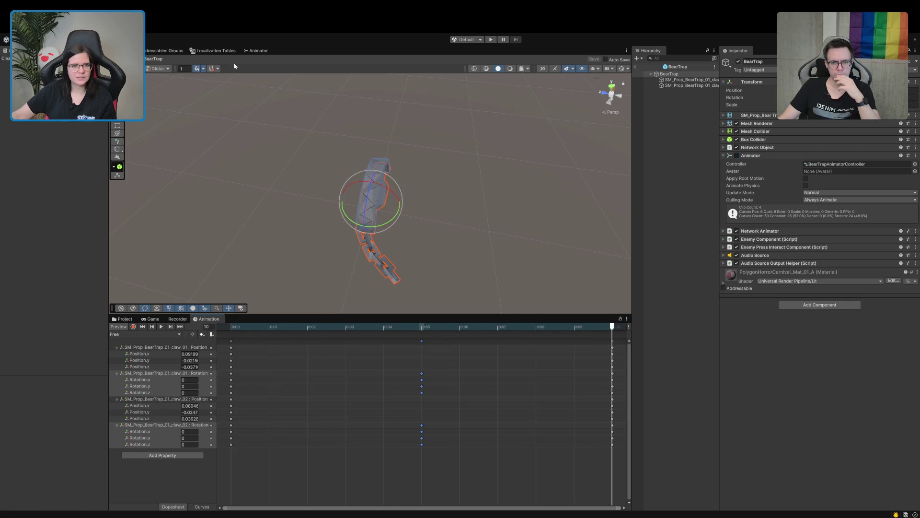
pyautogui.click(258, 51)
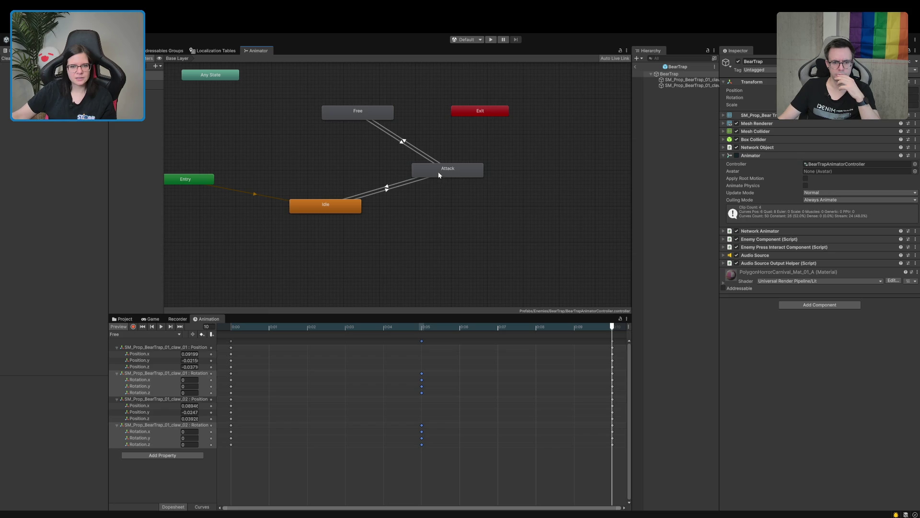
pyautogui.click(415, 151)
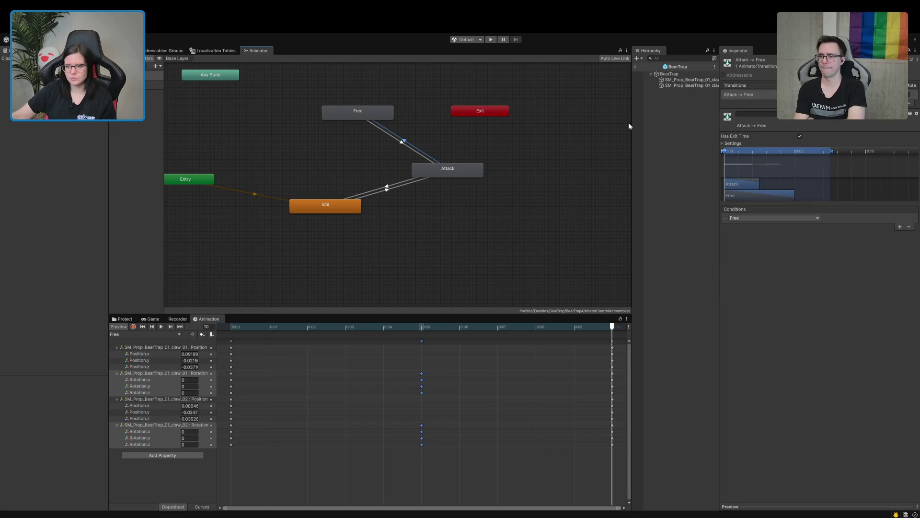
# - Give Attack→Free an Exit Time of 0.9 and a relative Transition Duration of 0.1
pyautogui.click(739, 144)
pyautogui.click(818, 150)
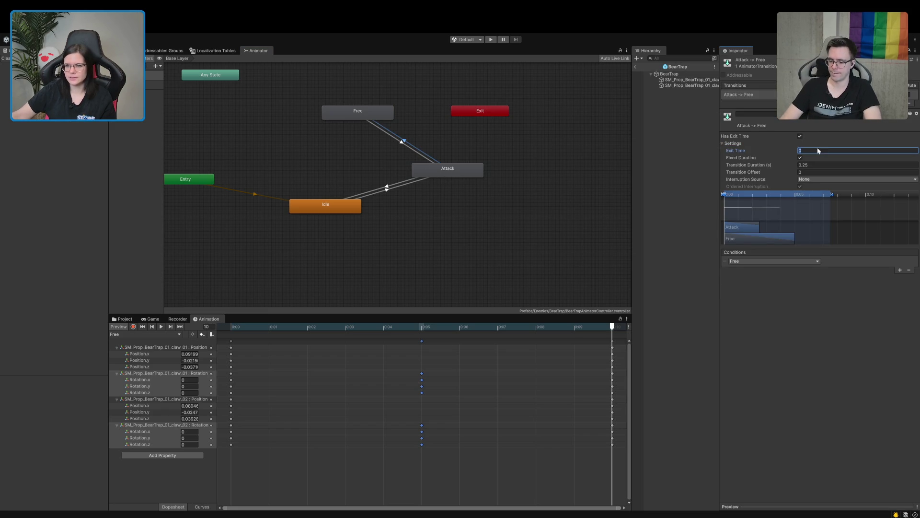
pyautogui.write('0.9')
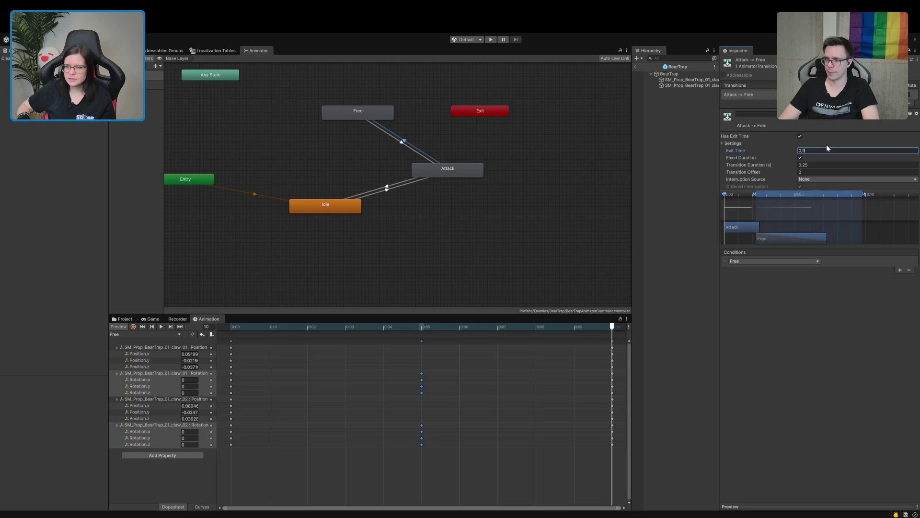
pyautogui.click(816, 164)
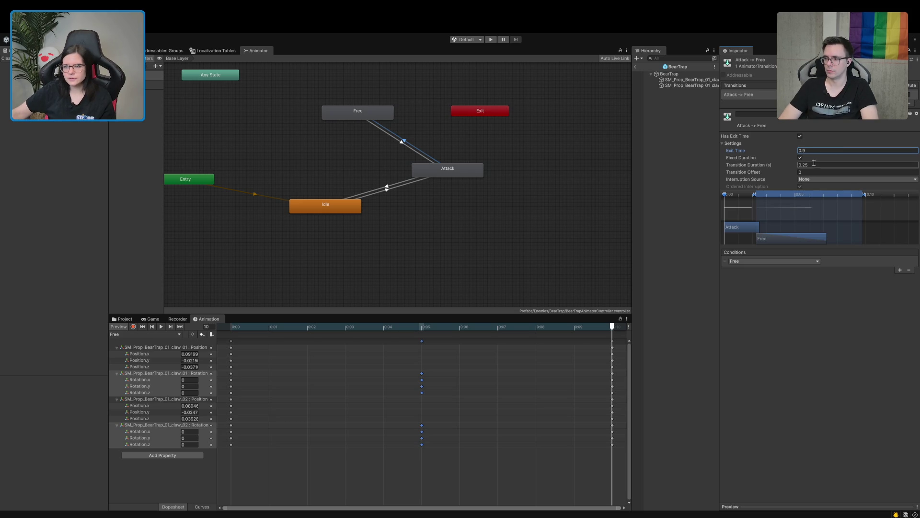
pyautogui.write('0.13')
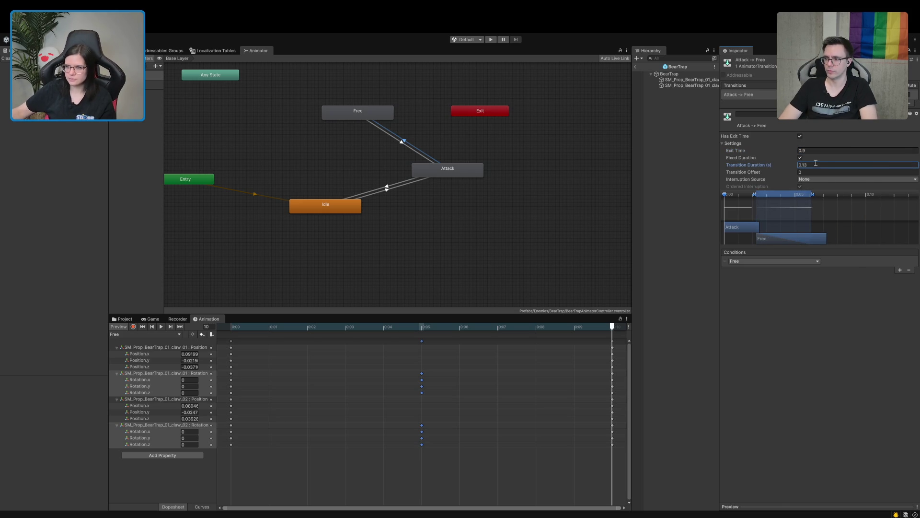
pyautogui.press('BackSpace')
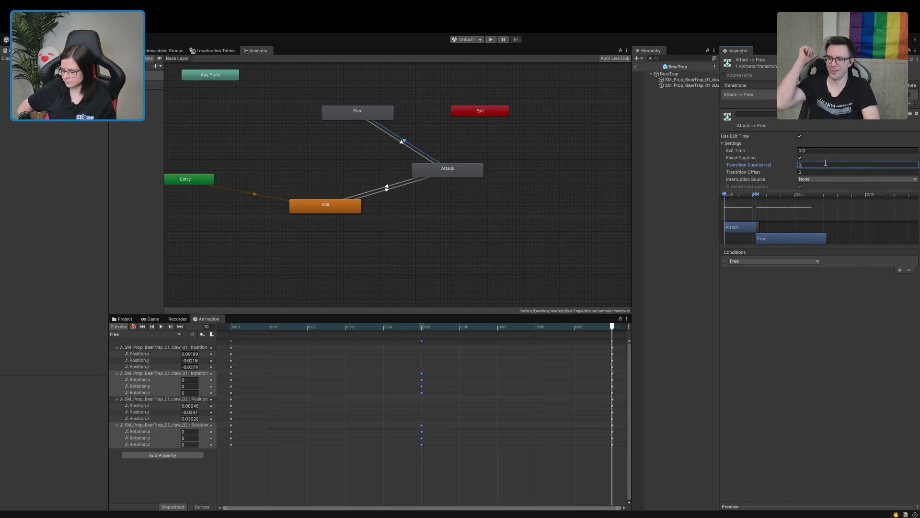
pyautogui.write('.1')
pyautogui.click(801, 137)
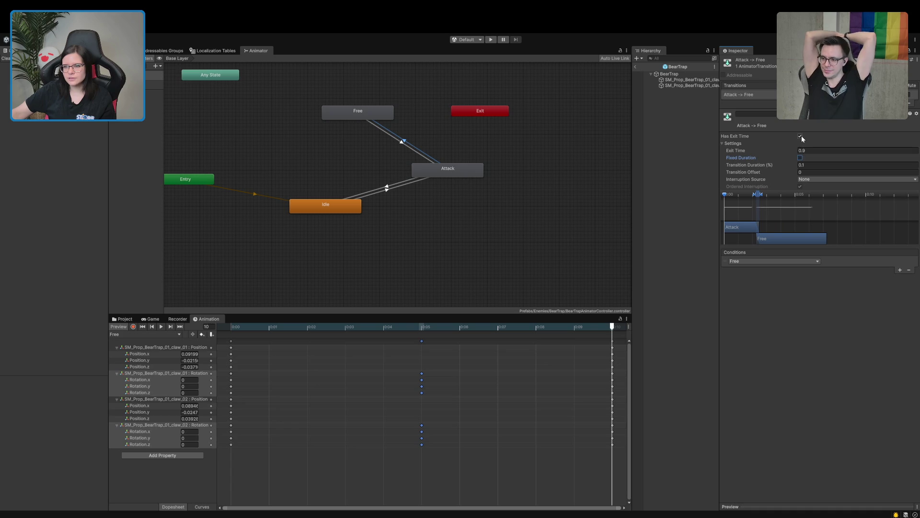
# - Set the BearTrap Animator's Culling Mode to Cull Completely
pyautogui.click(406, 144)
pyautogui.click(816, 150)
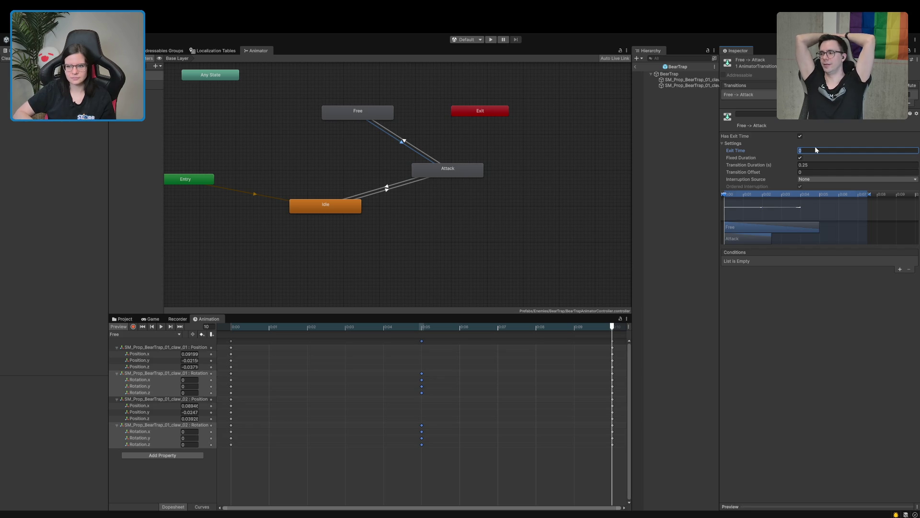
pyautogui.click(669, 73)
pyautogui.click(817, 204)
pyautogui.click(828, 226)
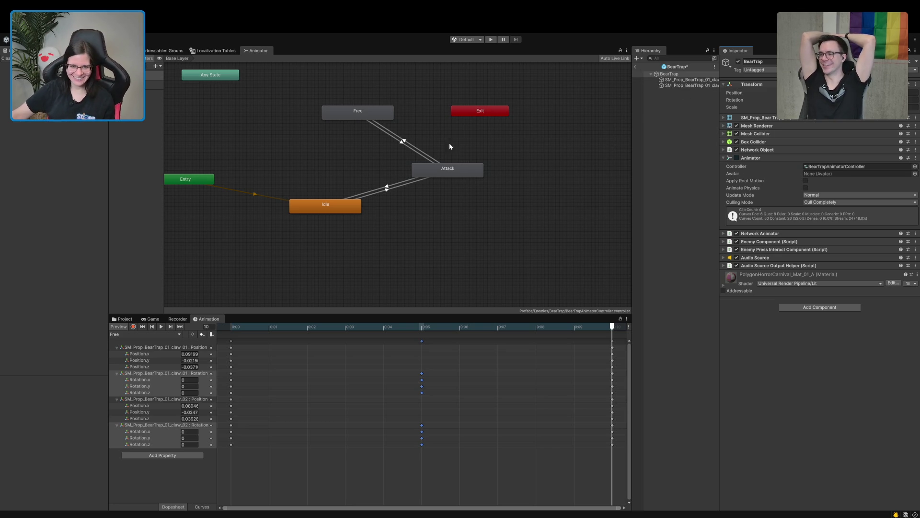
# - Give Free→Attack an Exit Time of 0.9 and a relative Transition Duration of 0.1
pyautogui.click(412, 150)
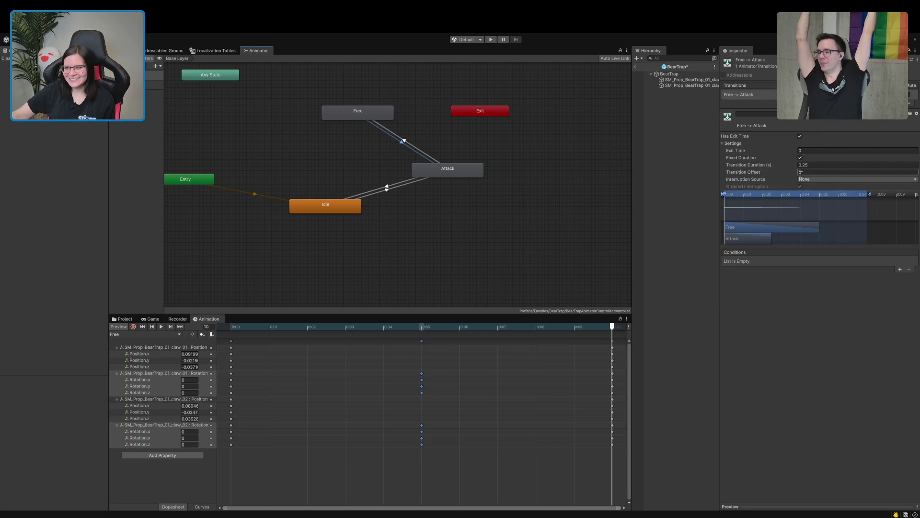
pyautogui.click(812, 150)
pyautogui.write('0.9')
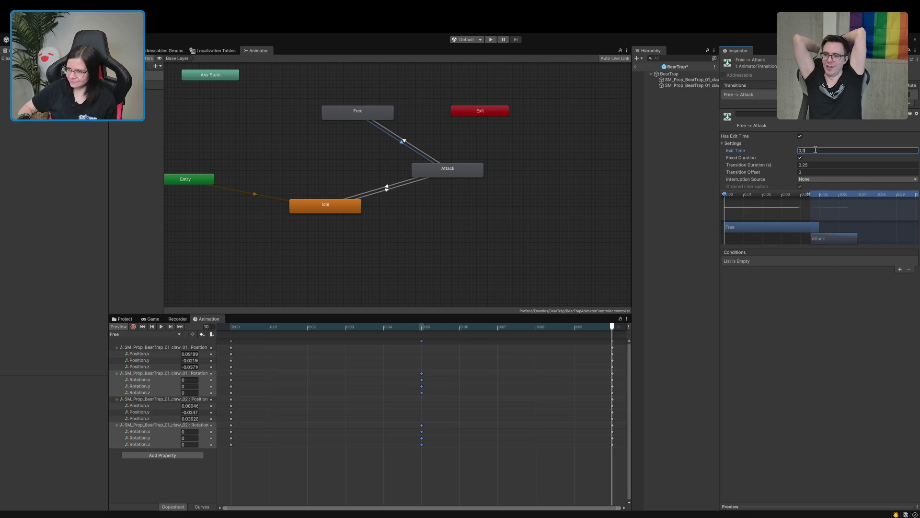
pyautogui.click(816, 165)
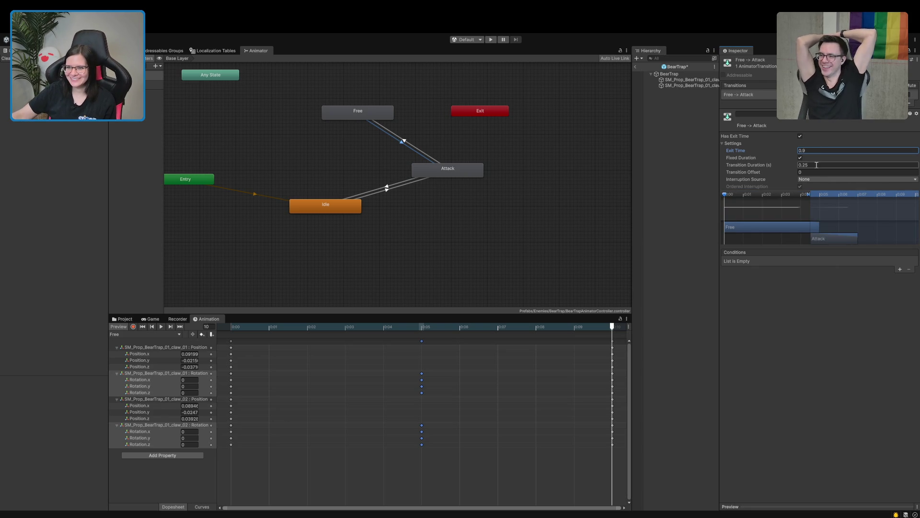
pyautogui.write('0.1')
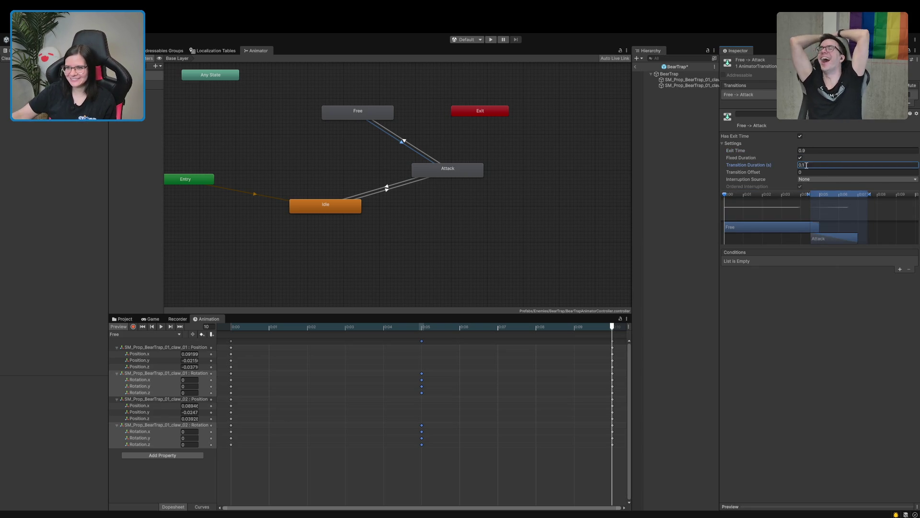
pyautogui.click(800, 158)
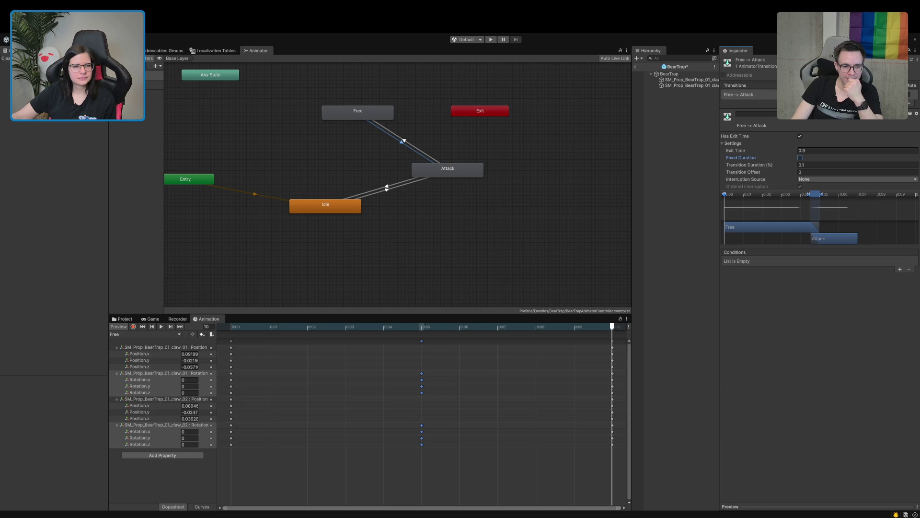
# - Leave the BearTrap prefab for the Boot scene and return to EnemyComponent.cs in Rider
pyautogui.click(123, 50)
pyautogui.click(679, 80)
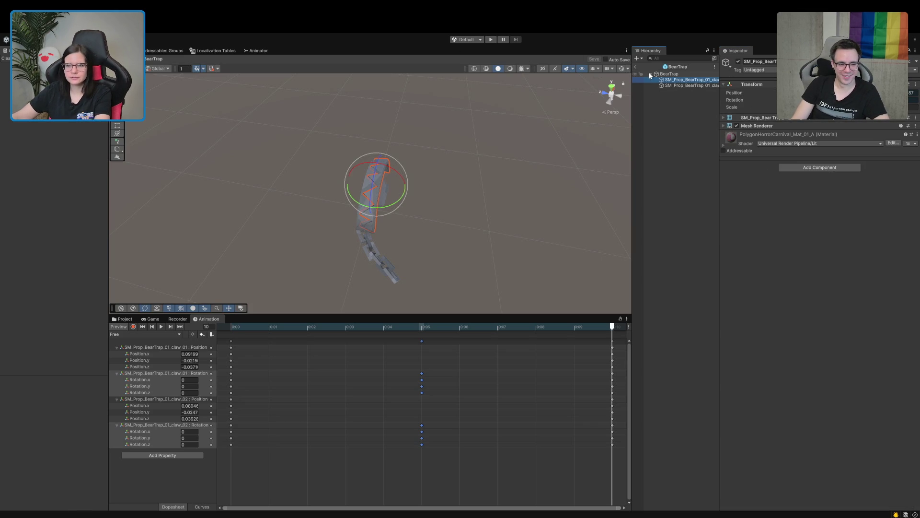
pyautogui.click(636, 67)
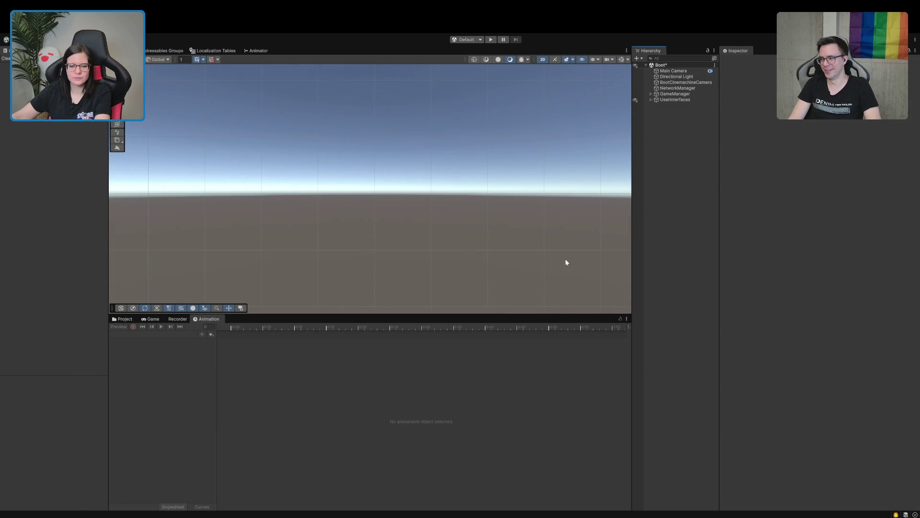
pyautogui.click(124, 319)
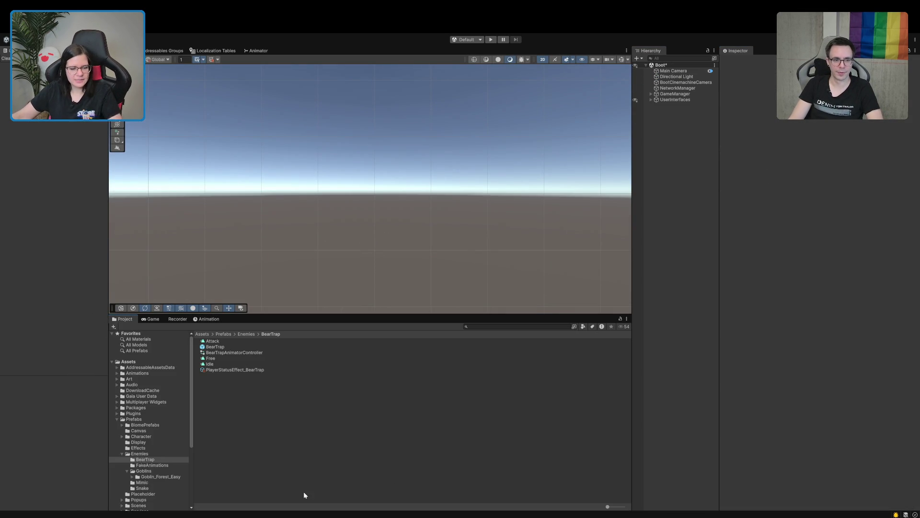
pyautogui.hotkey('alt', 'Tab')
pyautogui.click(527, 368)
# - Expand the Methods region and locate SetEnemyStateServerRpc in EnemyComponent.cs
pyautogui.scroll(-1, 304, 407)
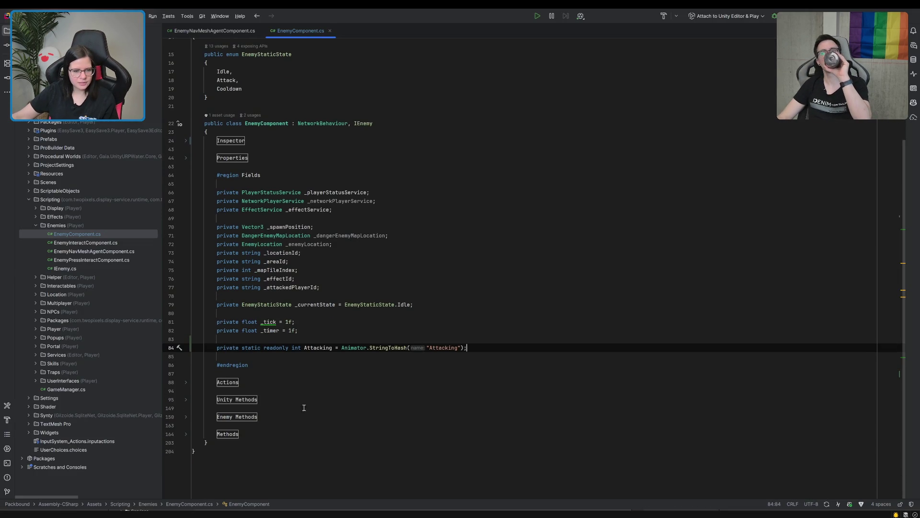
pyautogui.click(187, 417)
pyautogui.scroll(-5, 187, 419)
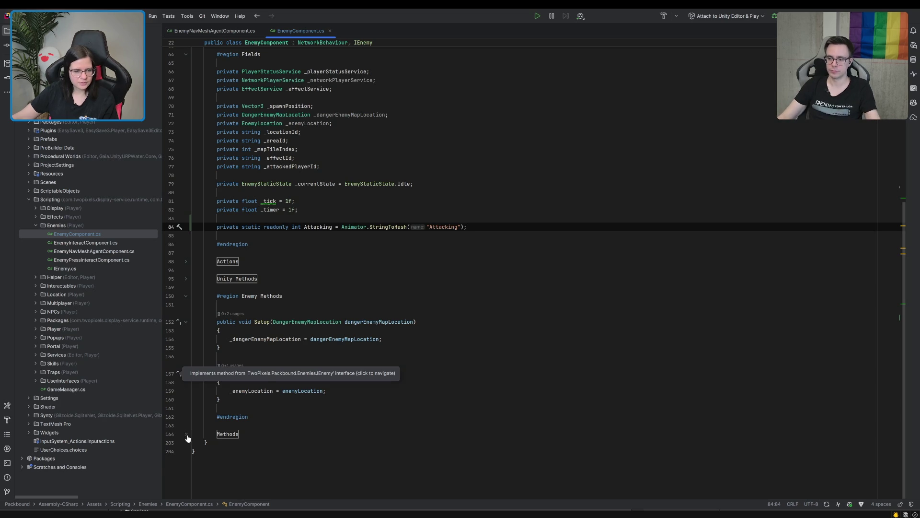
pyautogui.click(186, 434)
pyautogui.click(186, 296)
pyautogui.scroll(-7, 207, 313)
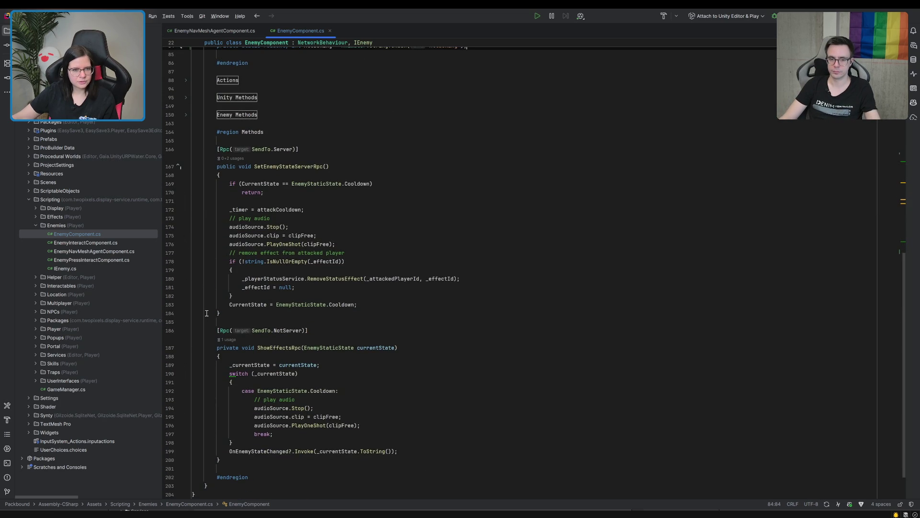
pyautogui.click(294, 168)
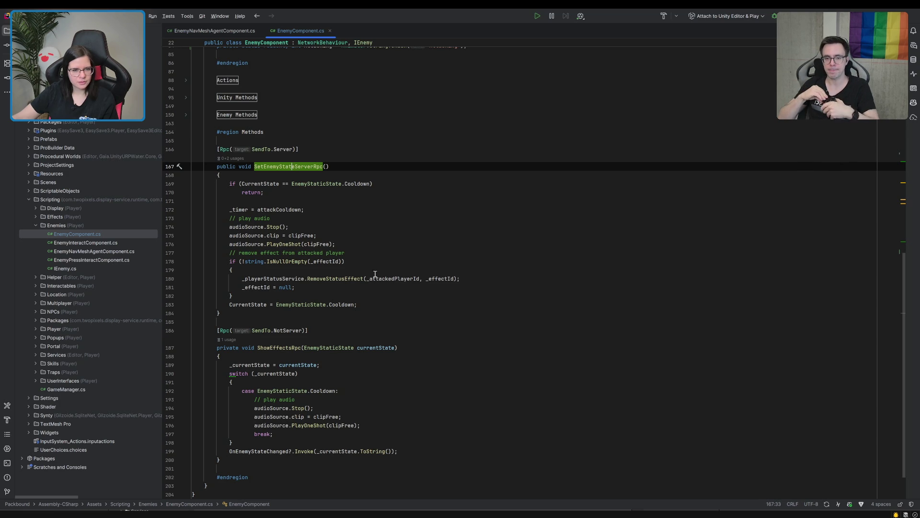
# - Add '// play free animation' and networkAnimator.SetTrigger("Free") after the audio lines
pyautogui.click(374, 245)
pyautogui.press('Return')
pyautogui.write('// play free animation')
pyautogui.press('Return')
pyautogui.write('networkAnimator.trig')
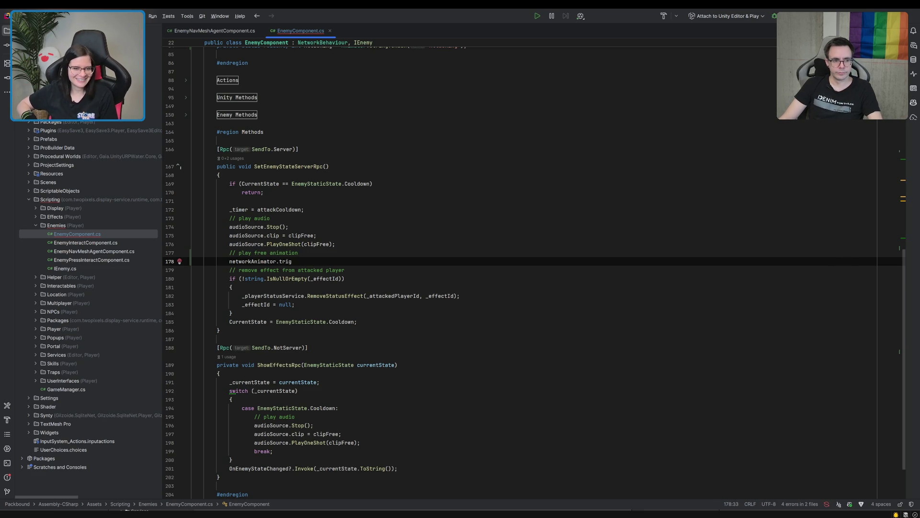
pyautogui.press('Return')
pyautogui.write('"Free')
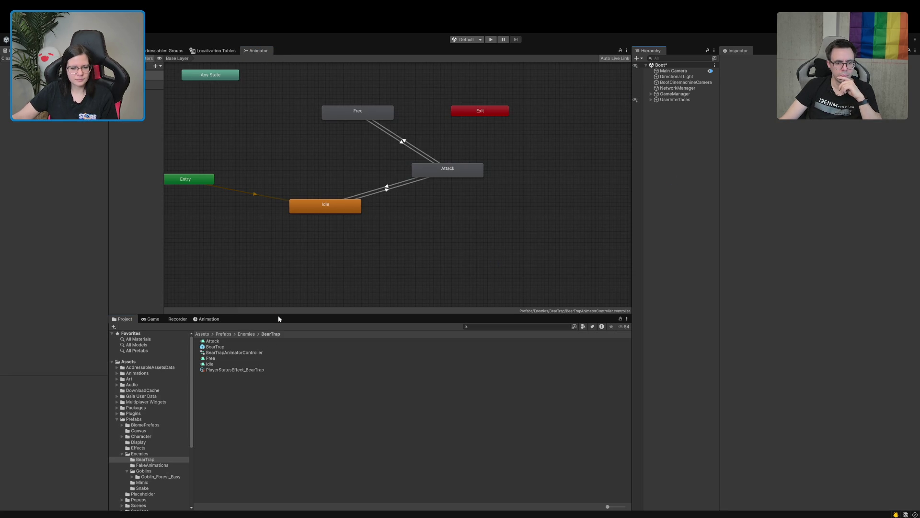
# - Enlarge the Project panel, enter Play mode, and maximize the Game view
pyautogui.moveTo(278, 316); pyautogui.dragTo(279, 252)
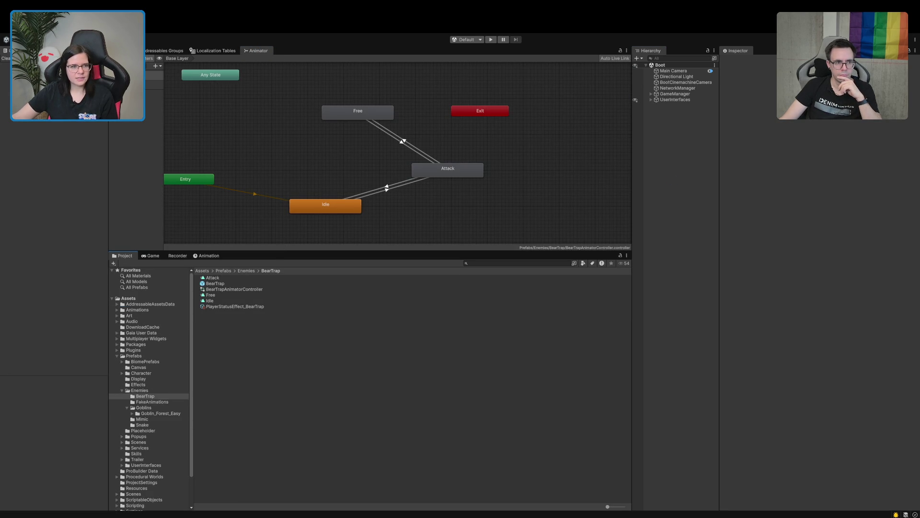
pyautogui.click(491, 40)
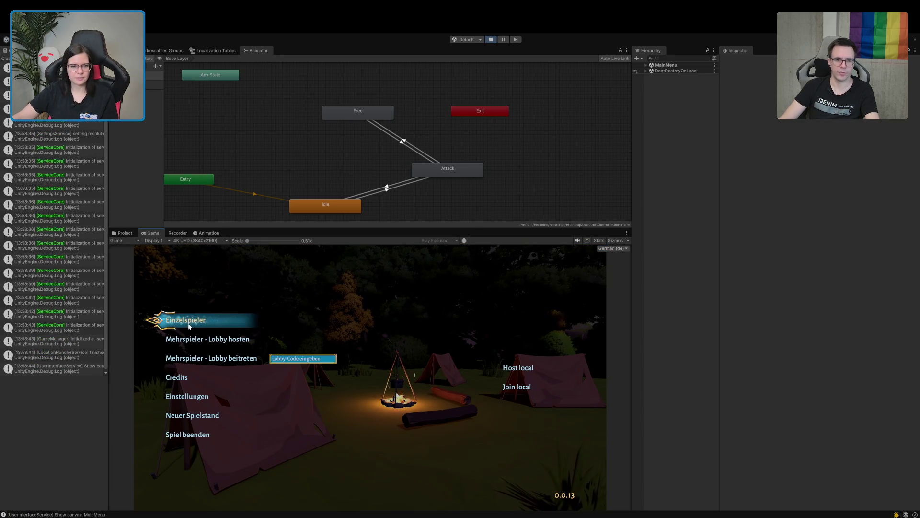
pyautogui.doubleClick(152, 233)
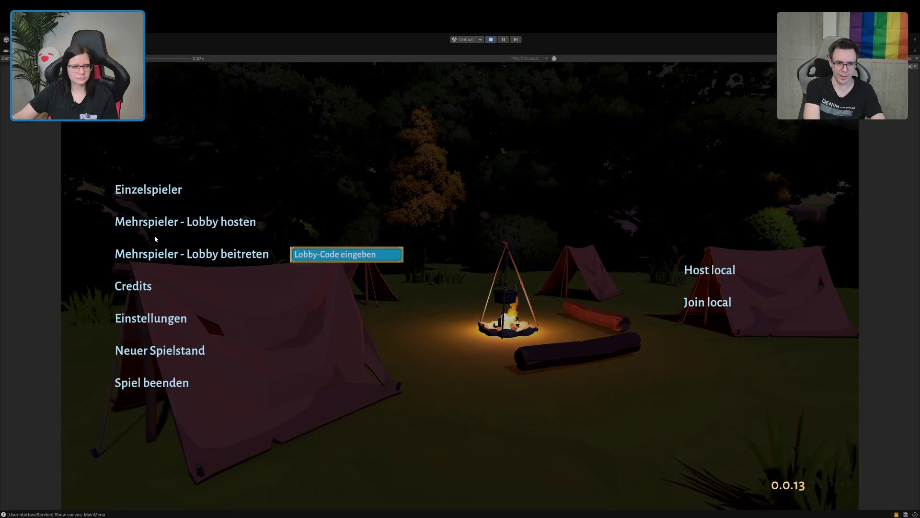
# - Start a single-player (Einzelspieler) game and walk the character through the tavern hall
pyautogui.click(146, 197)
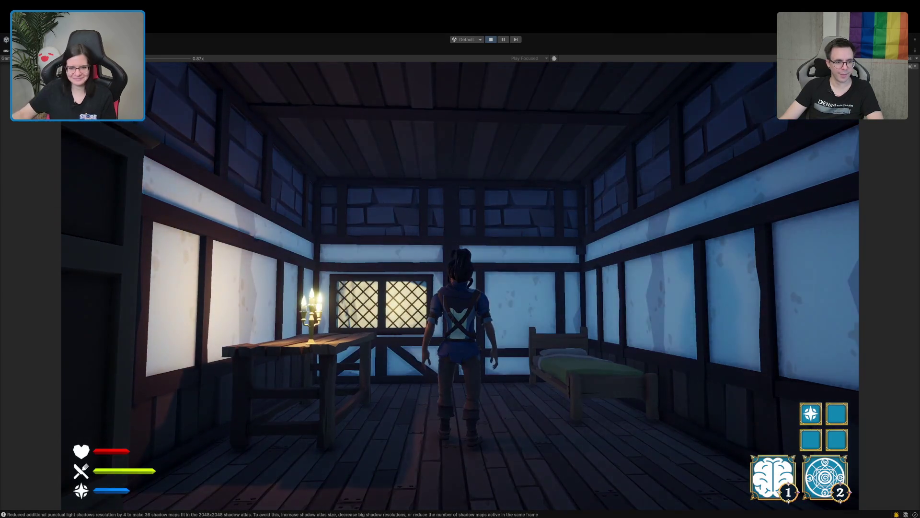
pyautogui.press('w')
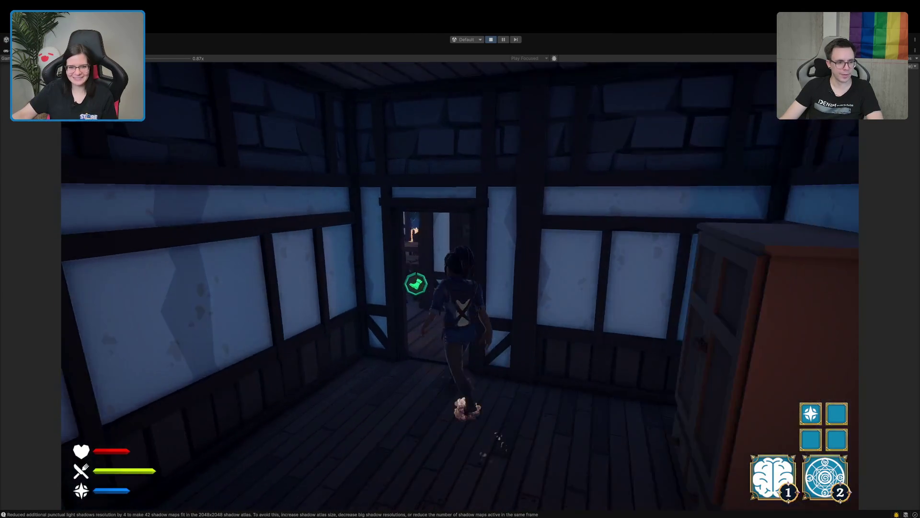
pyautogui.press('w')
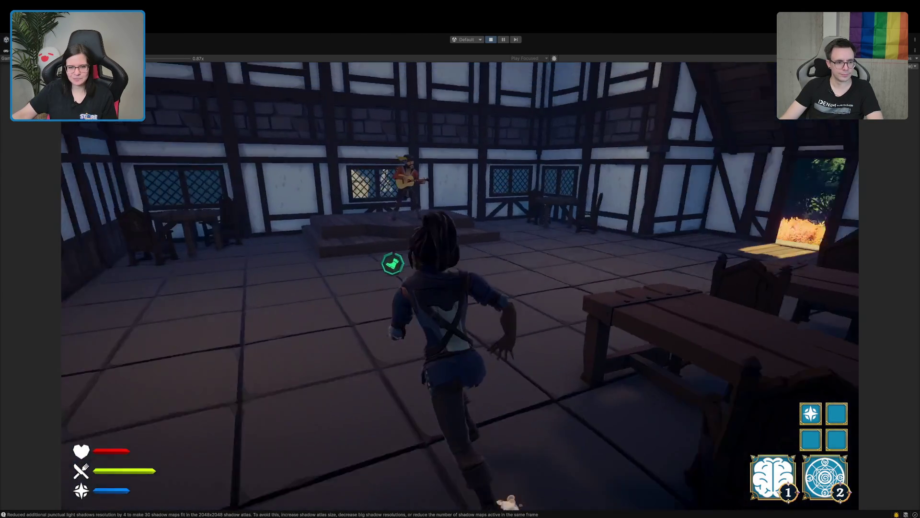
pyautogui.press('w')
pyautogui.press('w')
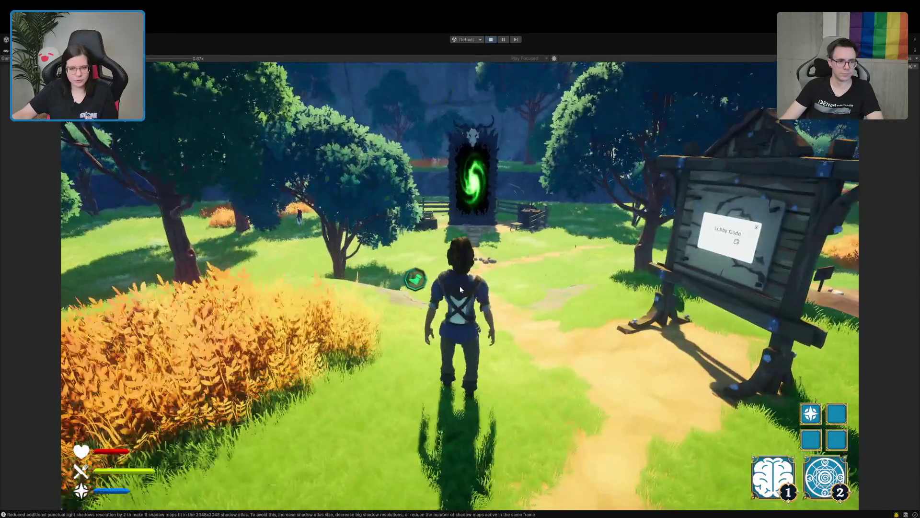
# - Check the Einstellungen screen from the pause menu, then resume the game
pyautogui.press('Escape')
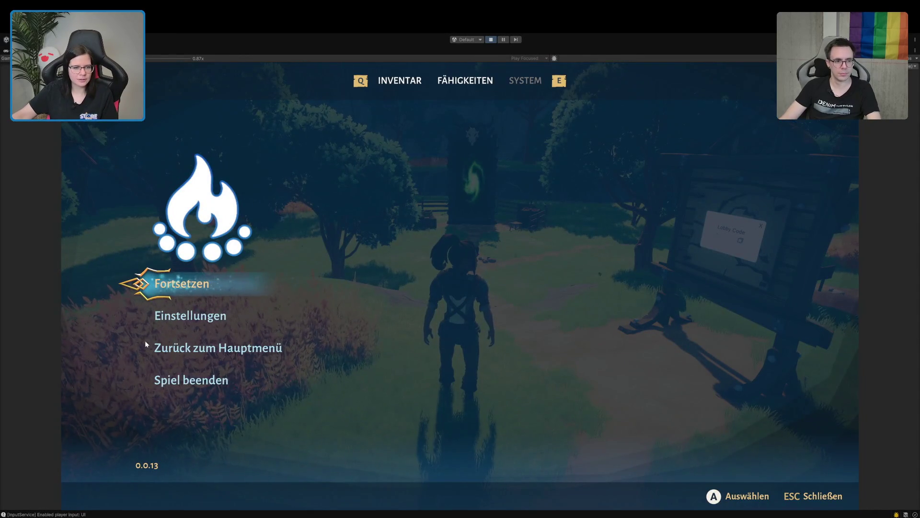
pyautogui.click(179, 318)
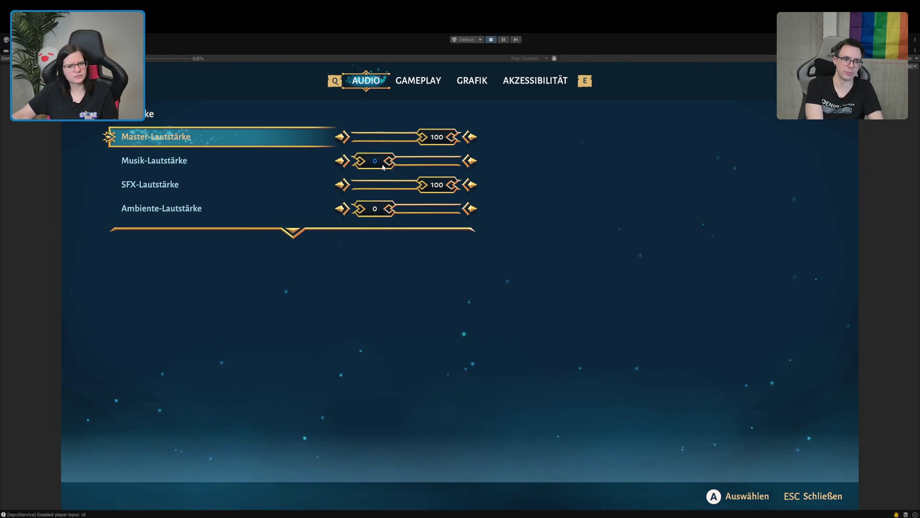
pyautogui.press('Escape')
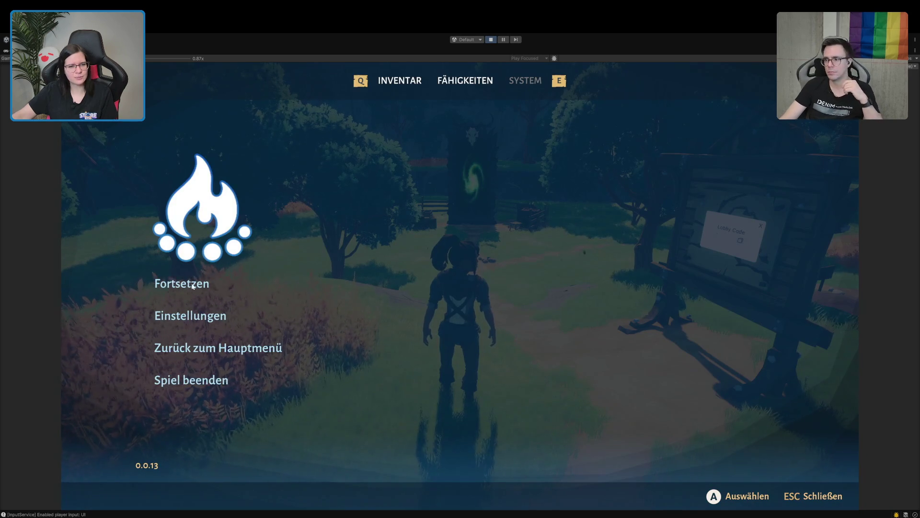
pyautogui.click(192, 286)
# - Run the character forward into the swirling green portal
pyautogui.press('w')
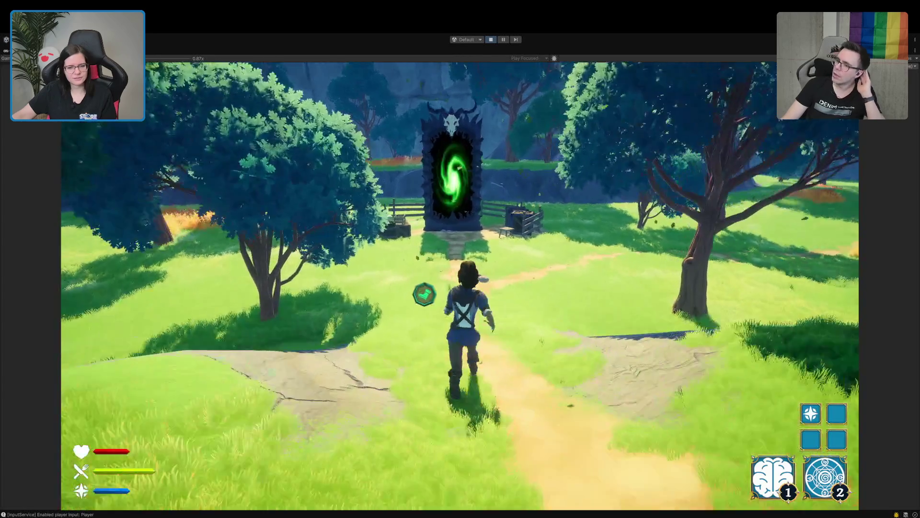
pyautogui.press('w')
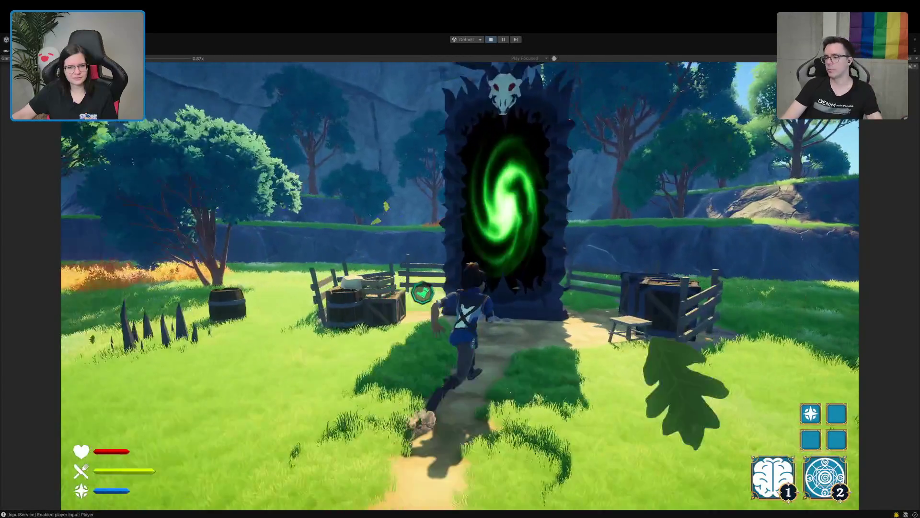
pyautogui.press('w')
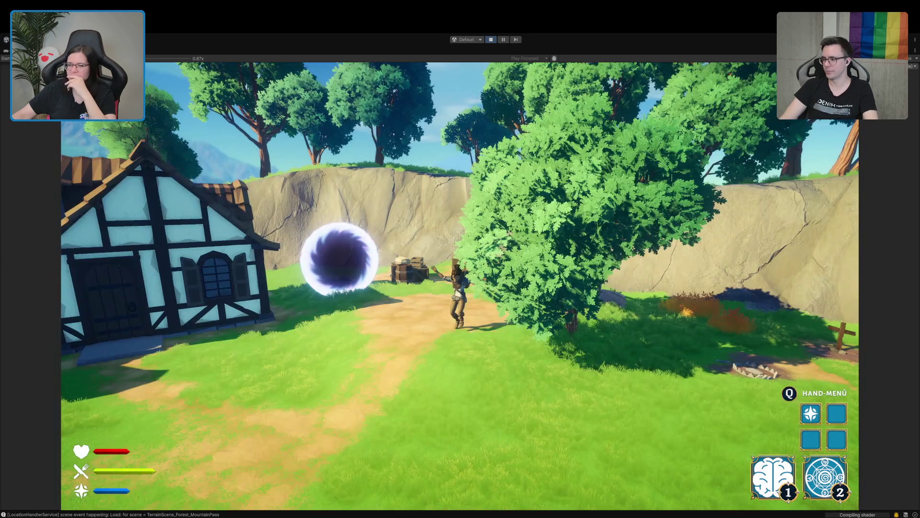
# - Walk the character along the dirt path past the houses and graves to the bear trap
pyautogui.press('w')
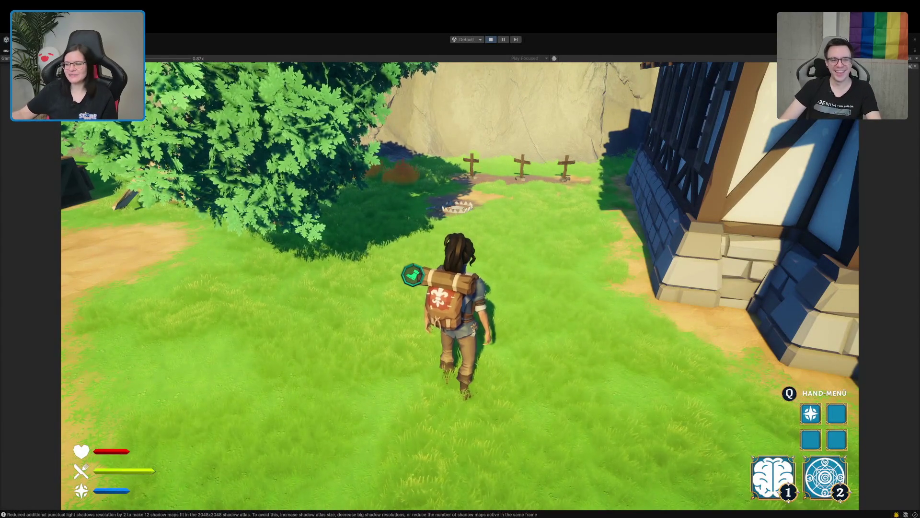
pyautogui.press('w')
pyautogui.press('a')
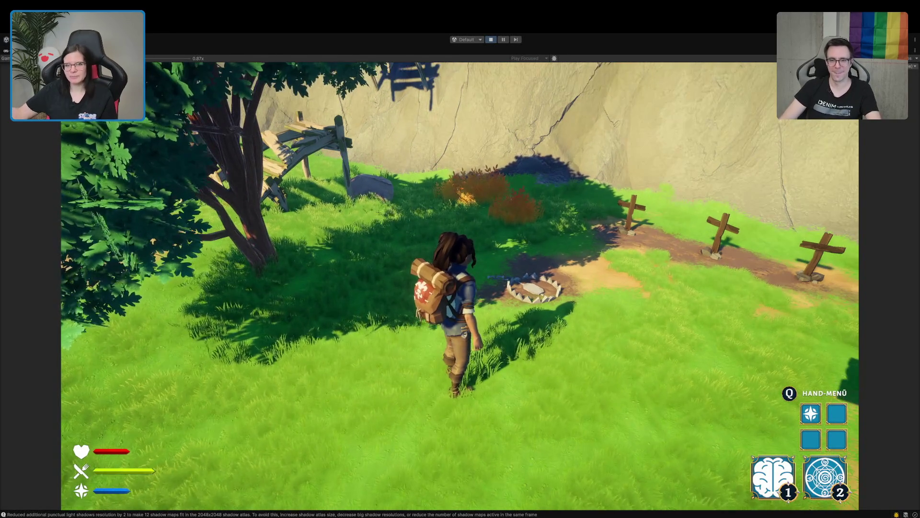
pyautogui.press('w')
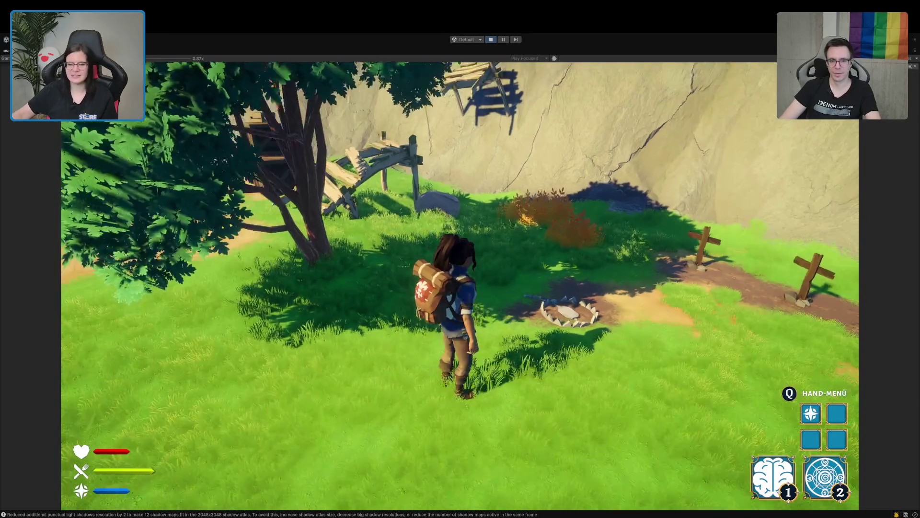
# - Step into the bear trap to trigger it, then stop Play mode and clear the Console
pyautogui.press('e')
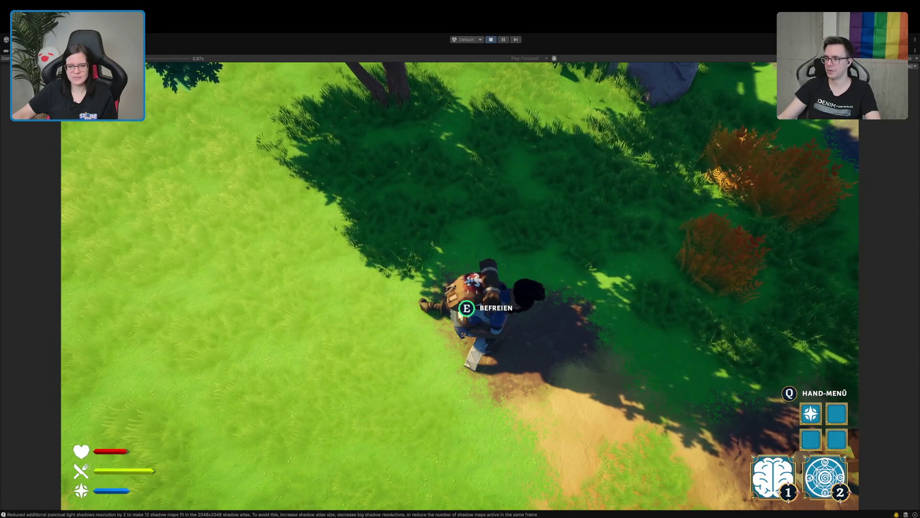
pyautogui.hotkey('ctrl', 'p')
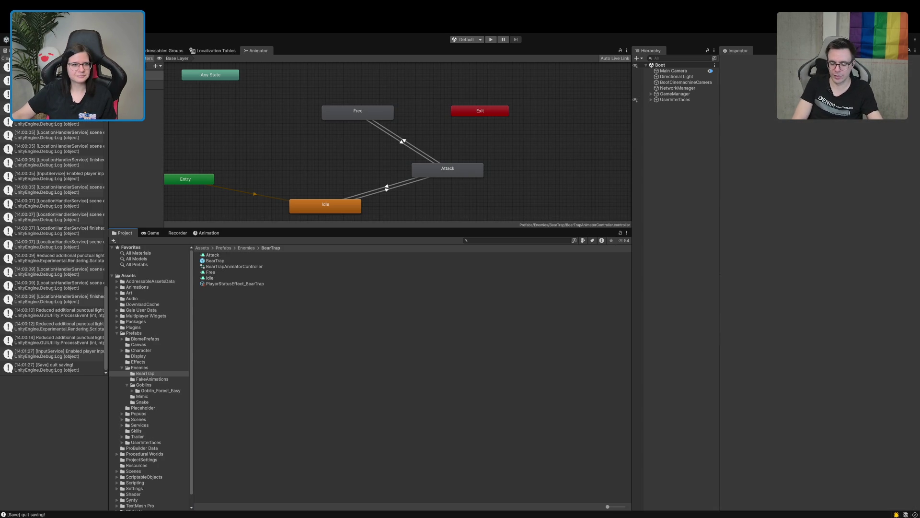
pyautogui.click(9, 59)
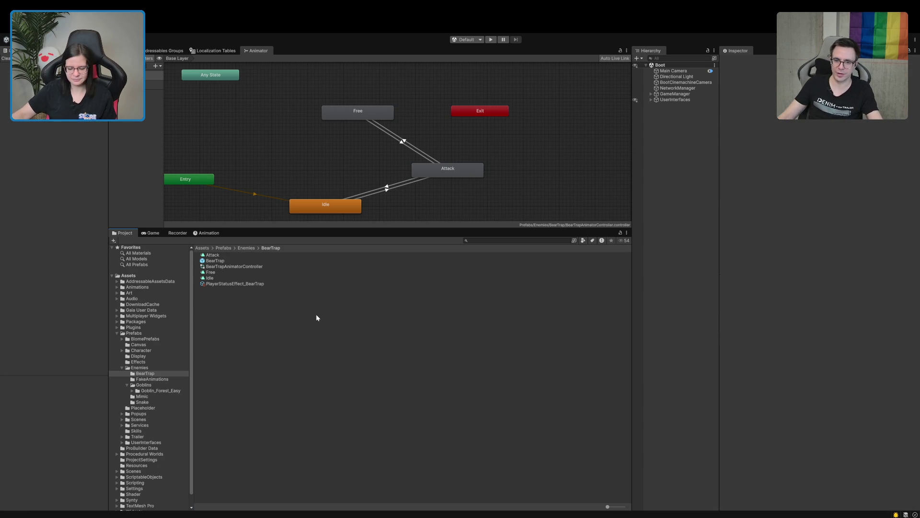
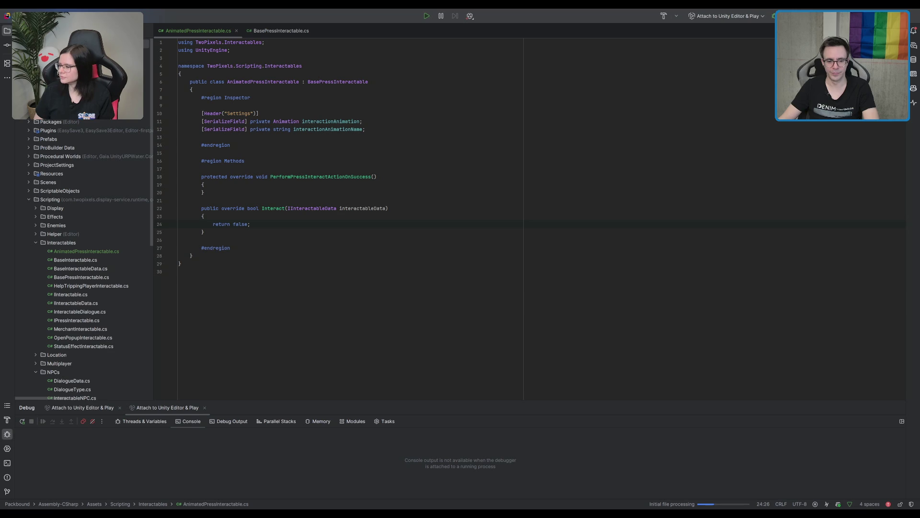
# - Switch from the AnimatedPressInteractable script in Rider back to the Unity Editor
pyautogui.hotkey('alt', 'Tab')
pyautogui.hotkey('alt', 'Tab')
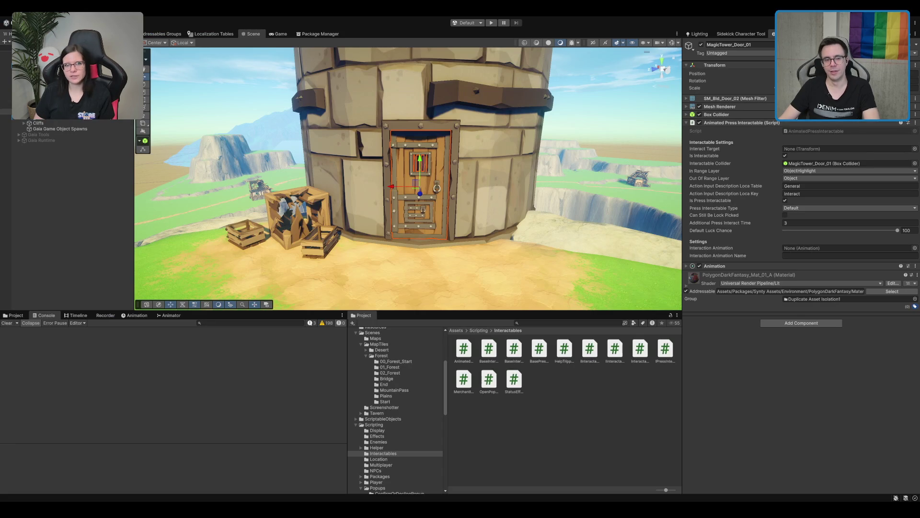
# - Frame Door_Mesh and undo its Animated Press Interactable and Animation components
pyautogui.scroll(2, 407, 177)
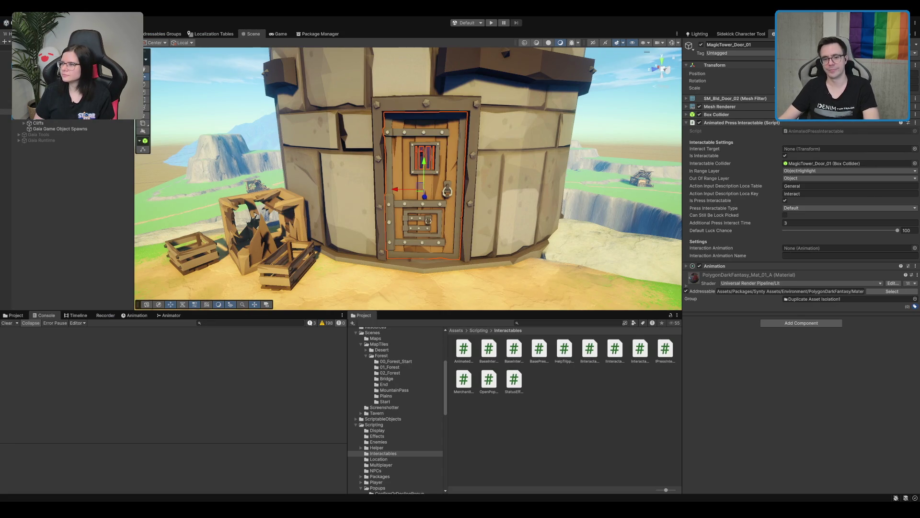
pyautogui.scroll(3, 408, 178)
pyautogui.scroll(-4, 408, 179)
pyautogui.scroll(4, 408, 178)
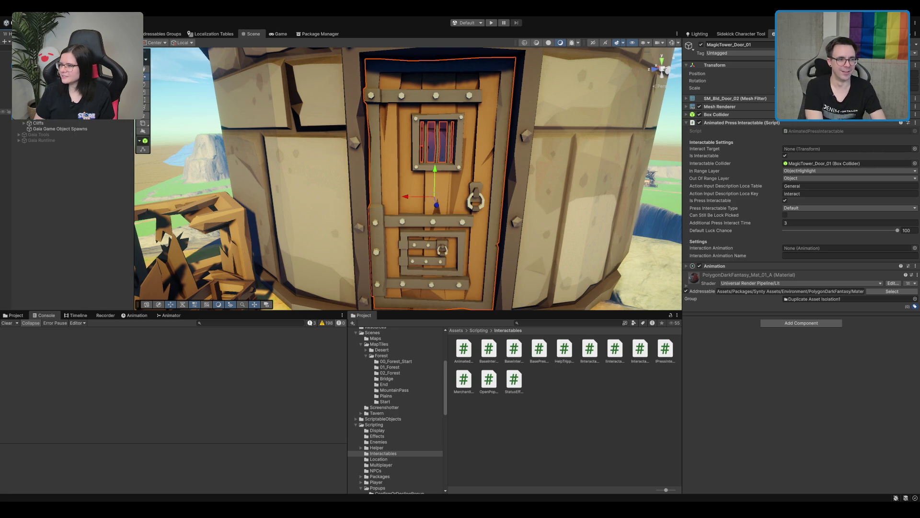
pyautogui.click(428, 109)
pyautogui.press('f')
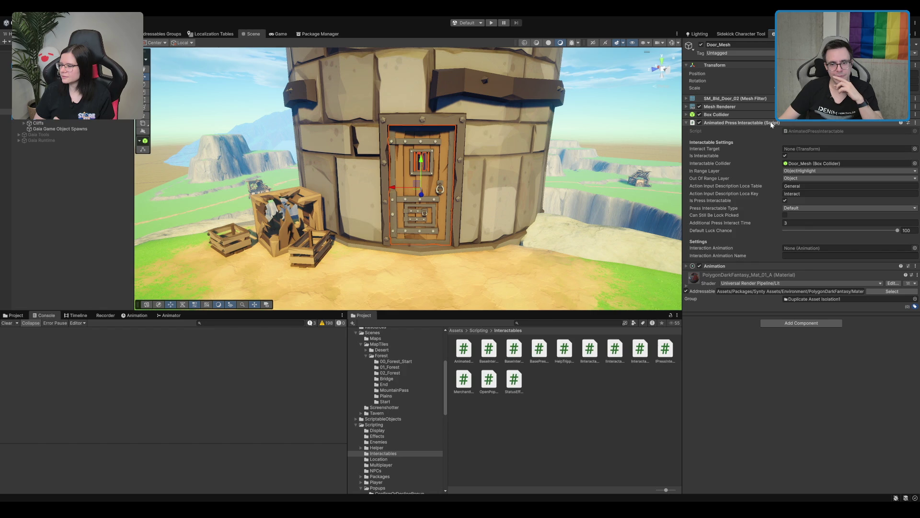
pyautogui.hotkey('ctrl', 'z')
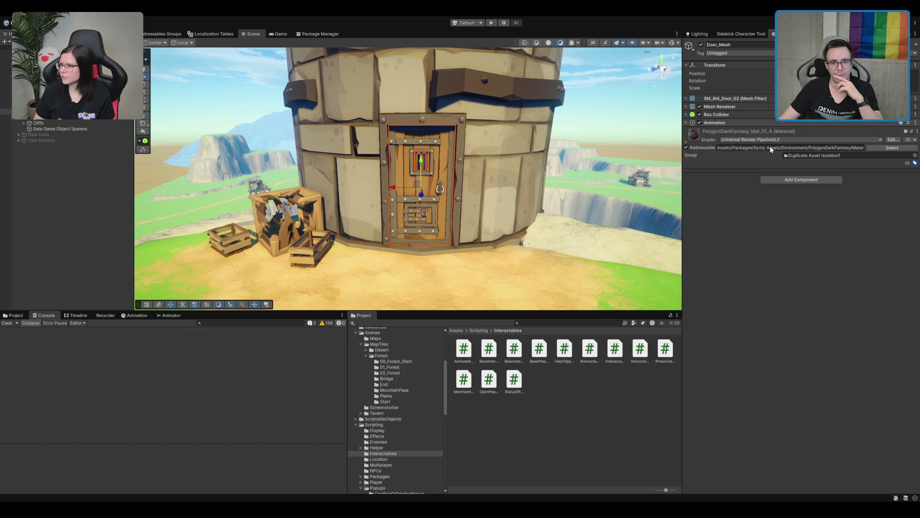
pyautogui.hotkey('ctrl', 'z')
# - Check Door_Mesh's Box Collider settings, then select the parent MagicTower_Door
pyautogui.click(747, 115)
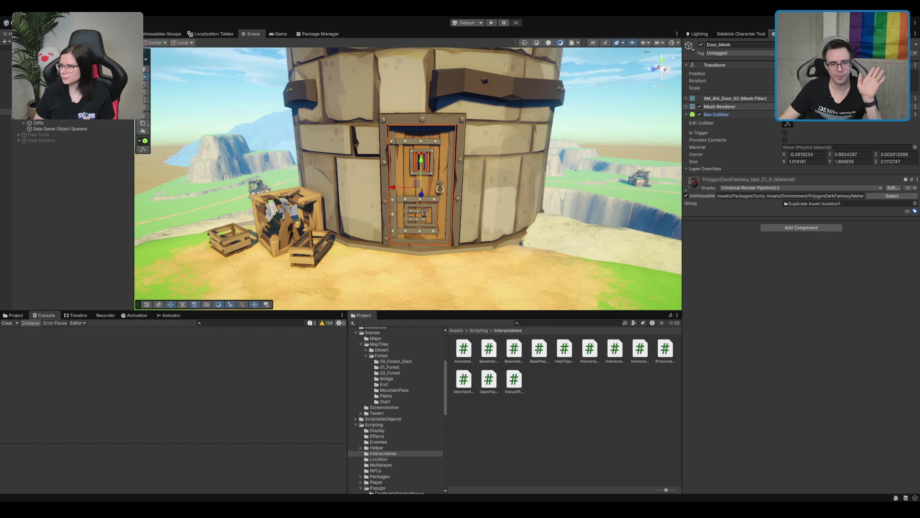
pyautogui.click(747, 115)
pyautogui.click(72, 105)
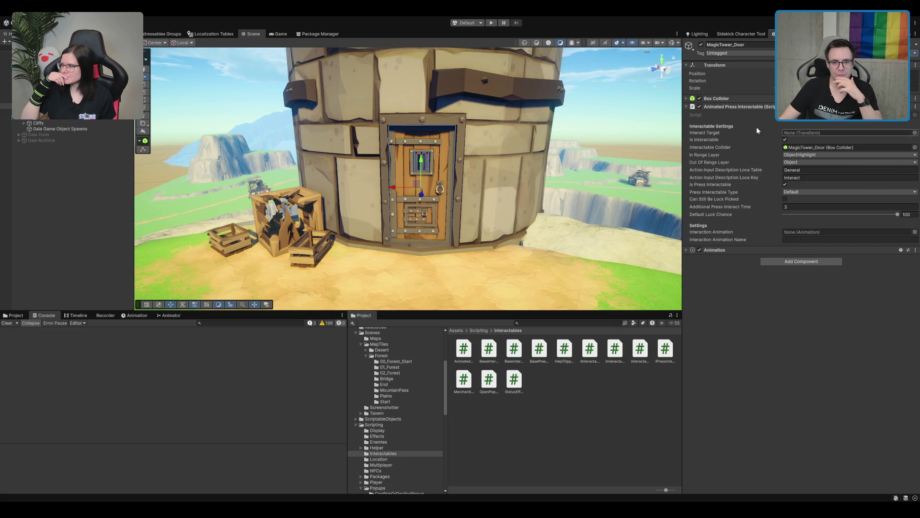
# - Reframe the door in the Scene view and expand MagicTower_Door's empty Animation component
pyautogui.click(750, 99)
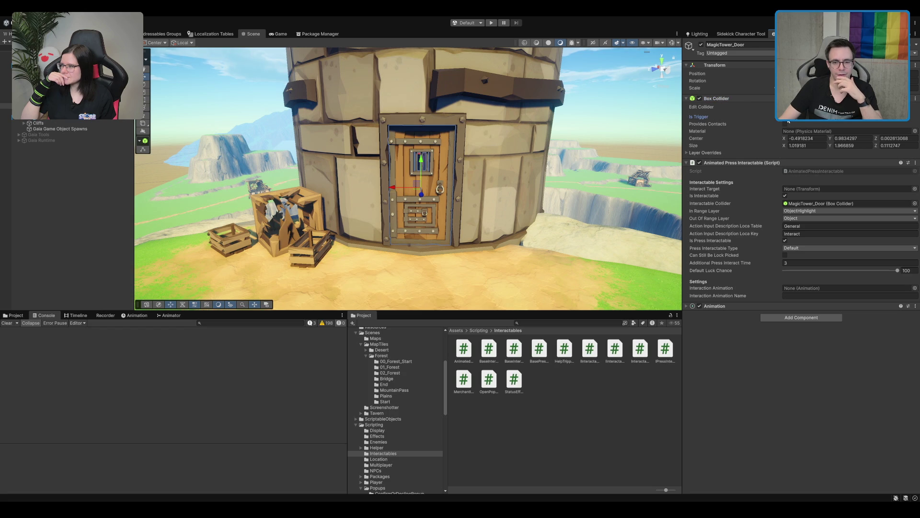
pyautogui.click(723, 99)
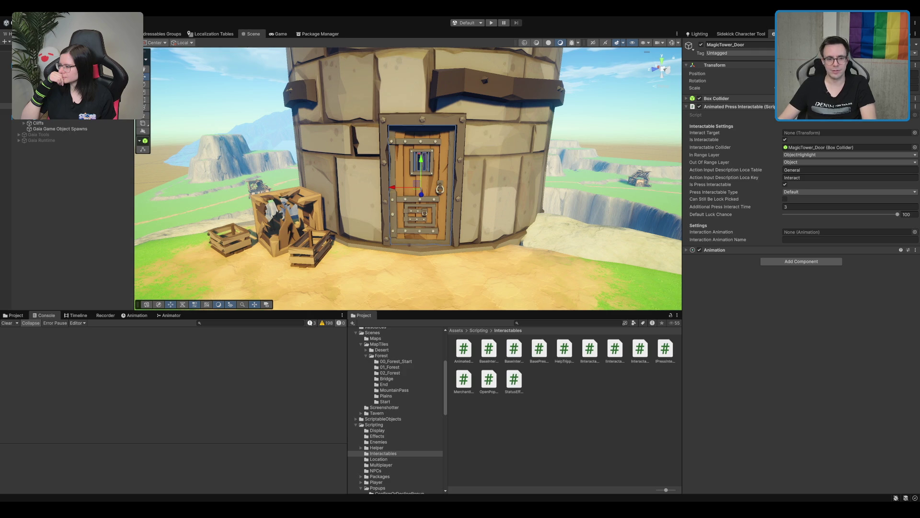
pyautogui.moveTo(494, 191); pyautogui.dragTo(494, 162)
pyautogui.scroll(3, 494, 162)
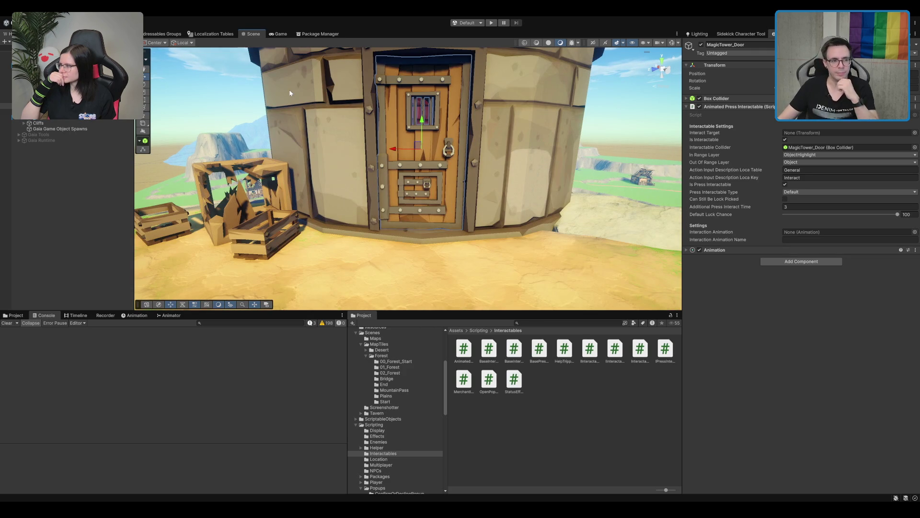
pyautogui.click(71, 105)
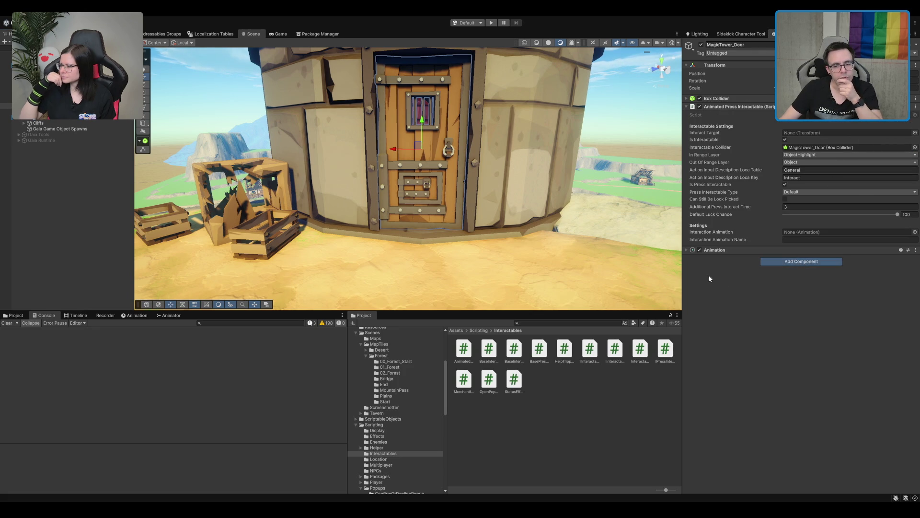
pyautogui.click(738, 249)
pyautogui.scroll(-2, 532, 183)
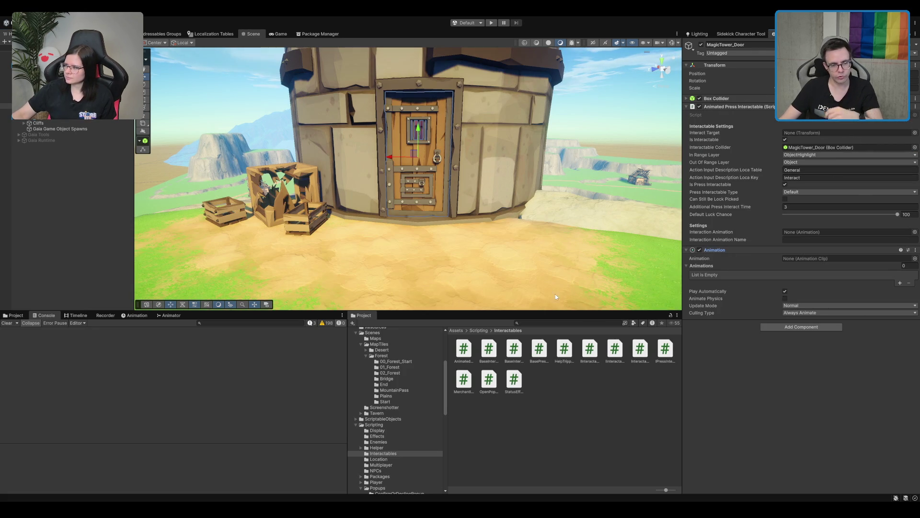
pyautogui.click(543, 322)
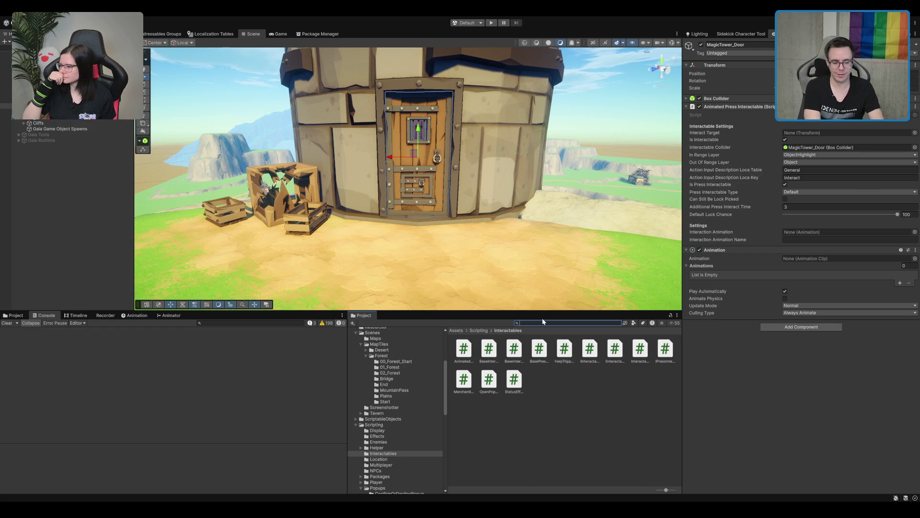
# - Search the project for 'explosion', try FX_Explosion_01 by the tower door, then delete it
pyautogui.write('explosion')
pyautogui.scroll(-5, 493, 261)
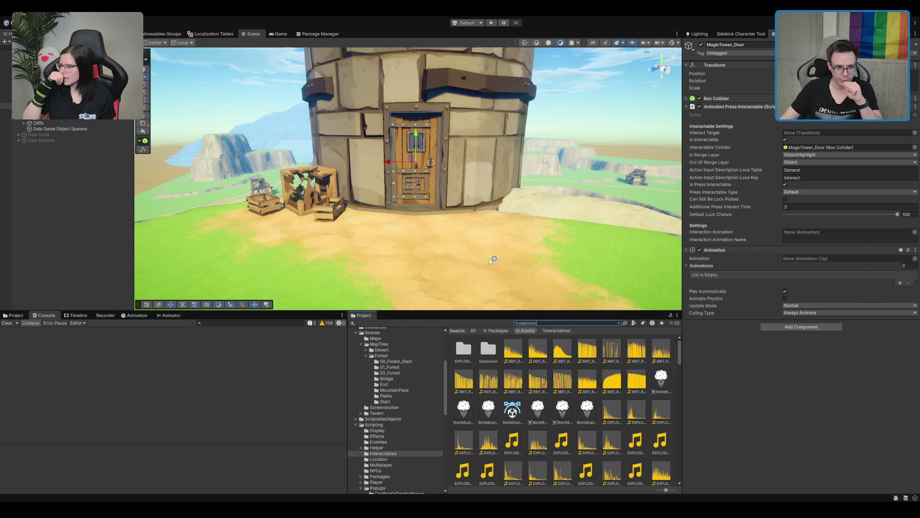
pyautogui.scroll(-2, 595, 426)
pyautogui.scroll(-5, 595, 426)
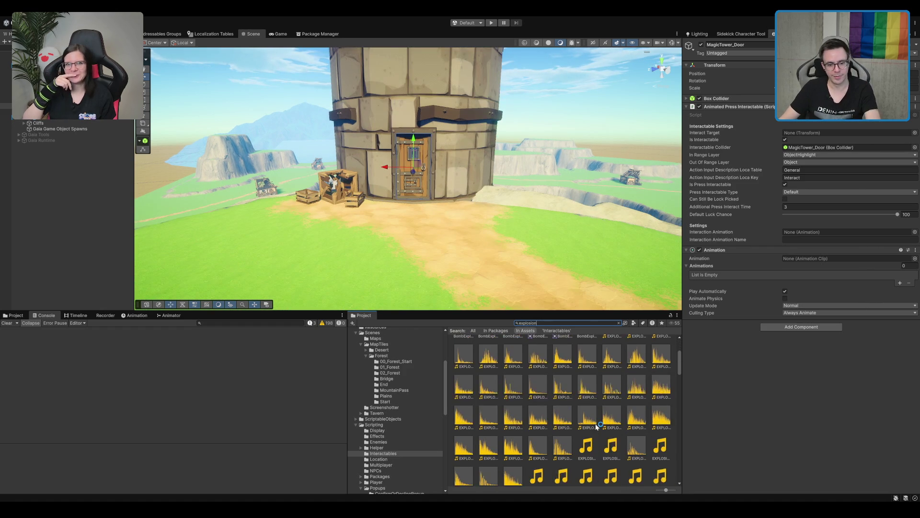
pyautogui.scroll(-2, 554, 269)
pyautogui.scroll(3, 553, 268)
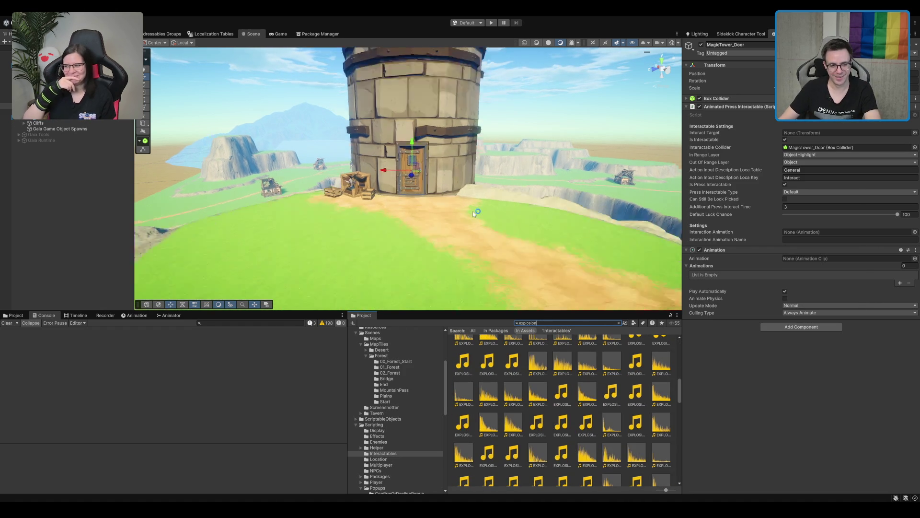
pyautogui.scroll(-2, 575, 430)
pyautogui.scroll(-3, 574, 430)
pyautogui.moveTo(586, 421)
pyautogui.mouseDown()
pyautogui.moveTo(422, 220)
pyautogui.moveTo(412, 226)
pyautogui.moveTo(416, 218)
pyautogui.mouseUp()
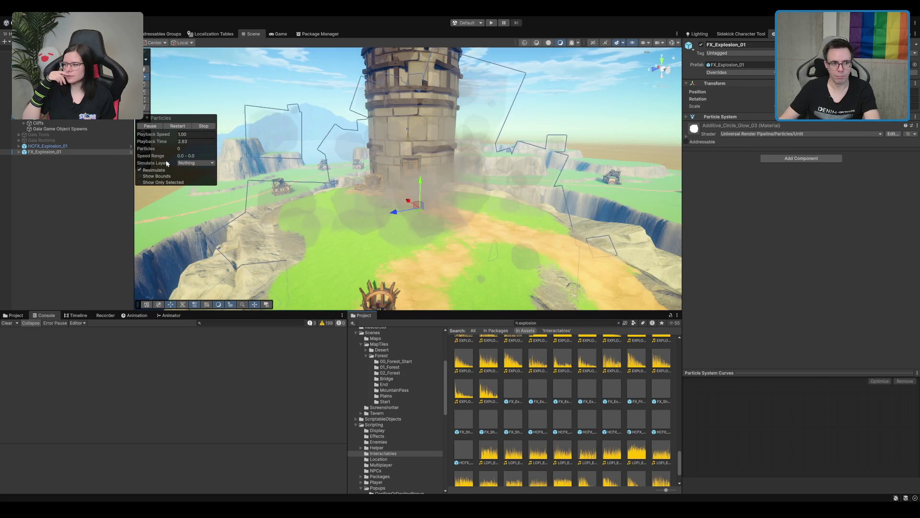
pyautogui.click(186, 126)
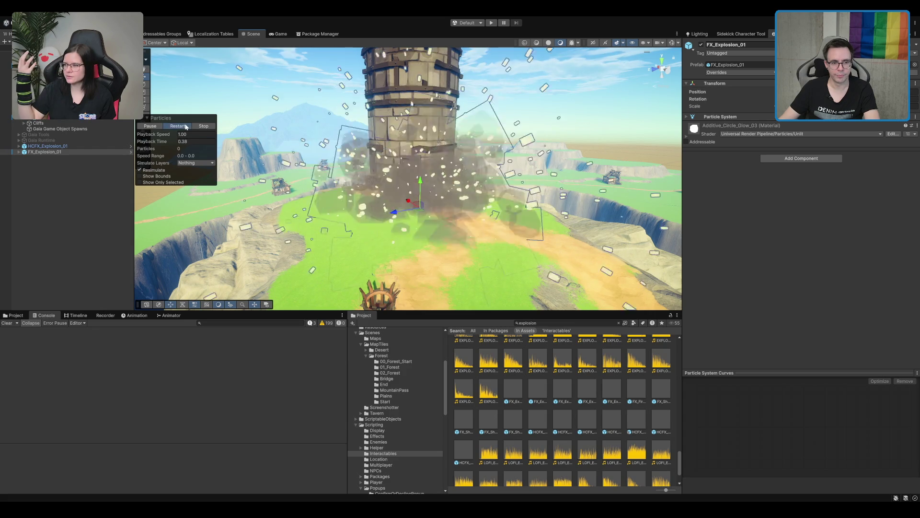
pyautogui.click(185, 126)
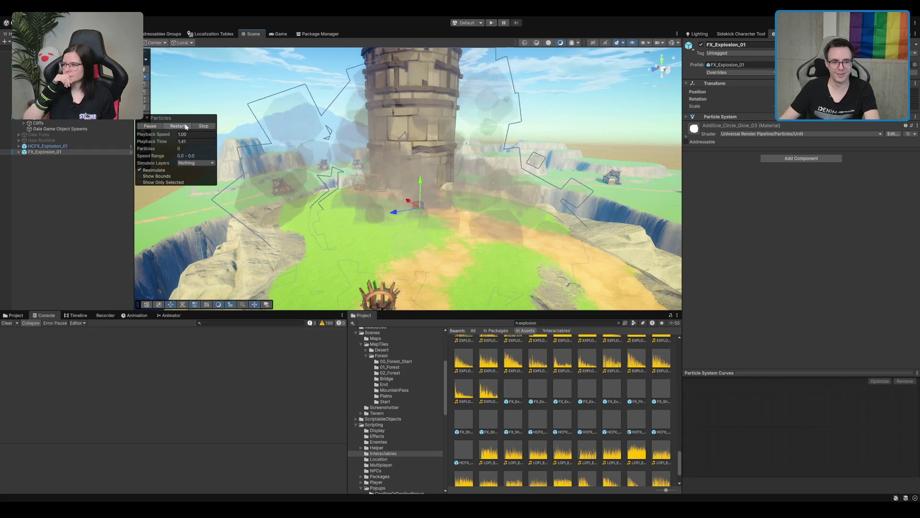
pyautogui.press('Delete')
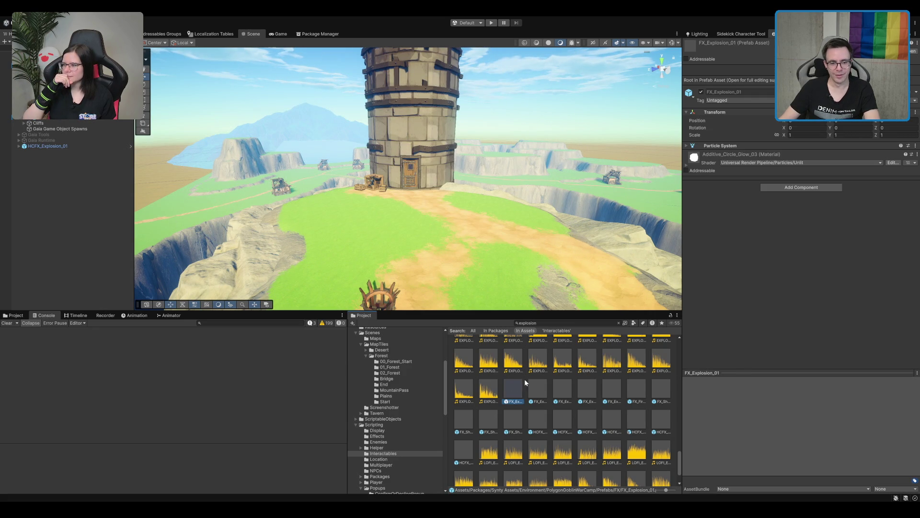
# - Place another FX explosion, remove the old FX_Explosion_01 copy, preview FX_Explosion_02 smoke and delete it
pyautogui.moveTo(516, 389); pyautogui.dragTo(420, 233)
pyautogui.click(538, 391)
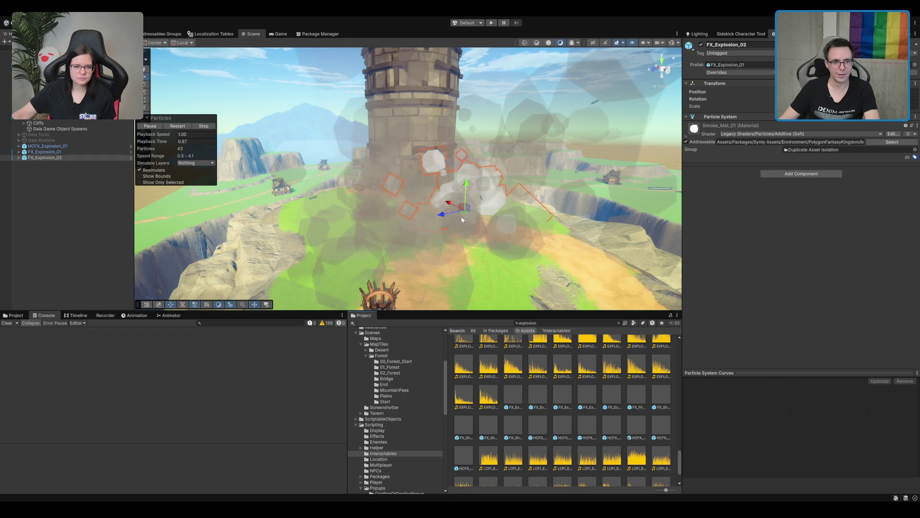
pyautogui.click(73, 152)
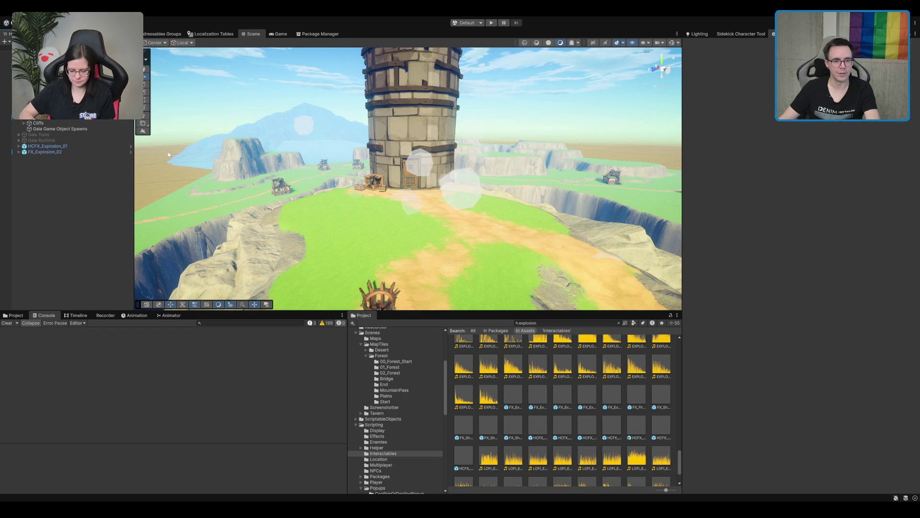
pyautogui.press('Delete')
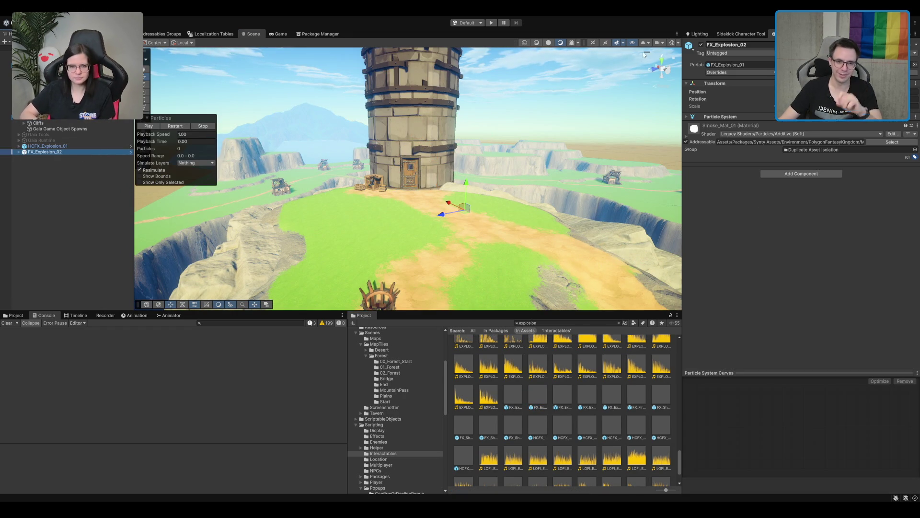
pyautogui.scroll(3, 620, 86)
pyautogui.click(177, 126)
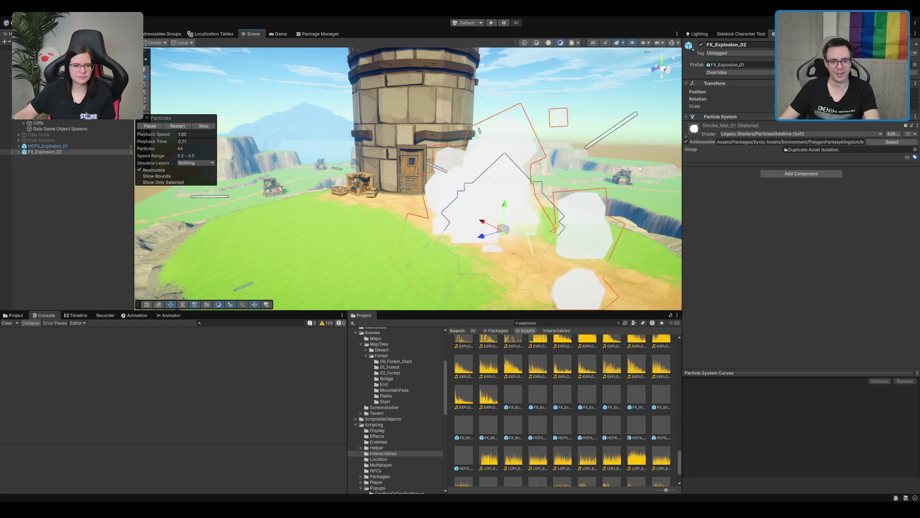
pyautogui.press('Delete')
# - Place HCFX_Explosion_03 on the path before the door and delete HCFX_Explosion_01 and _02
pyautogui.click(591, 428)
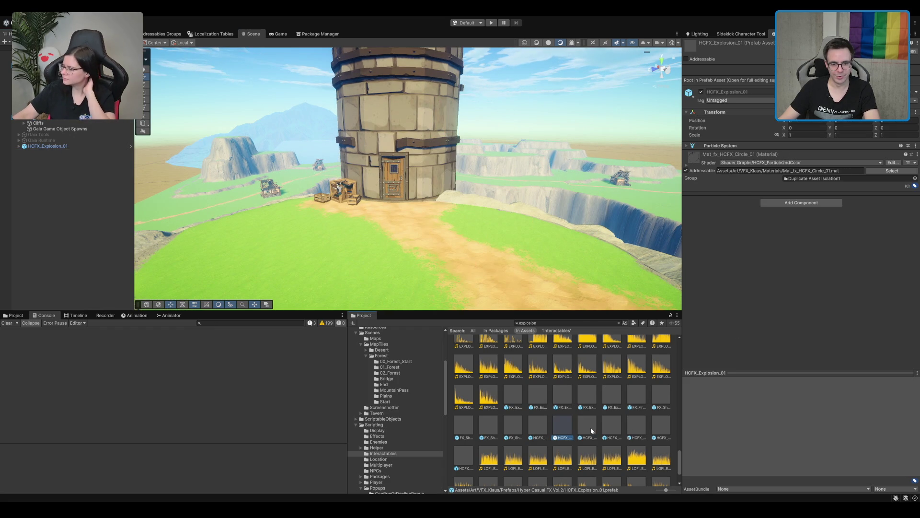
pyautogui.moveTo(592, 428); pyautogui.dragTo(447, 263)
pyautogui.moveTo(448, 223); pyautogui.dragTo(450, 221)
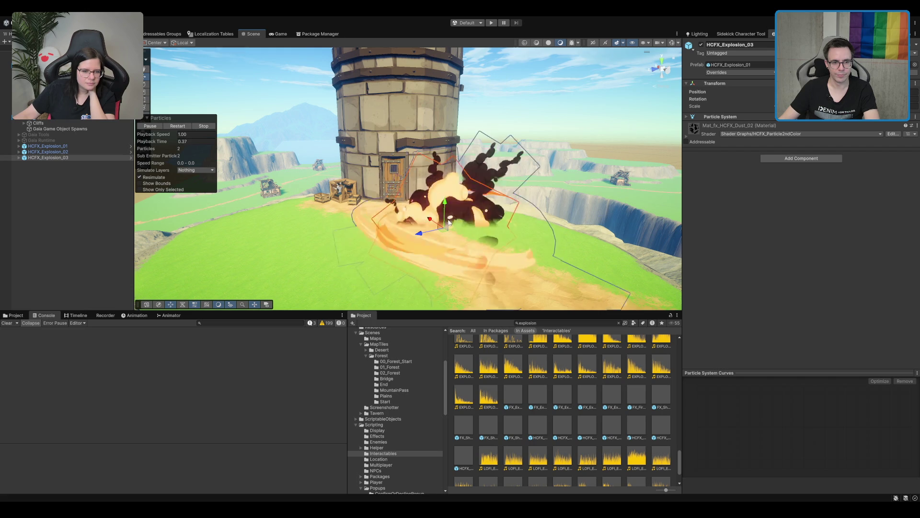
pyautogui.click(71, 151)
pyautogui.keyDown('shift'); pyautogui.click(76, 146); pyautogui.keyUp('shift')
pyautogui.press('Delete')
pyautogui.click(76, 148)
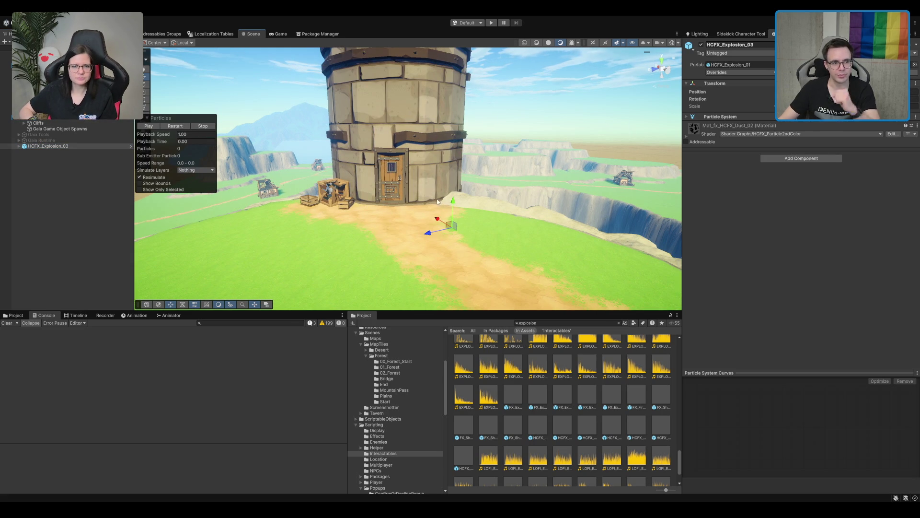
# - Replay the HCFX_Explosion_03 dust burst and expand it to reveal its child emitters
pyautogui.click(175, 126)
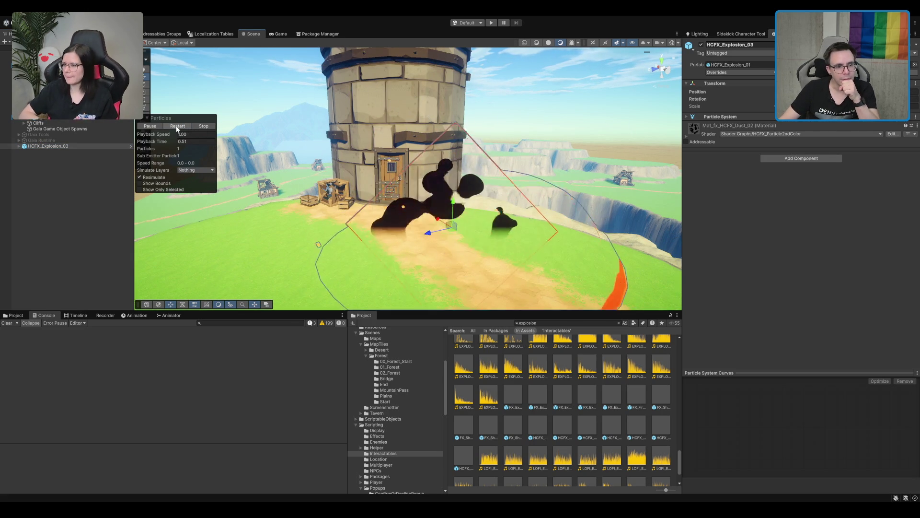
pyautogui.click(178, 126)
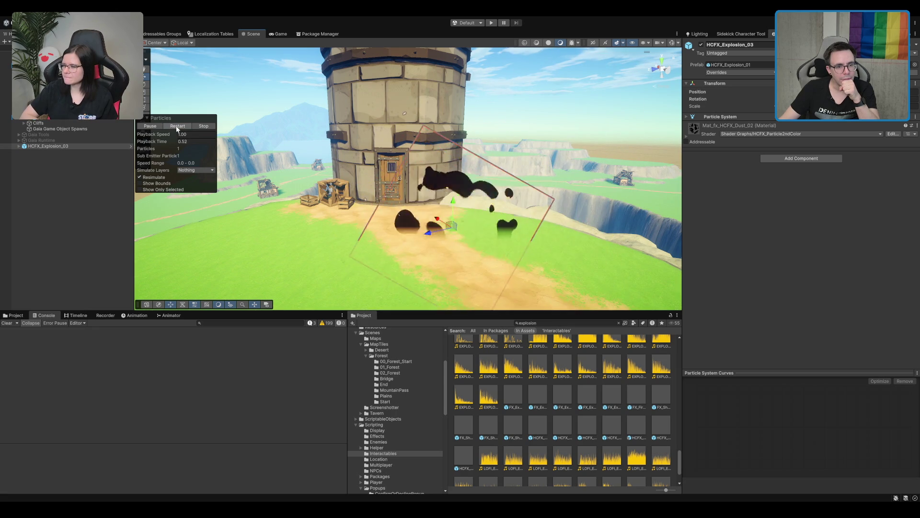
pyautogui.click(178, 126)
pyautogui.click(177, 126)
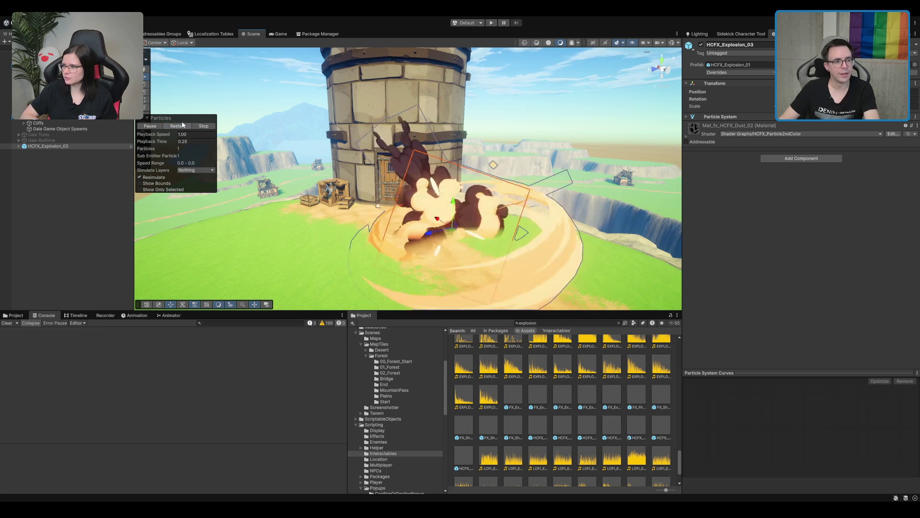
pyautogui.click(94, 145)
pyautogui.press('Right')
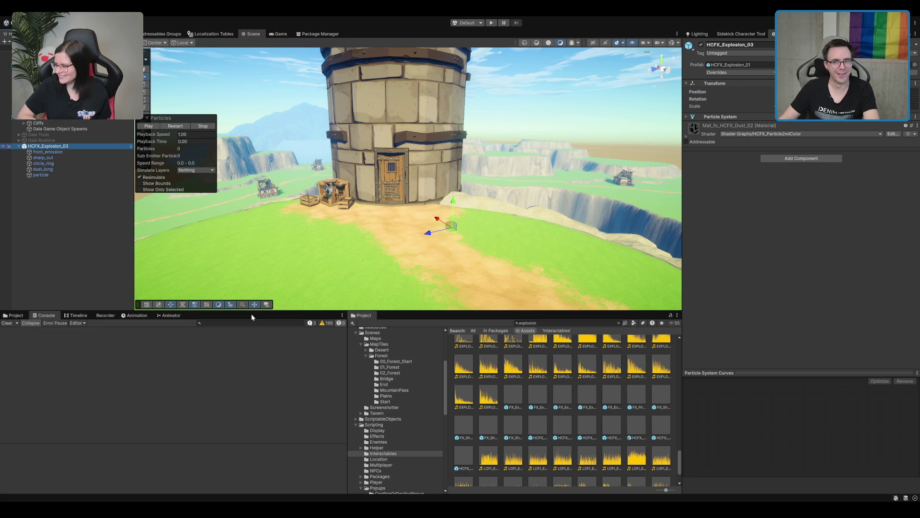
pyautogui.click(44, 169)
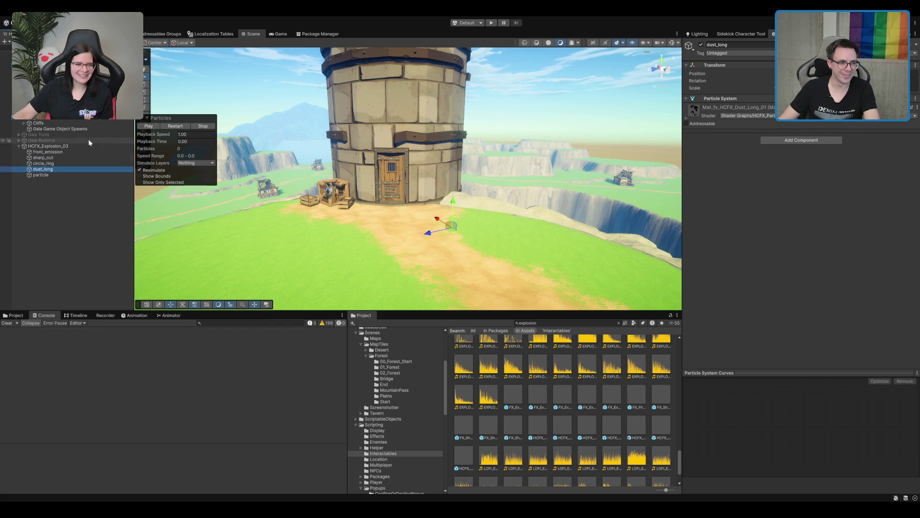
# - Preview the front_emission and particle sub-effects individually
pyautogui.click(64, 152)
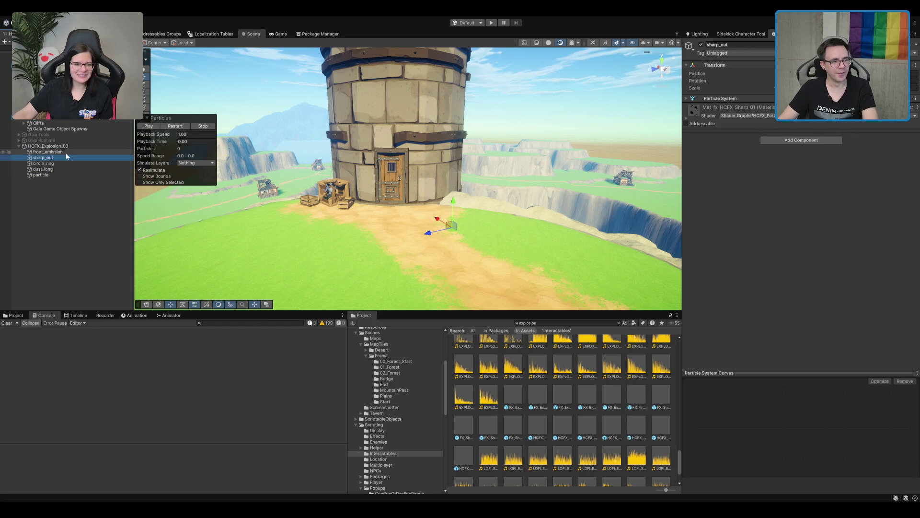
pyautogui.click(150, 127)
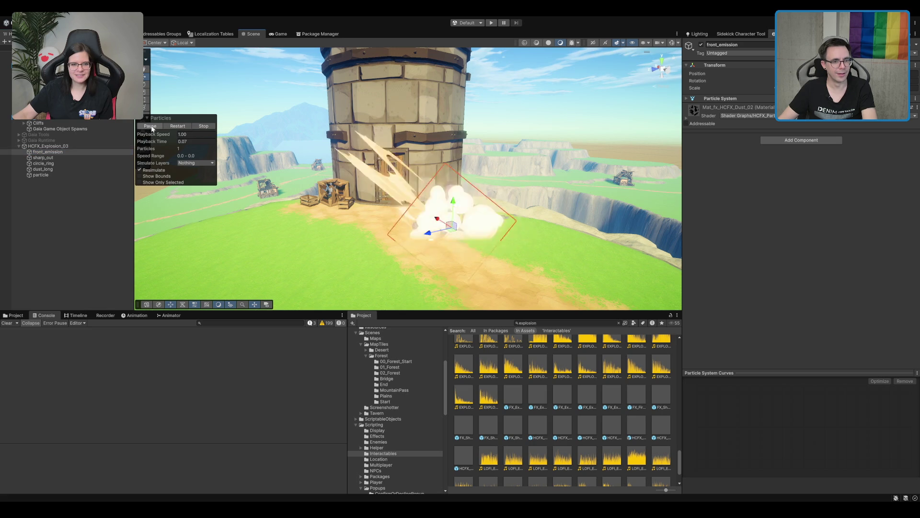
pyautogui.scroll(5, 458, 209)
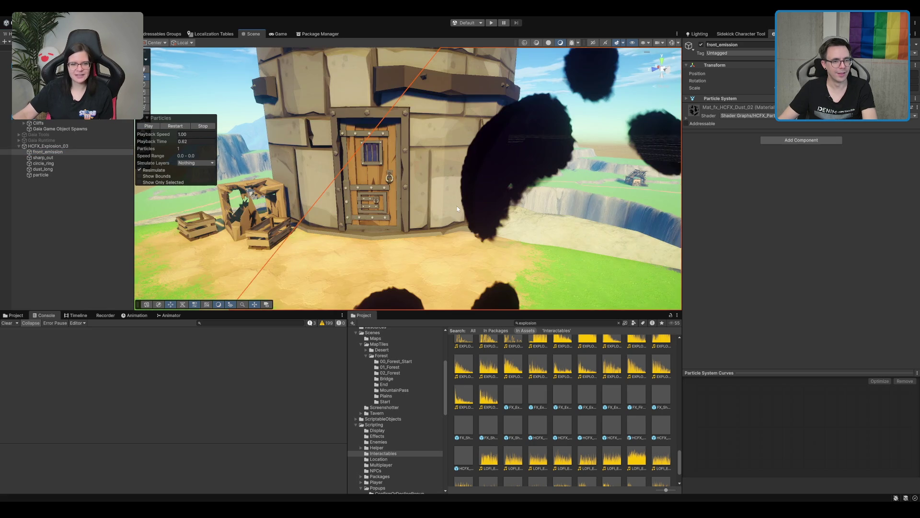
pyautogui.scroll(-3, 455, 209)
pyautogui.click(114, 175)
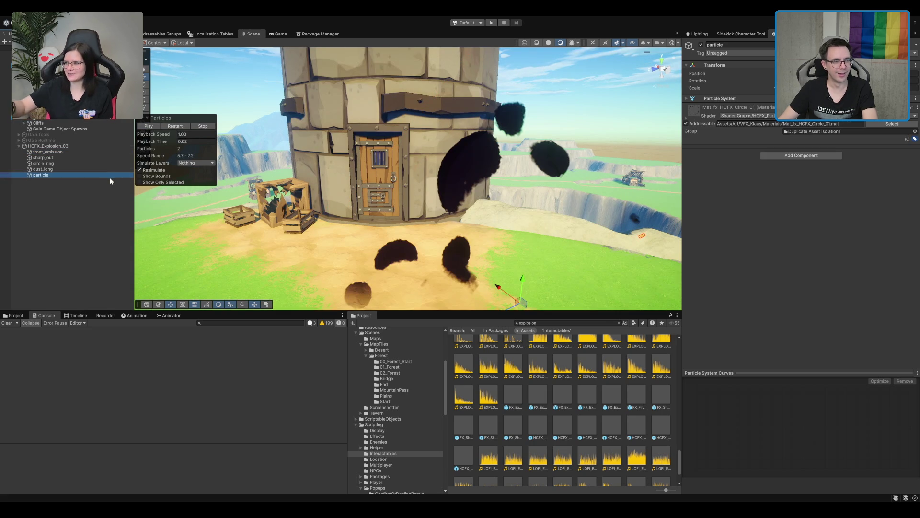
pyautogui.click(175, 126)
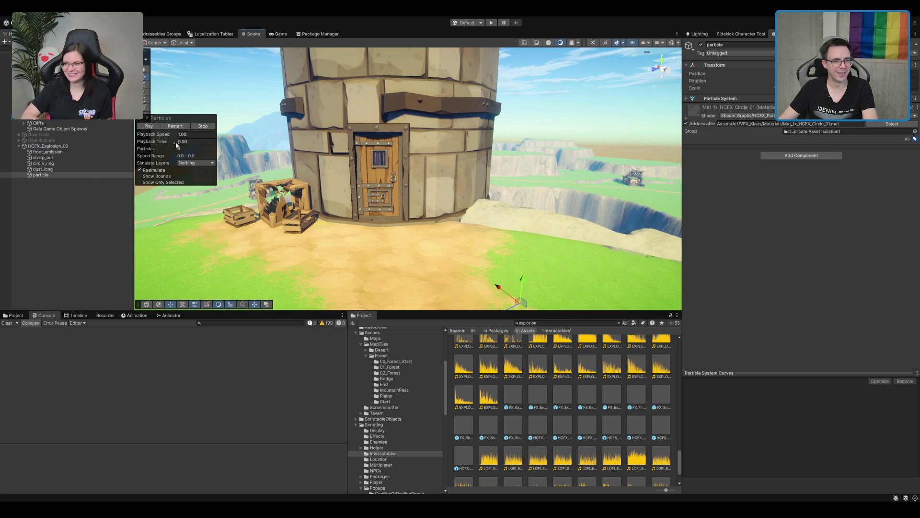
pyautogui.scroll(-8, 387, 209)
# - Move front_emission onto the grass, replay it, then preview sharp_out
pyautogui.click(78, 151)
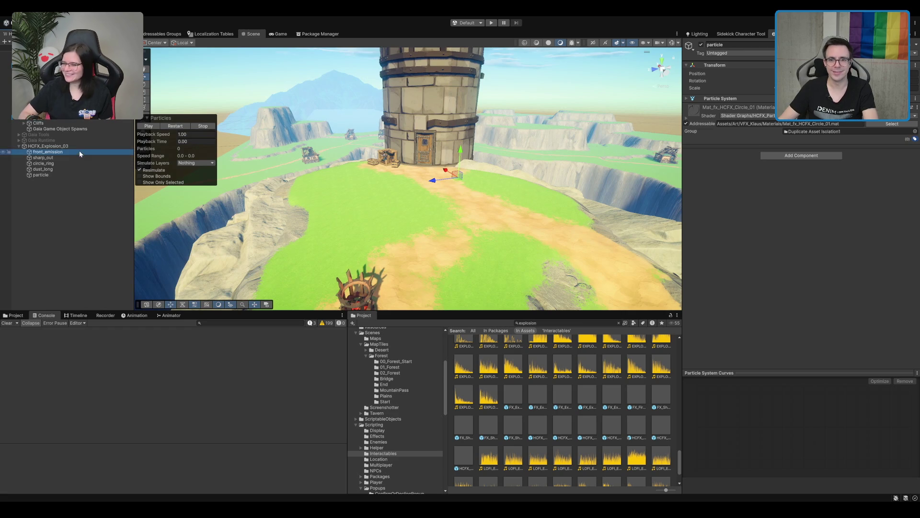
pyautogui.moveTo(450, 183); pyautogui.dragTo(314, 197)
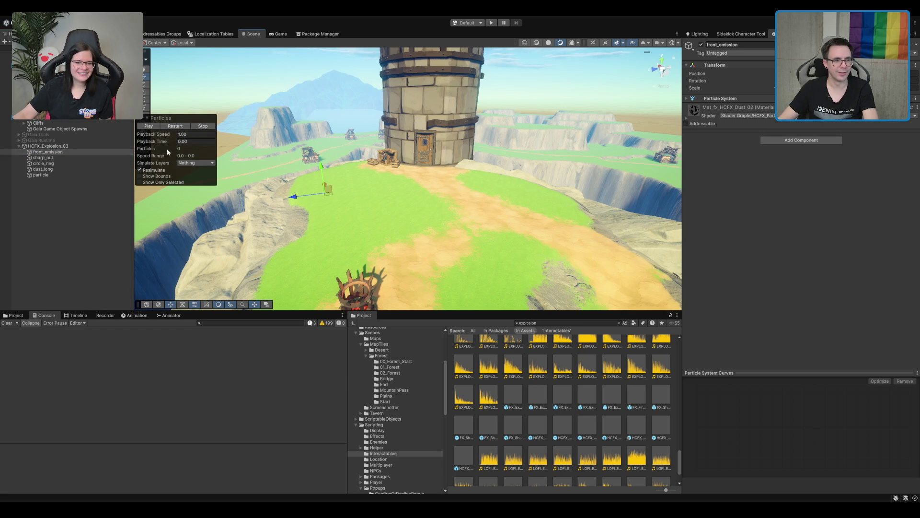
pyautogui.click(170, 127)
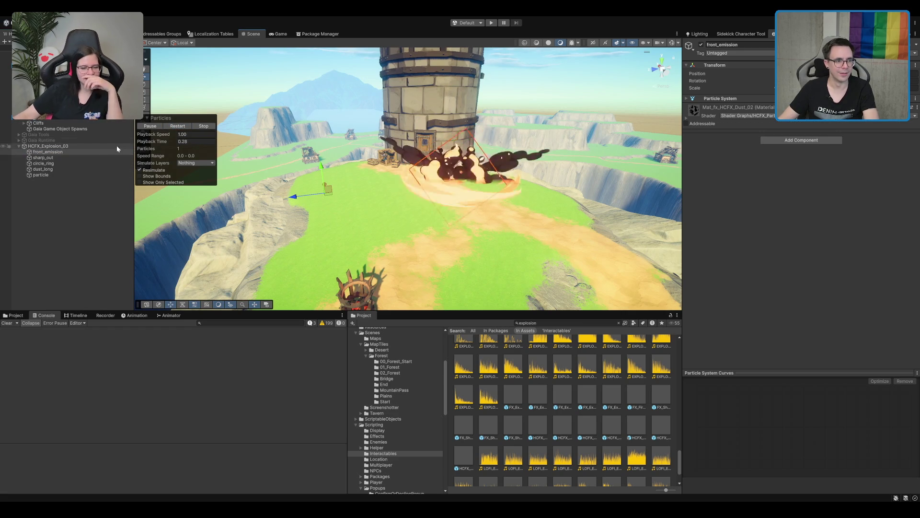
pyautogui.click(91, 157)
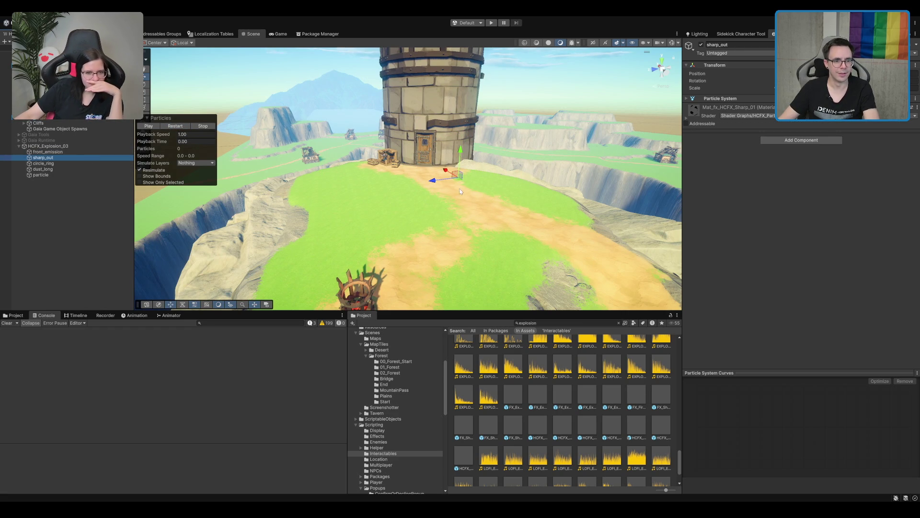
pyautogui.click(176, 126)
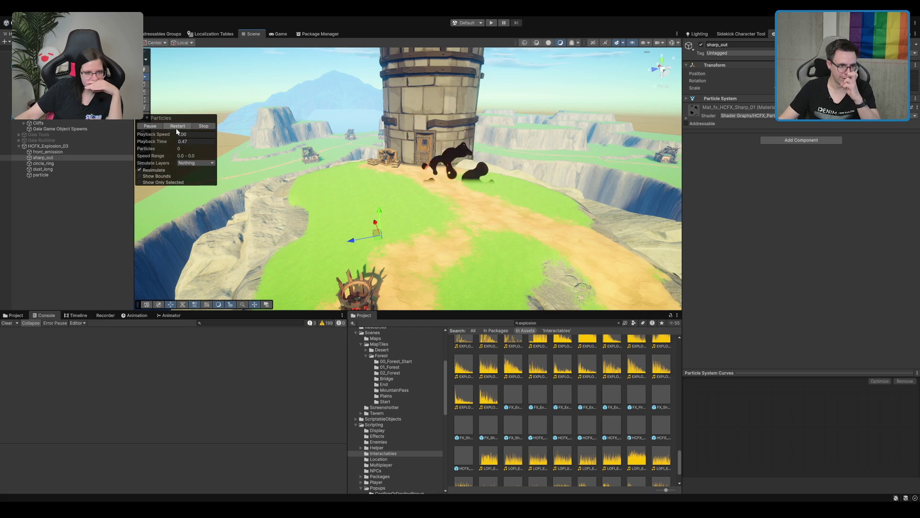
# - Delete sharp_out, then try circle_ring on the path and delete it too
pyautogui.press('Delete')
pyautogui.click(54, 158)
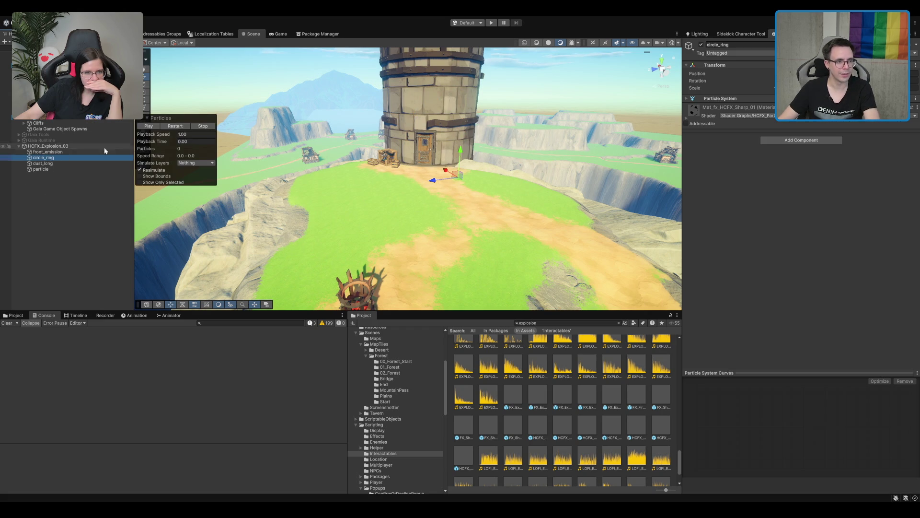
pyautogui.moveTo(456, 174); pyautogui.dragTo(399, 211)
pyautogui.click(178, 126)
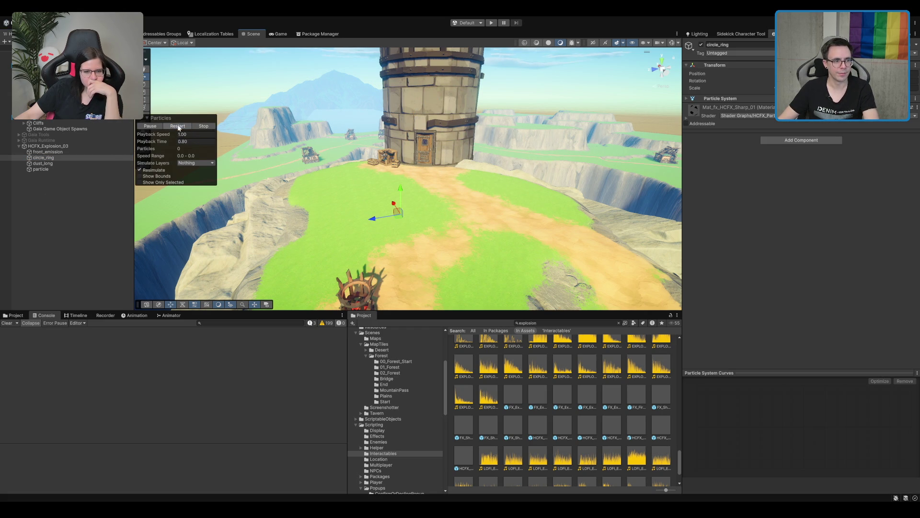
pyautogui.click(108, 157)
pyautogui.press('Delete')
# - Preview dust_long and the particle sub-effect, then remove particle
pyautogui.click(87, 159)
pyautogui.click(177, 126)
pyautogui.click(184, 126)
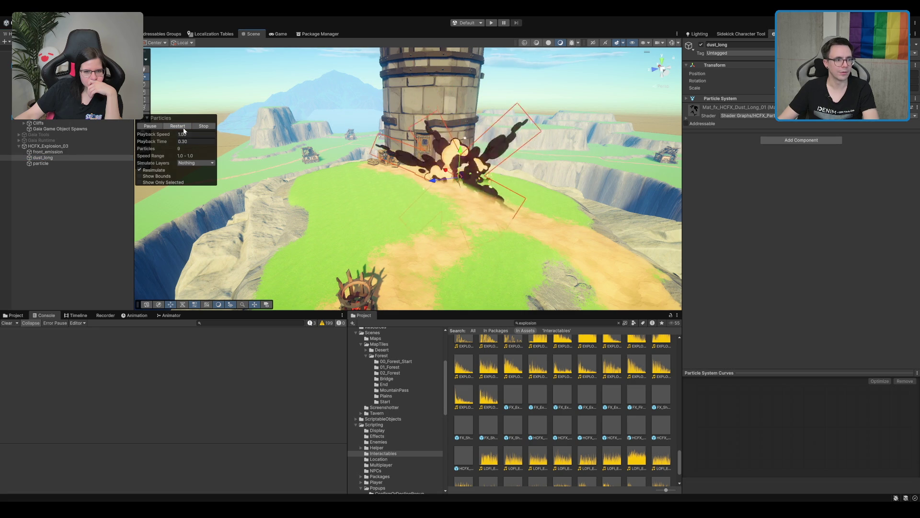
pyautogui.click(53, 163)
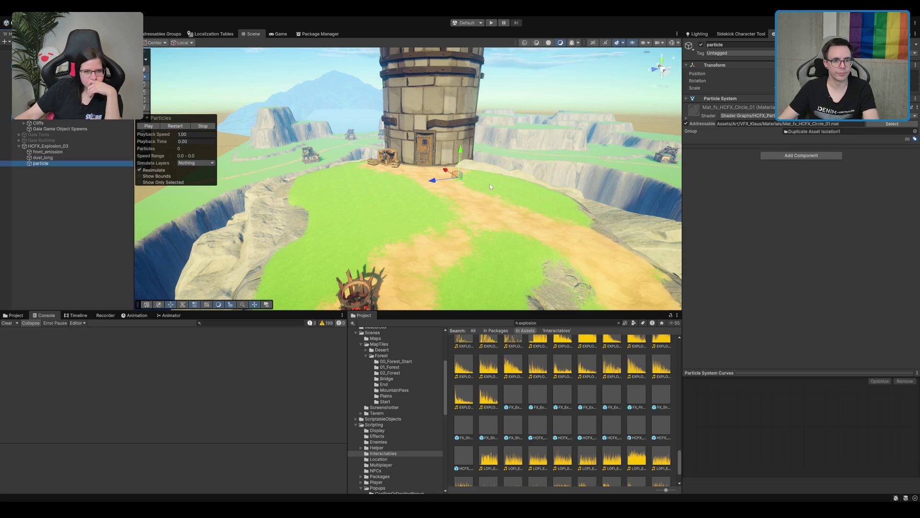
pyautogui.click(176, 126)
pyautogui.click(115, 171)
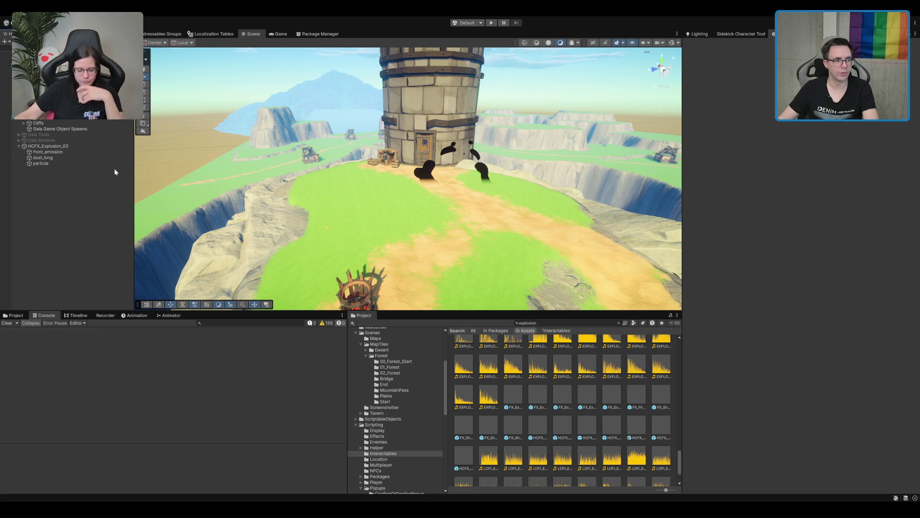
# - Replay dust_long several times, then remove front_emission from the explosion
pyautogui.click(117, 157)
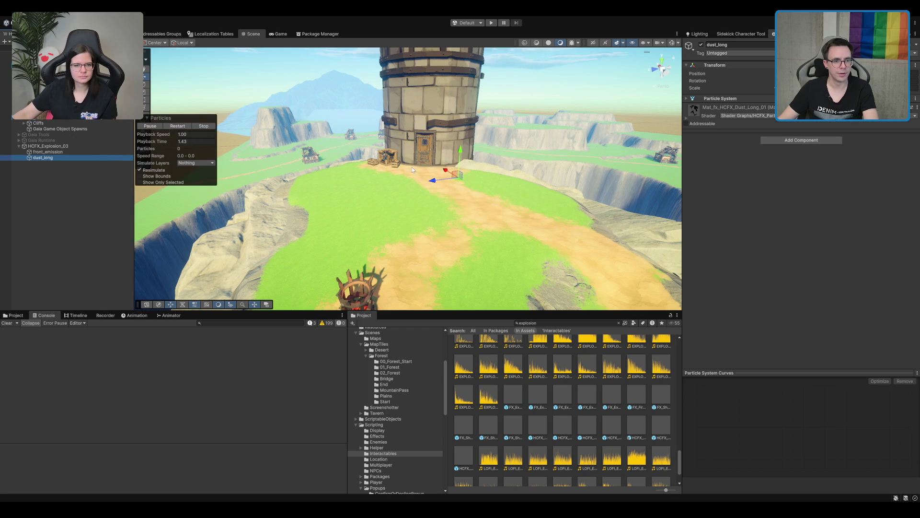
pyautogui.click(177, 126)
pyautogui.click(178, 127)
pyautogui.click(180, 127)
pyautogui.click(178, 127)
pyautogui.click(110, 151)
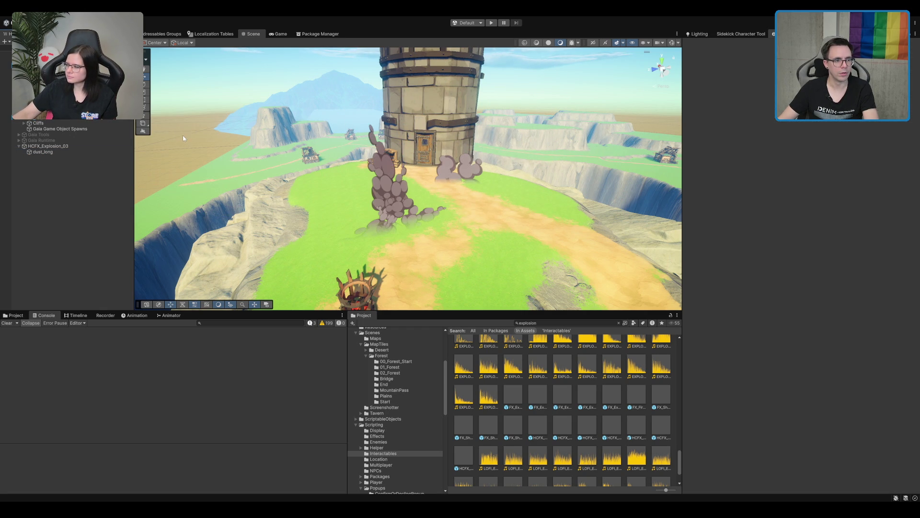
# - Replay the trimmed HCFX_Explosion_03 and reselect its dust_long emitter
pyautogui.click(53, 146)
pyautogui.click(172, 127)
pyautogui.click(172, 127)
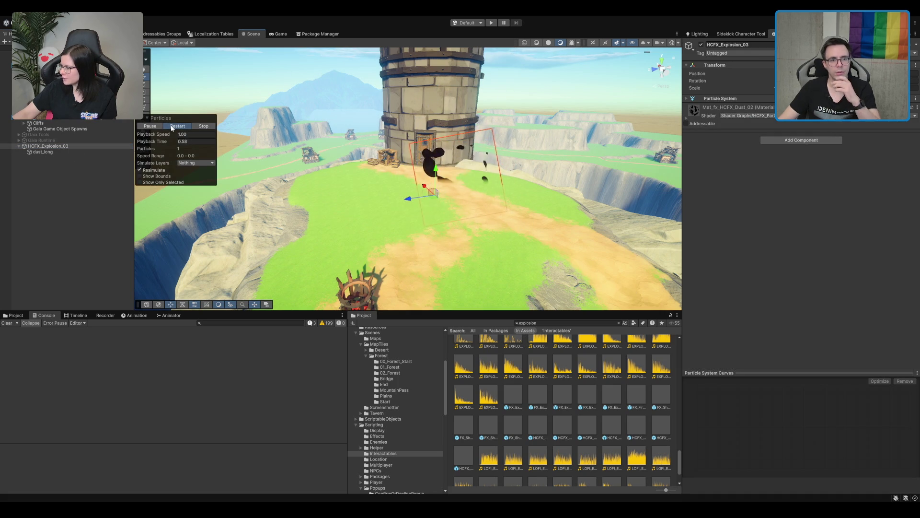
pyautogui.click(43, 152)
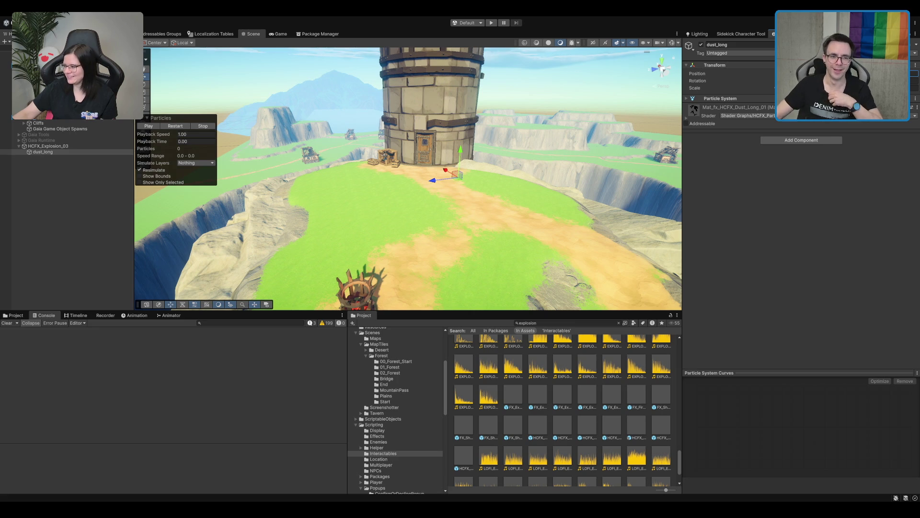
pyautogui.scroll(5, 549, 178)
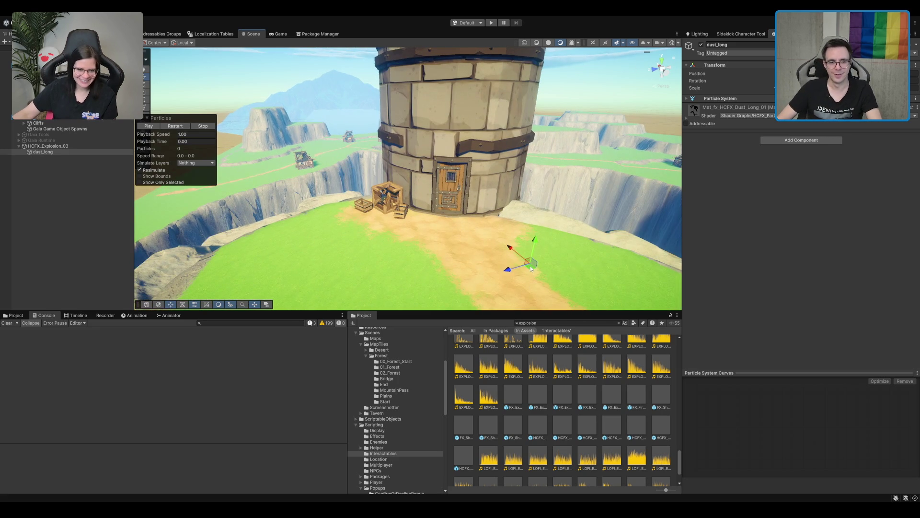
# - Move dust_long and then the whole HCFX_Explosion_03 up to the tower door, replaying the burst
pyautogui.moveTo(531, 268)
pyautogui.mouseDown()
pyautogui.moveTo(439, 222)
pyautogui.moveTo(452, 212)
pyautogui.mouseUp()
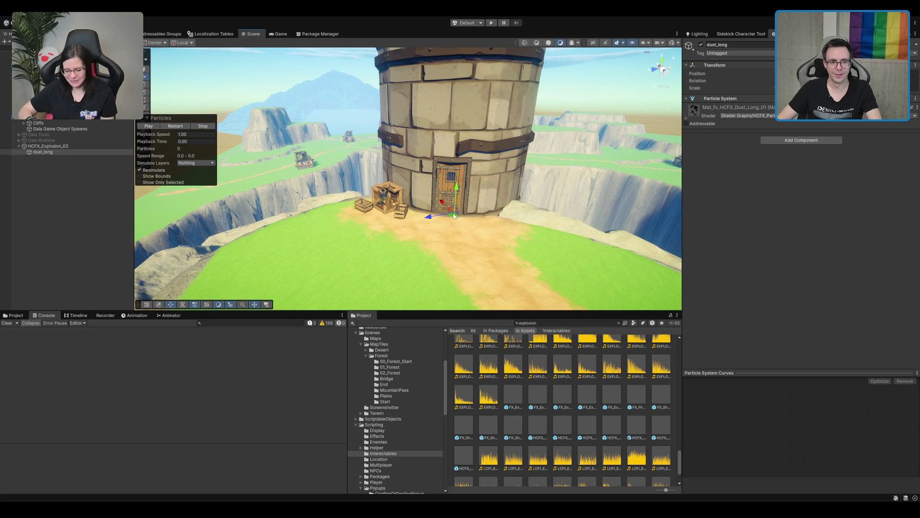
pyautogui.click(179, 126)
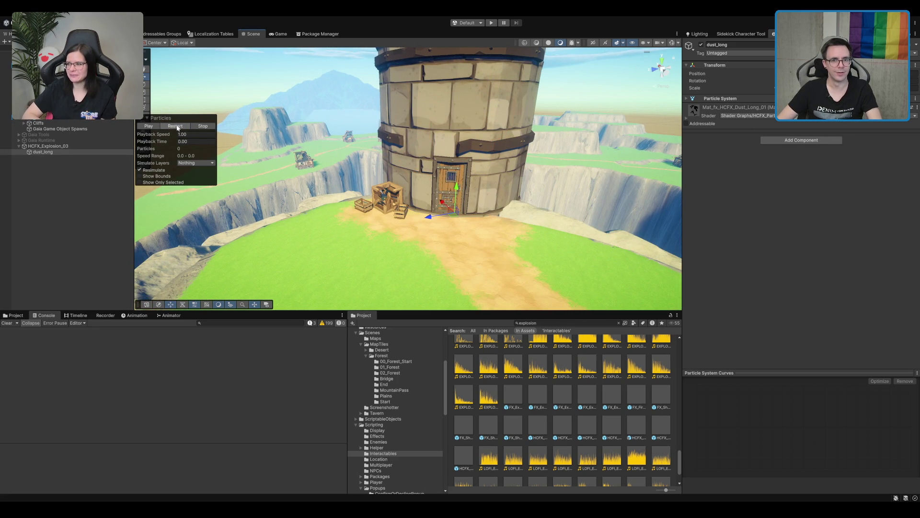
pyautogui.click(119, 147)
pyautogui.moveTo(533, 270); pyautogui.dragTo(443, 221)
pyautogui.click(149, 125)
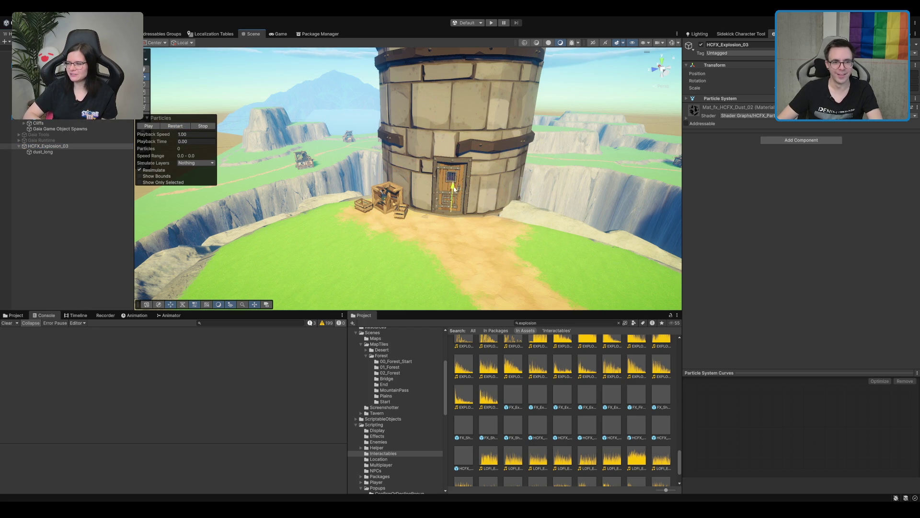
pyautogui.click(181, 127)
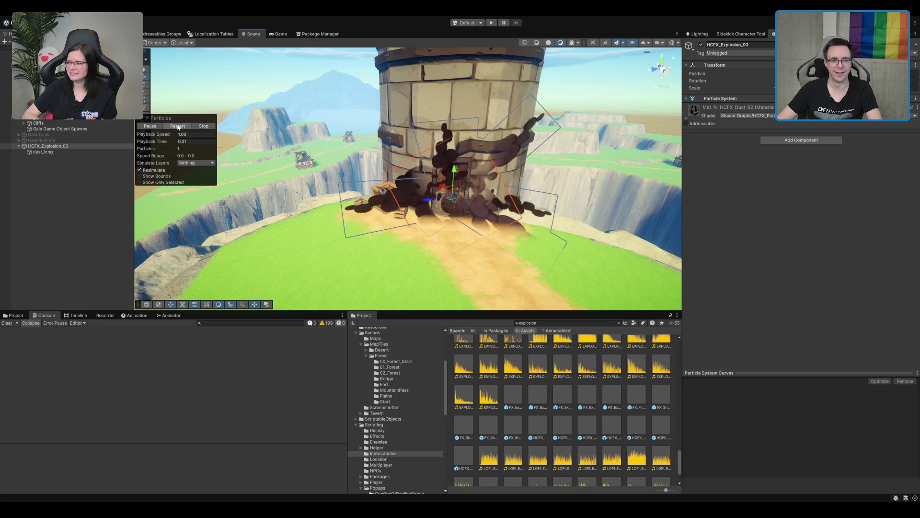
pyautogui.click(179, 127)
pyautogui.click(178, 127)
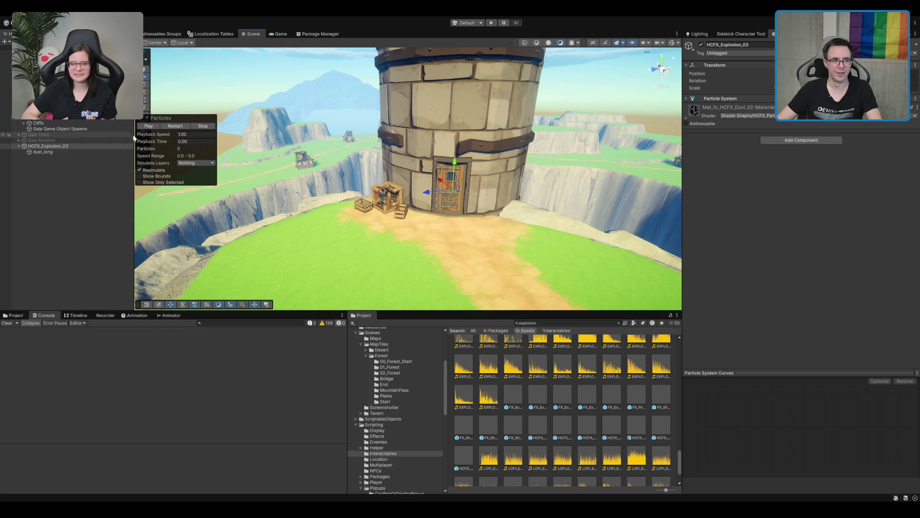
pyautogui.click(179, 128)
pyautogui.click(178, 127)
# - Orbit in close to the door, frame the explosion and replay it
pyautogui.moveTo(297, 168); pyautogui.dragTo(470, 197)
pyautogui.click(177, 126)
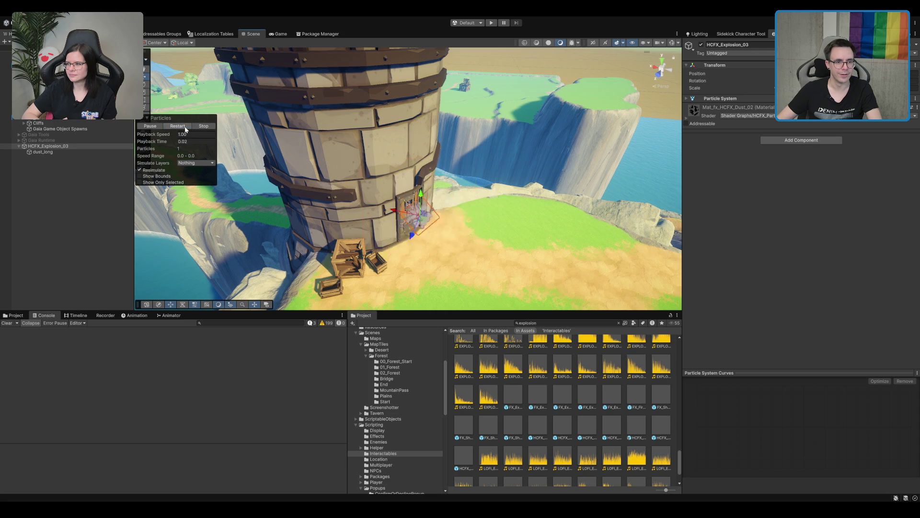
pyautogui.press('e')
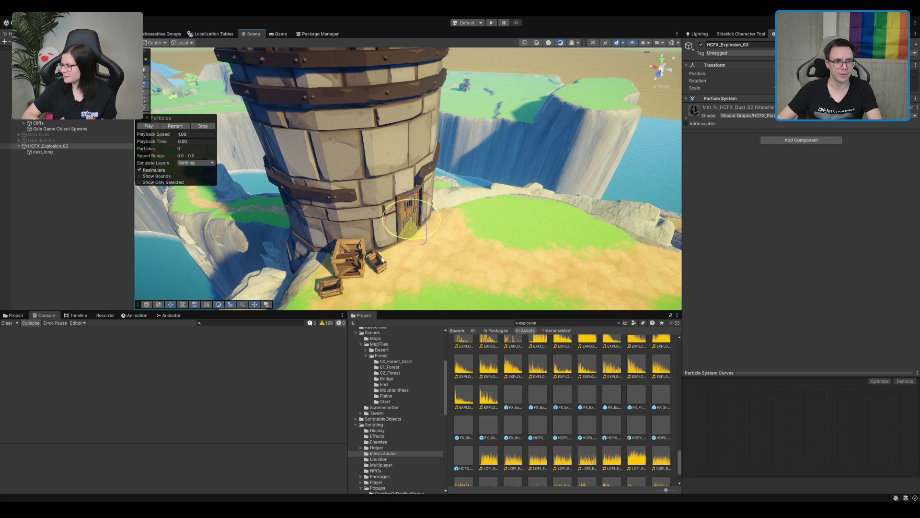
pyautogui.click(176, 126)
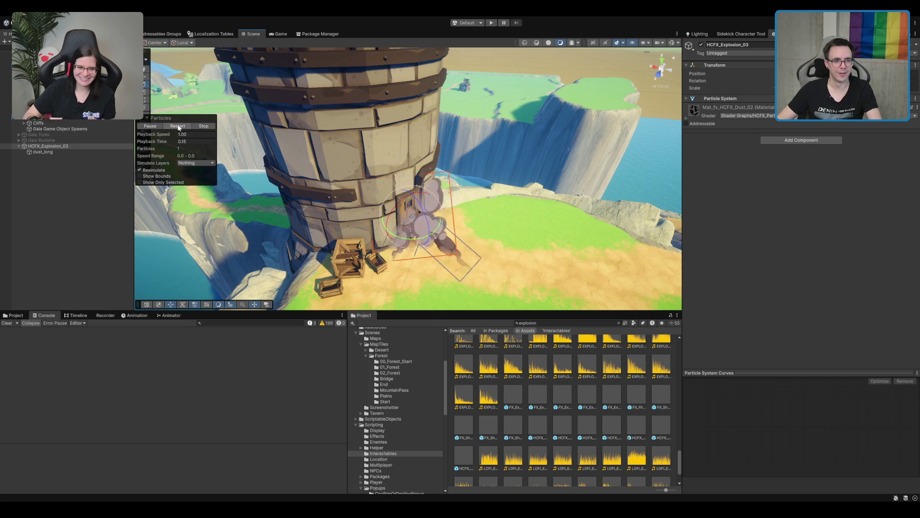
pyautogui.press('f')
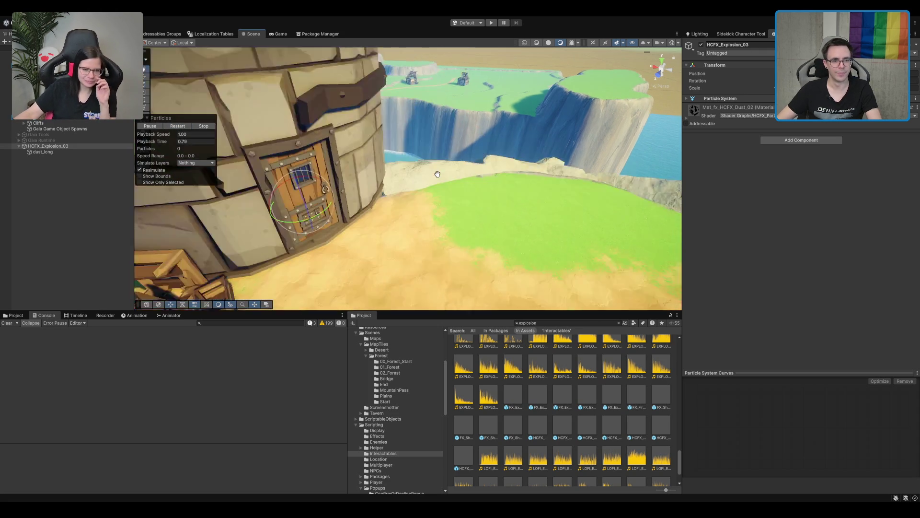
pyautogui.click(185, 126)
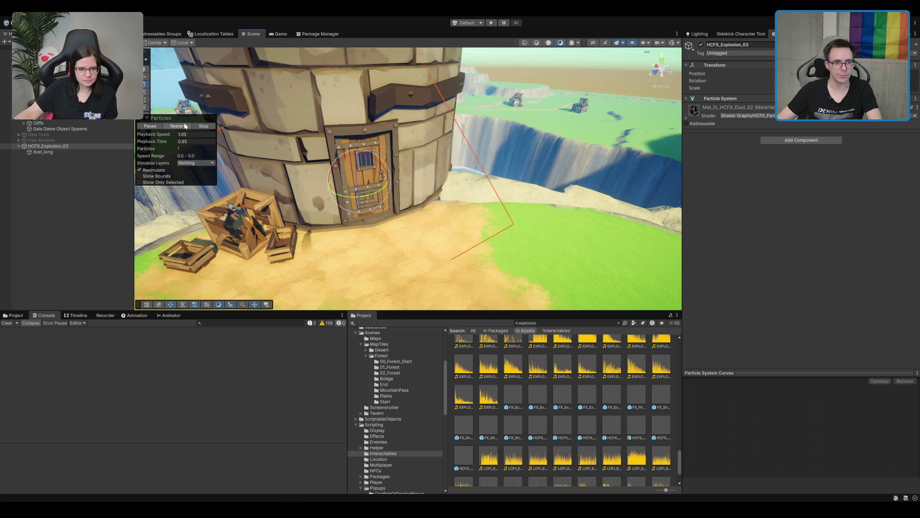
# - Deactivate the dust_long child and replay the explosion without it
pyautogui.click(43, 152)
pyautogui.click(710, 44)
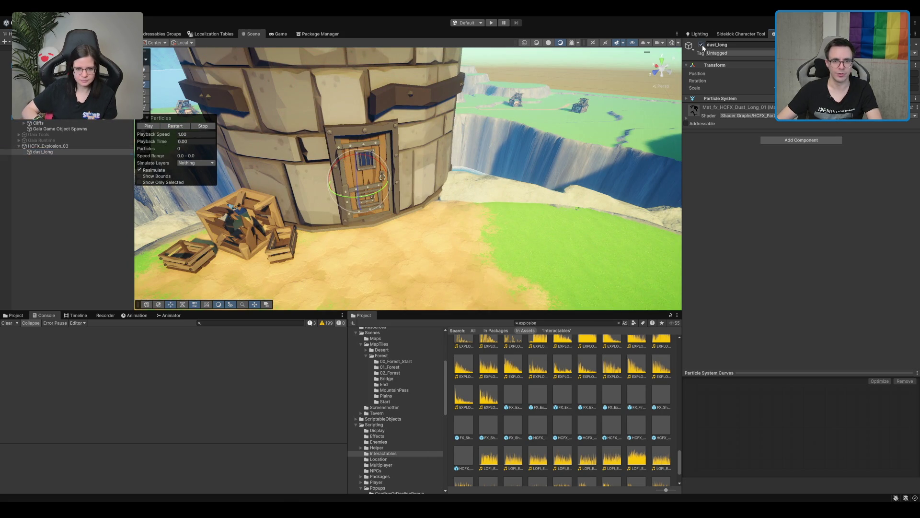
pyautogui.click(81, 146)
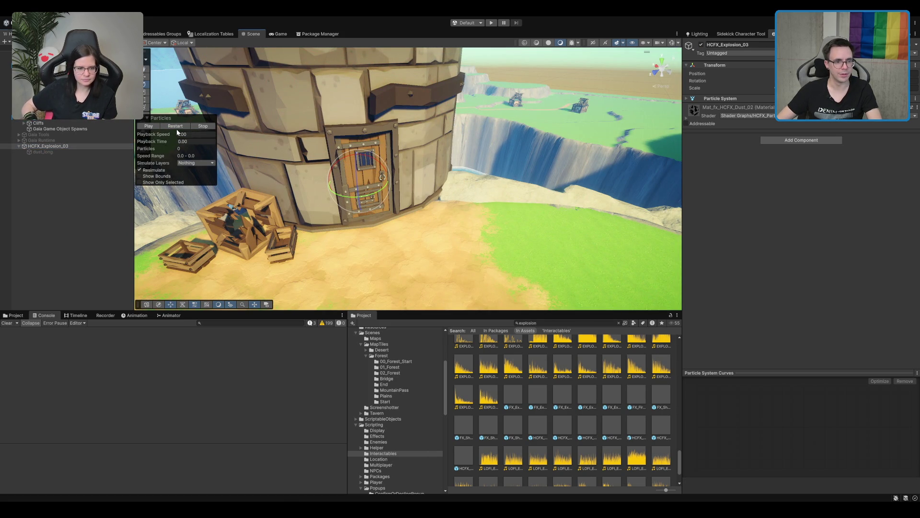
pyautogui.click(178, 126)
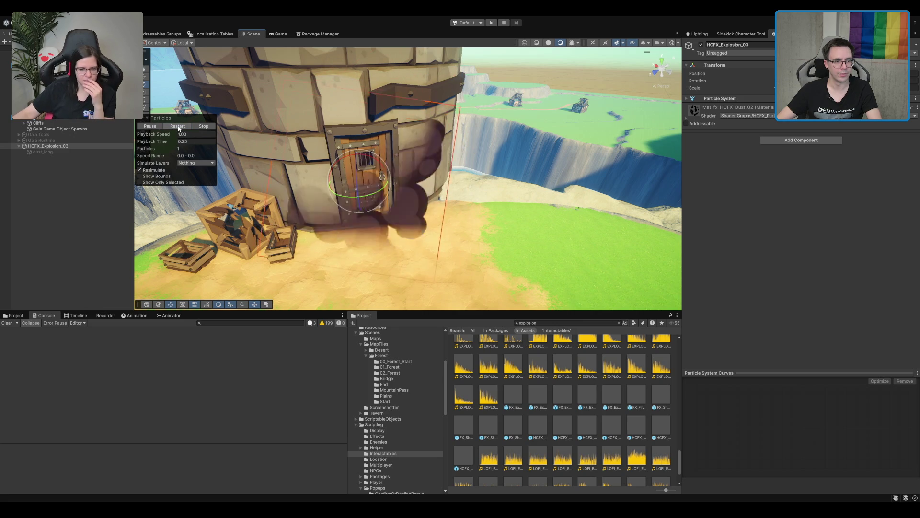
pyautogui.click(177, 126)
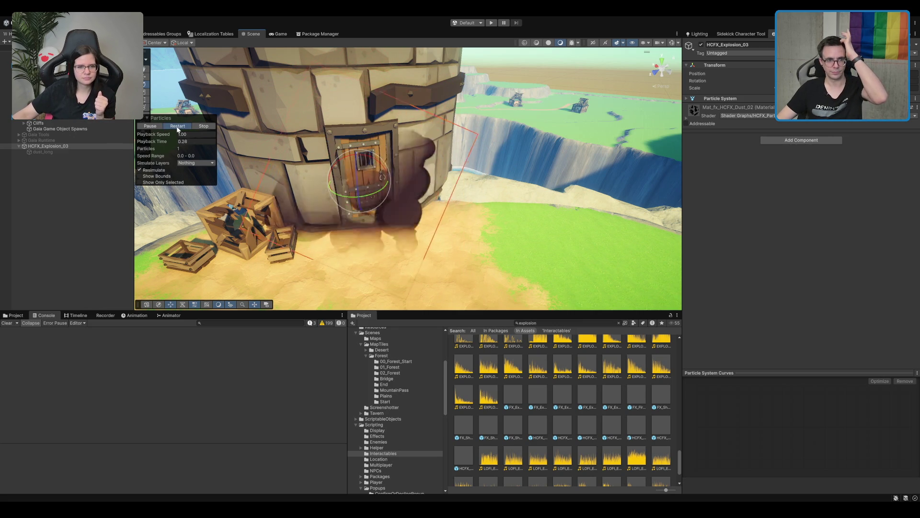
# - Stop the preview, frame the explosion at the door and expand the particle system settings
pyautogui.click(204, 126)
pyautogui.press('f')
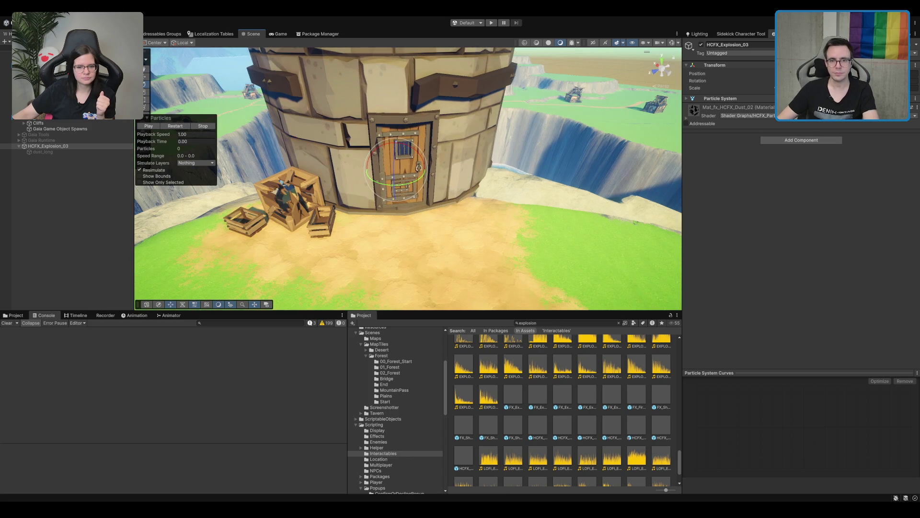
pyautogui.click(728, 100)
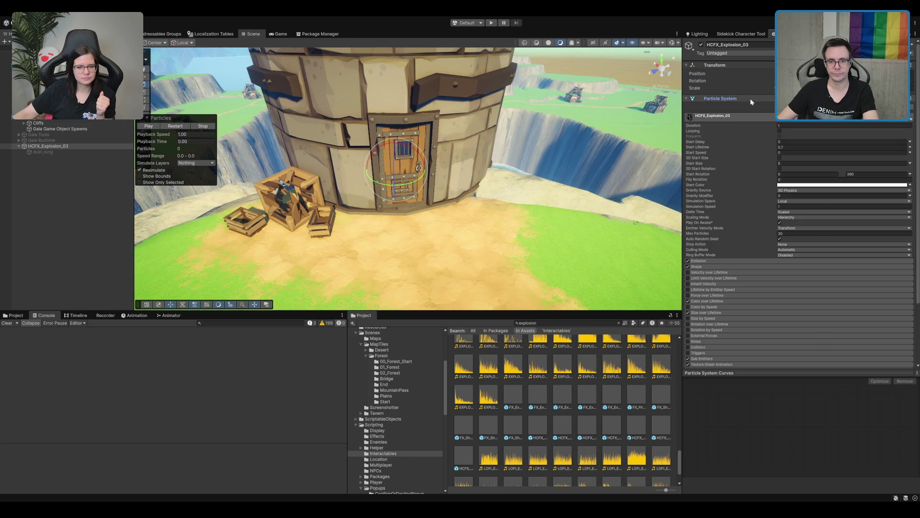
# - Set the Emission burst count to 3 and replay the effect to check the burst
pyautogui.click(721, 261)
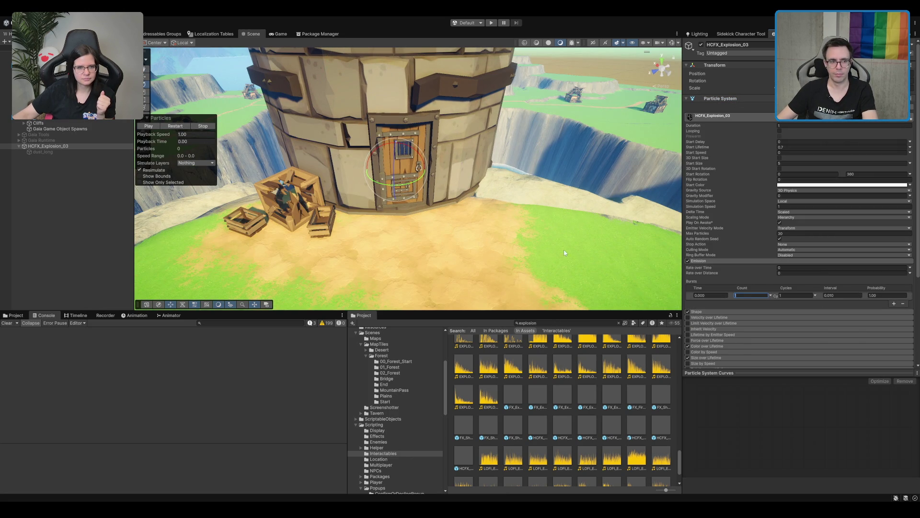
pyautogui.click(176, 127)
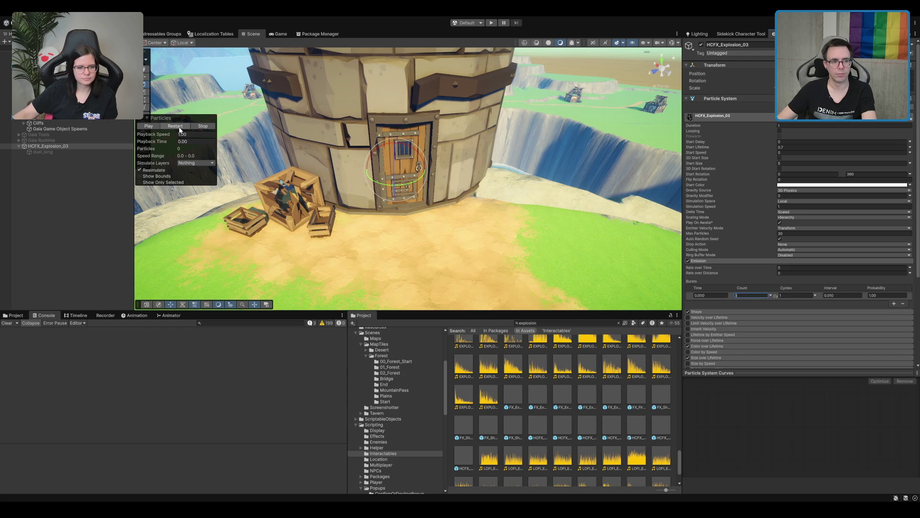
pyautogui.click(180, 130)
pyautogui.scroll(-3, 768, 318)
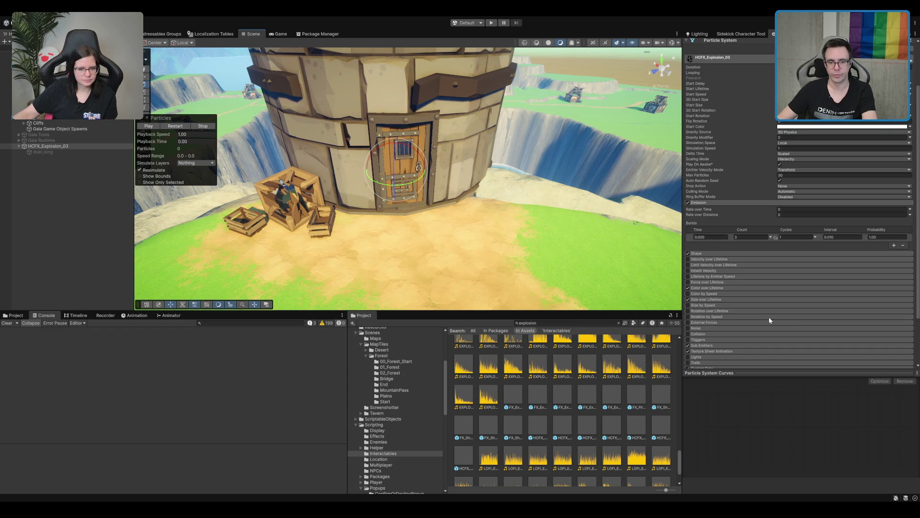
# - Check the Color over Lifetime gradient, replay the dust burst at the tower door, and frame it
pyautogui.click(715, 288)
pyautogui.scroll(-1, 732, 256)
pyautogui.scroll(-2, 863, 232)
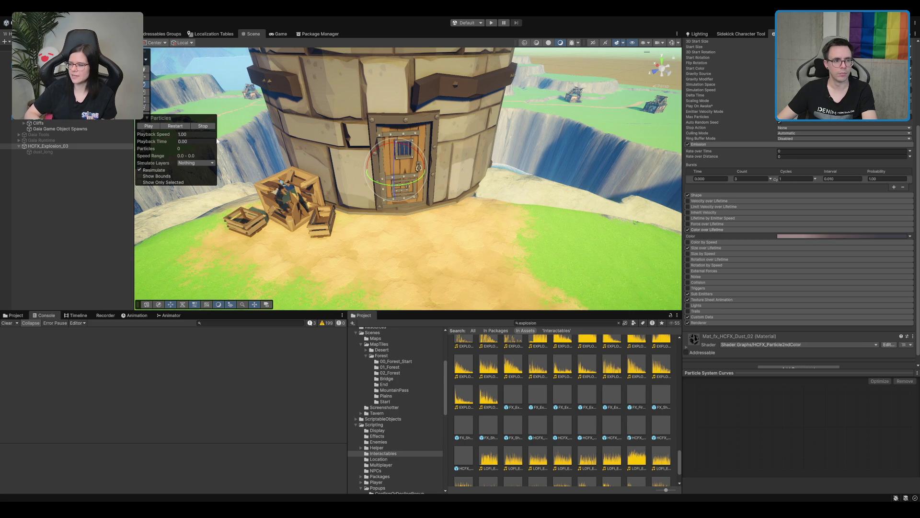
pyautogui.click(183, 127)
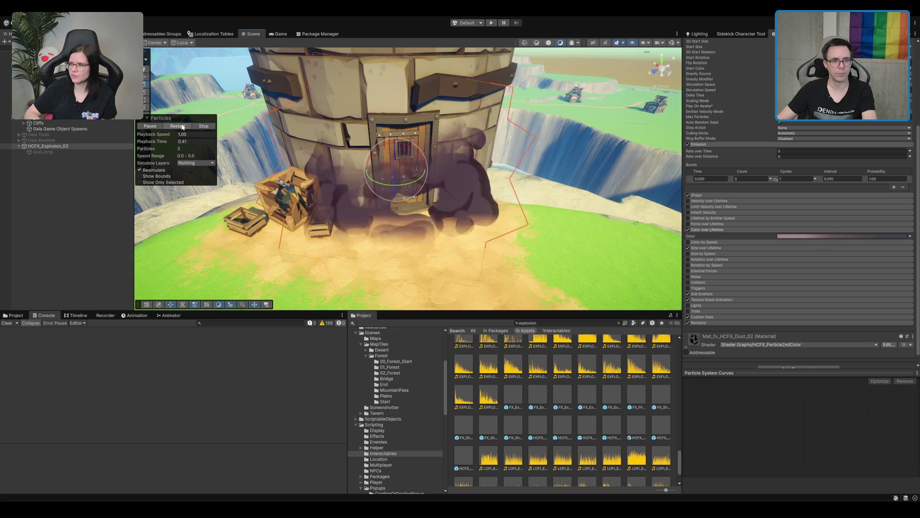
pyautogui.click(183, 128)
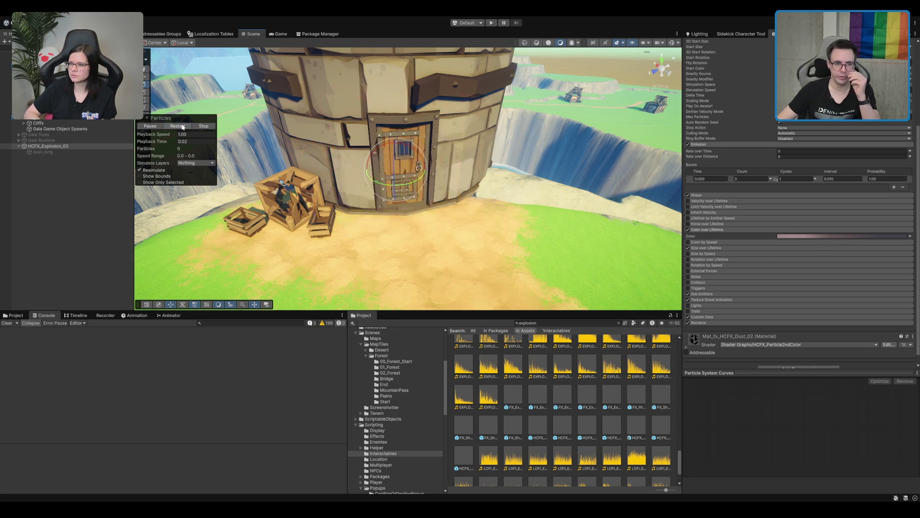
pyautogui.click(181, 129)
pyautogui.press('f')
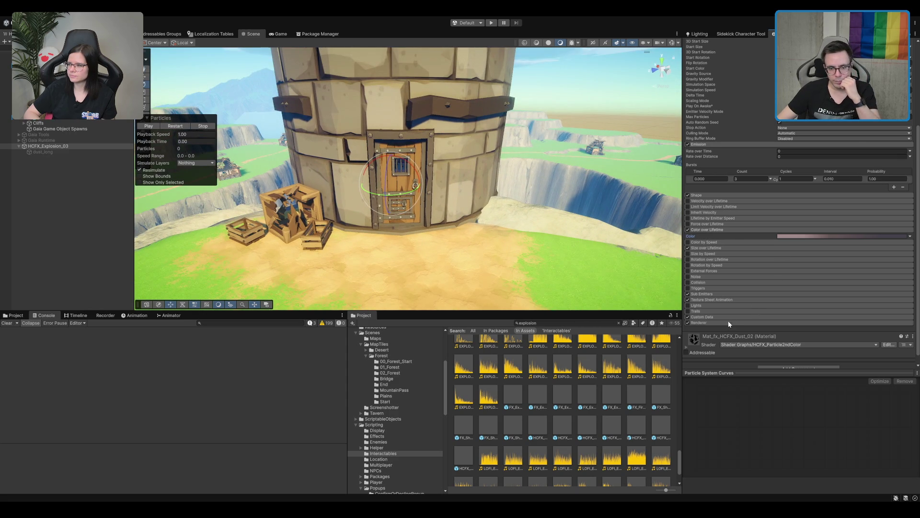
# - Review the Renderer settings and replay the explosion preview at the tower door
pyautogui.click(730, 323)
pyautogui.scroll(-5, 752, 311)
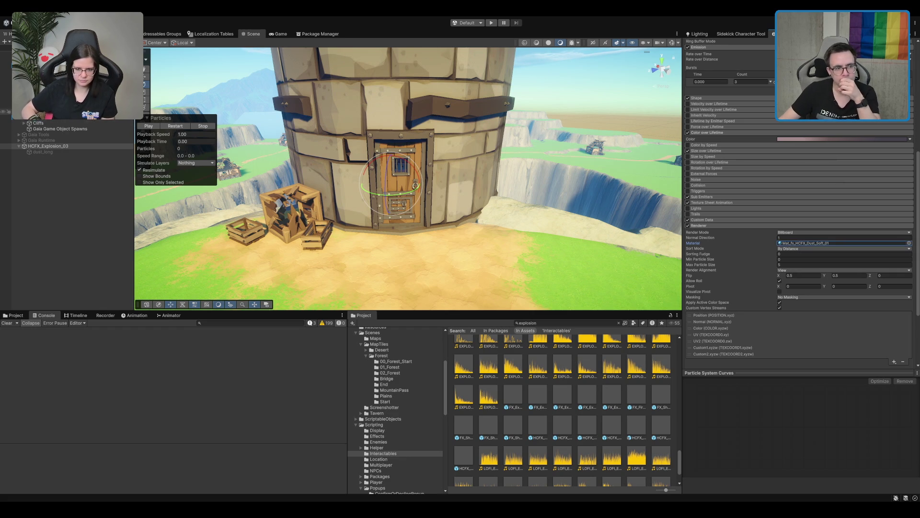
pyautogui.click(176, 126)
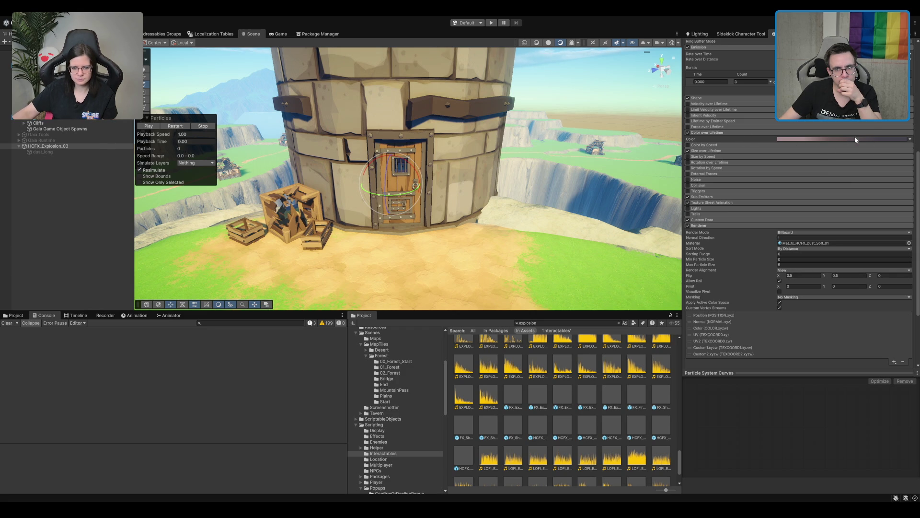
pyautogui.scroll(3, 812, 183)
pyautogui.scroll(4, 812, 183)
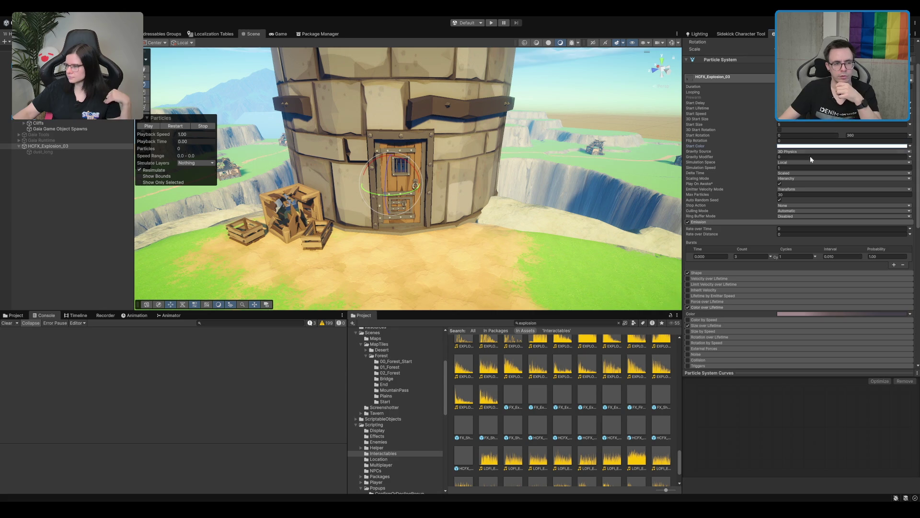
pyautogui.click(166, 126)
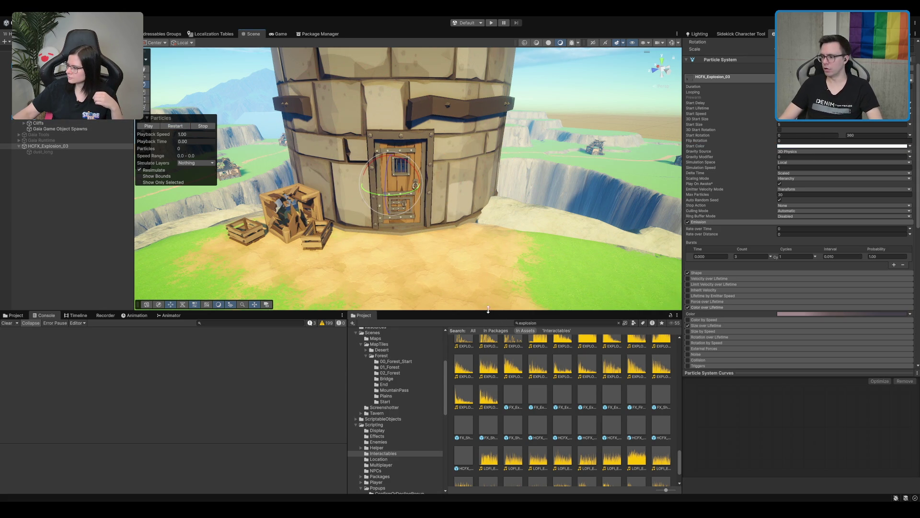
pyautogui.scroll(2, 524, 261)
pyautogui.scroll(-1, 524, 262)
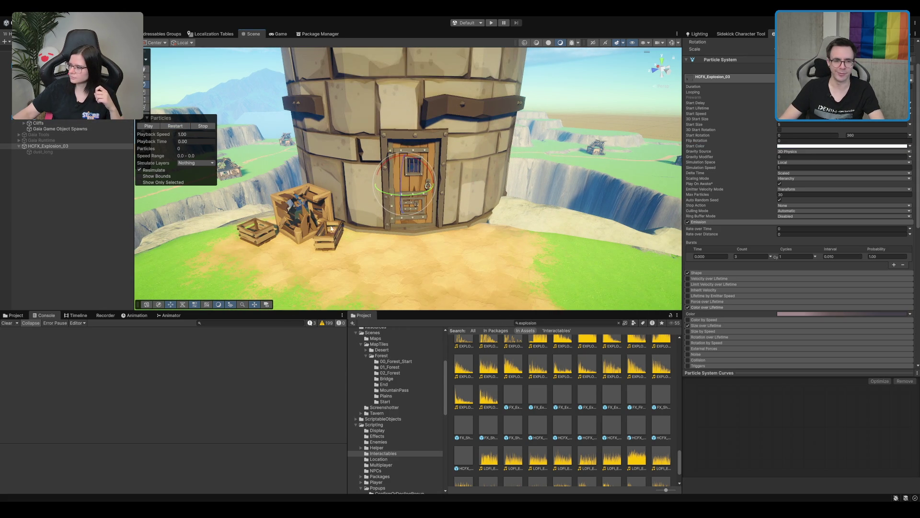
pyautogui.scroll(-1, 474, 206)
pyautogui.scroll(2, 474, 206)
# - Switch to the Move tool, view the door from above, replay the explosion, and frame it
pyautogui.press('w')
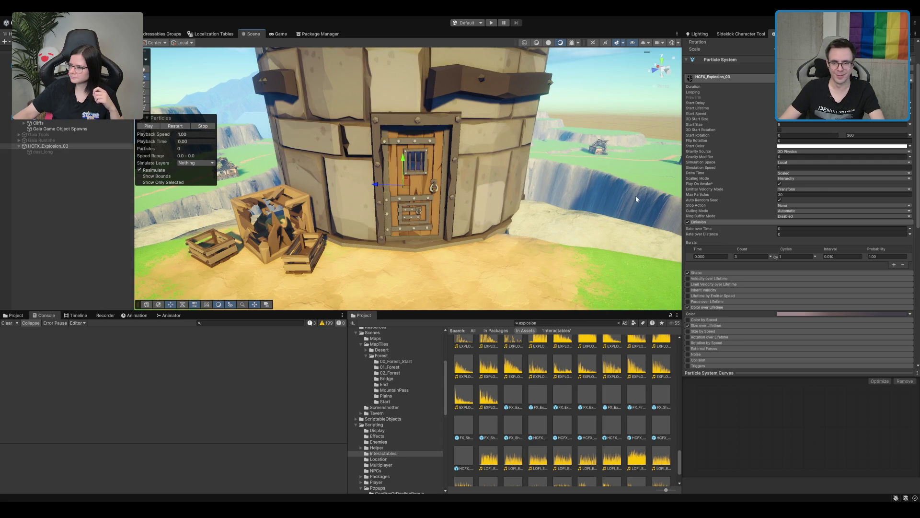
pyautogui.scroll(-3, 709, 196)
pyautogui.click(175, 126)
pyautogui.moveTo(388, 169)
pyautogui.mouseDown()
pyautogui.moveTo(348, 262)
pyautogui.moveTo(218, 149)
pyautogui.mouseUp()
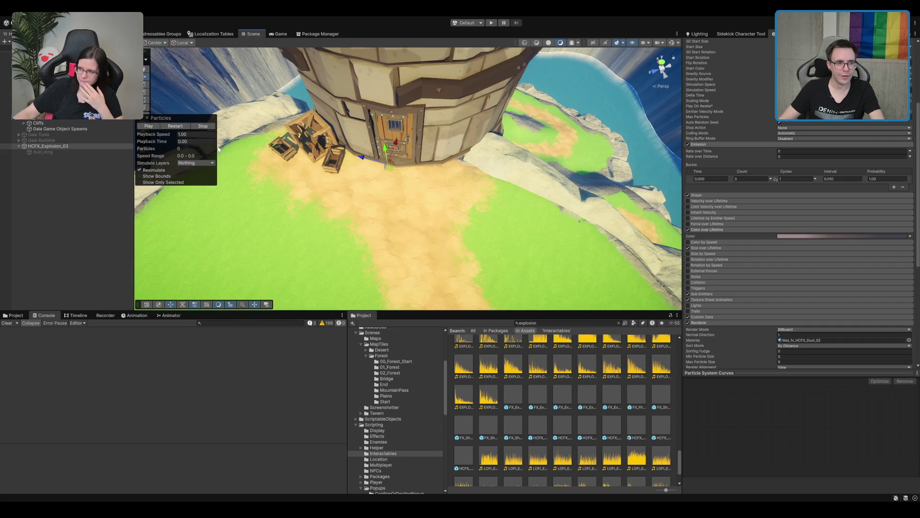
pyautogui.click(174, 126)
pyautogui.scroll(3, 515, 154)
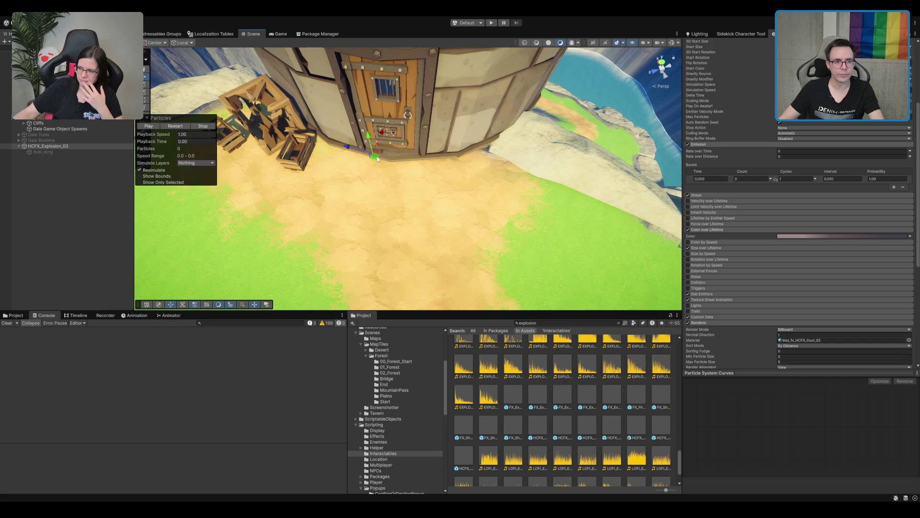
pyautogui.press('f')
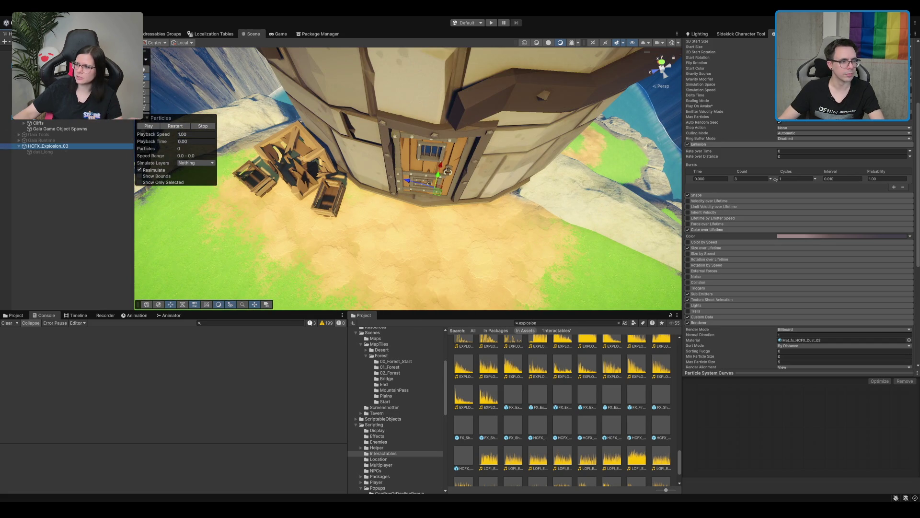
pyautogui.press('Delete')
pyautogui.scroll(5, 798, 207)
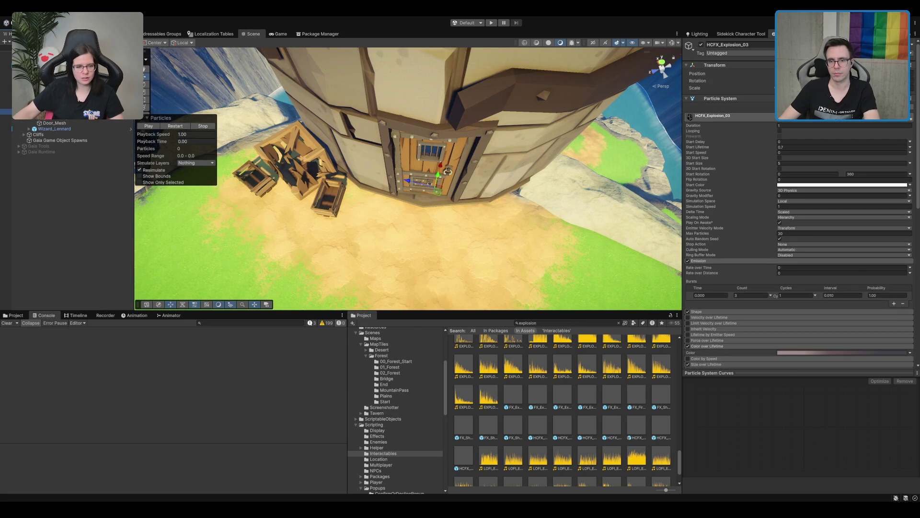
# - Undo the last change and replay the explosion beside the door several times
pyautogui.hotkey('ctrl', 'z')
pyautogui.hotkey('ctrl', 'z')
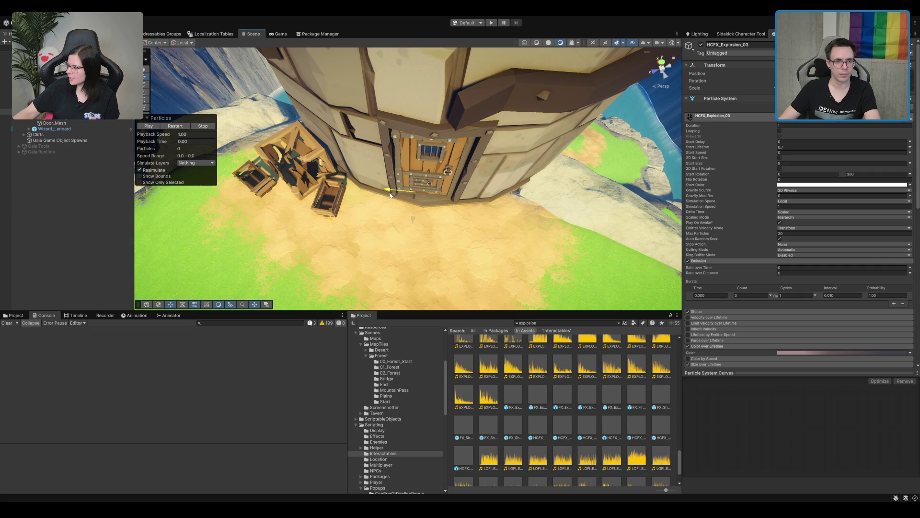
pyautogui.click(174, 127)
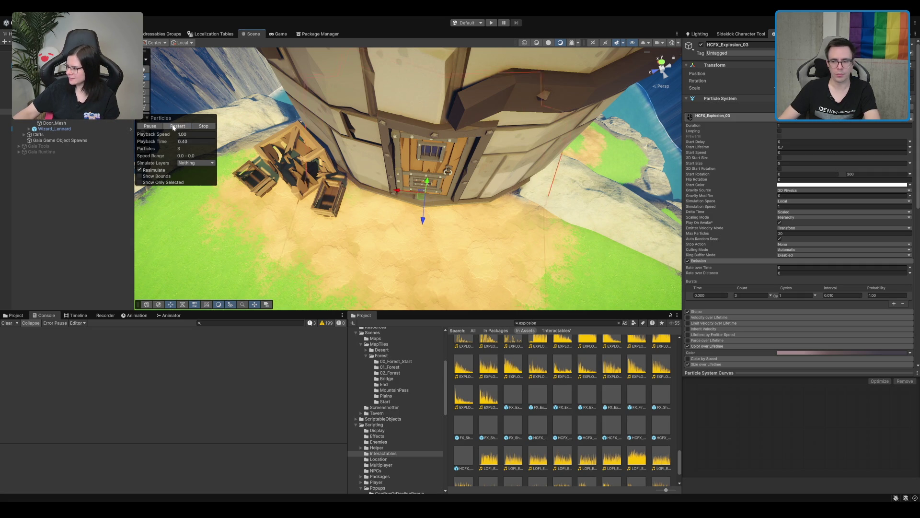
pyautogui.click(174, 127)
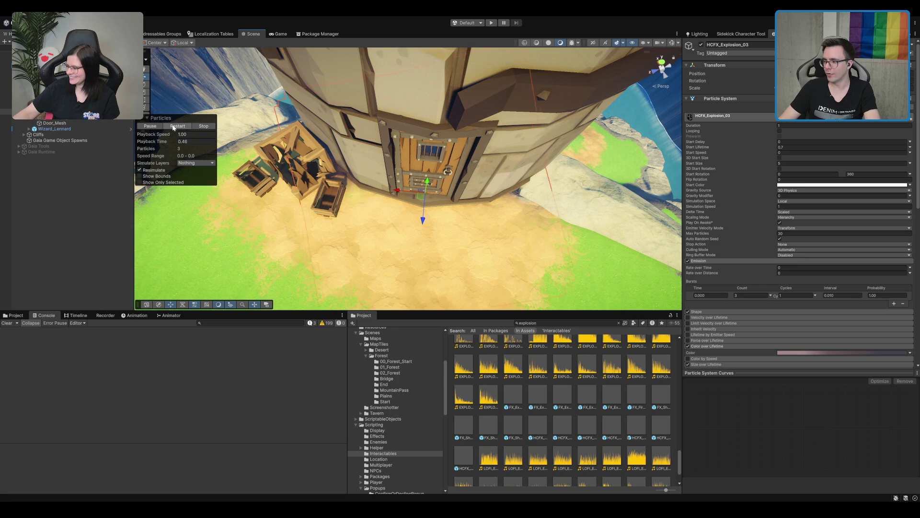
pyautogui.scroll(3, 379, 199)
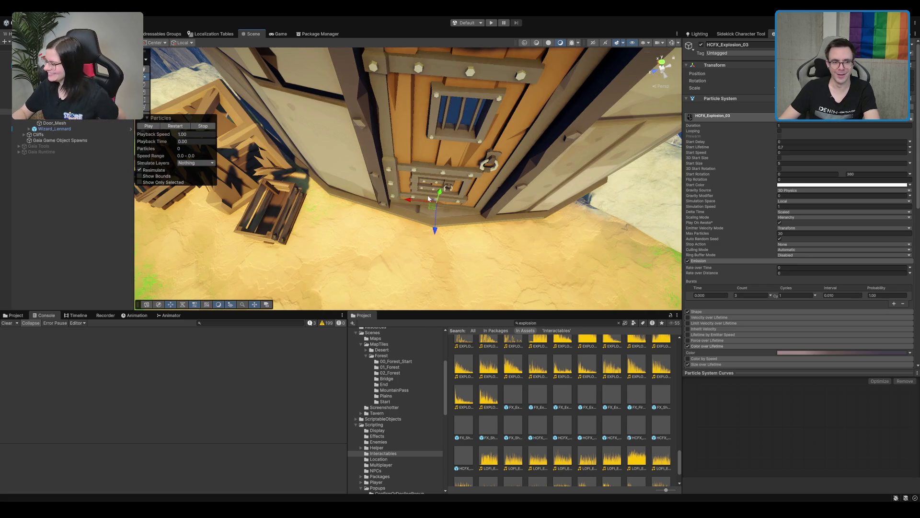
pyautogui.scroll(-5, 457, 142)
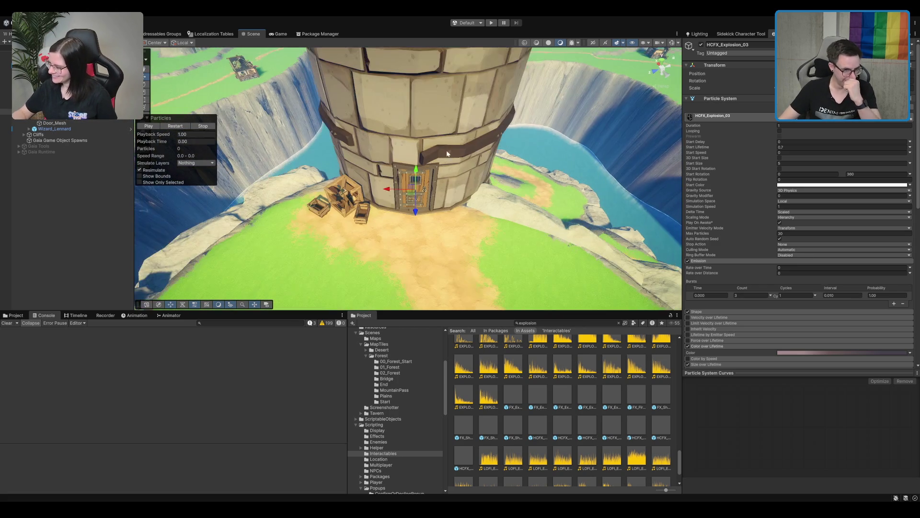
pyautogui.scroll(5, 445, 206)
pyautogui.scroll(-3, 437, 166)
pyautogui.scroll(3, 455, 195)
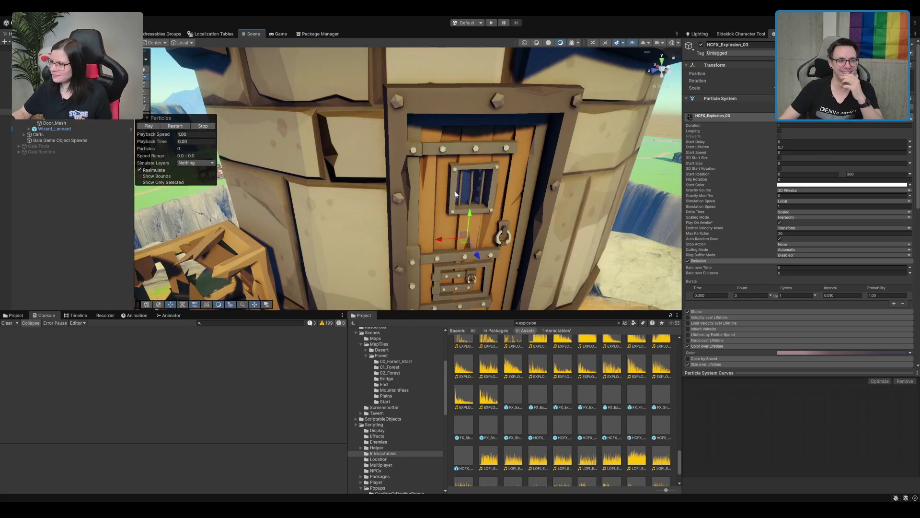
pyautogui.click(175, 125)
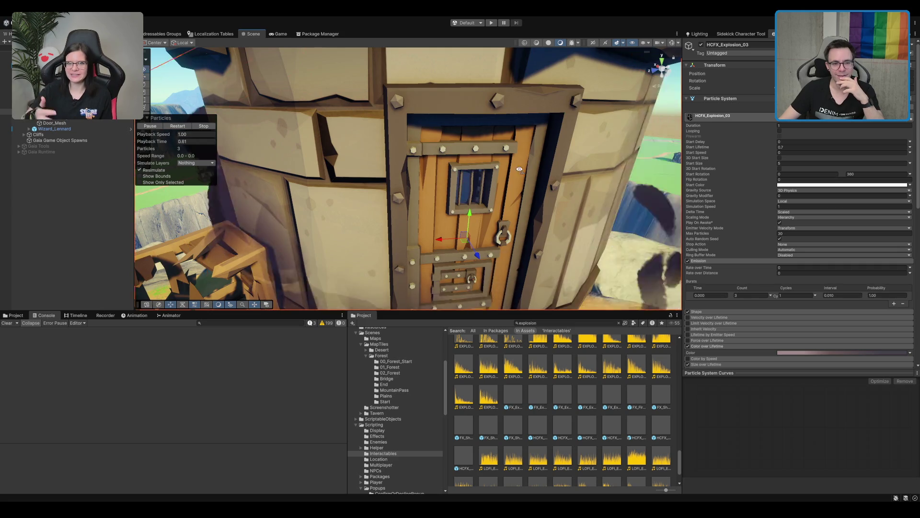
pyautogui.scroll(-3, 421, 174)
# - View the door side-on and from the left, replaying and framing the explosion each time
pyautogui.moveTo(422, 175)
pyautogui.mouseDown()
pyautogui.moveTo(456, 196)
pyautogui.moveTo(361, 217)
pyautogui.mouseUp()
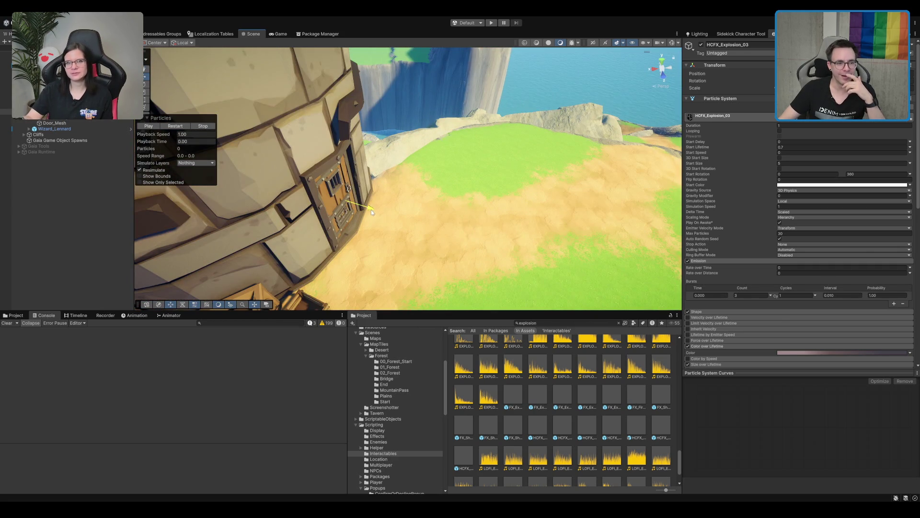
pyautogui.click(190, 126)
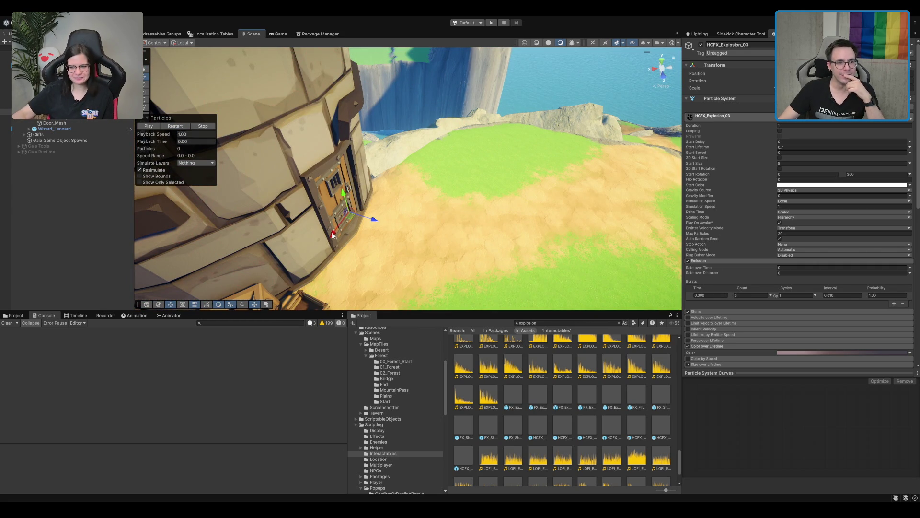
pyautogui.click(175, 125)
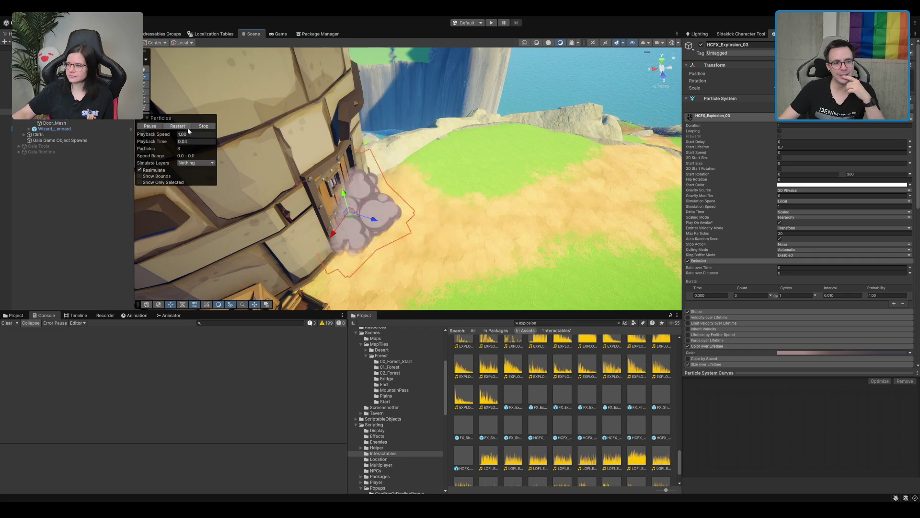
pyautogui.moveTo(365, 201); pyautogui.dragTo(416, 198)
pyautogui.press('f')
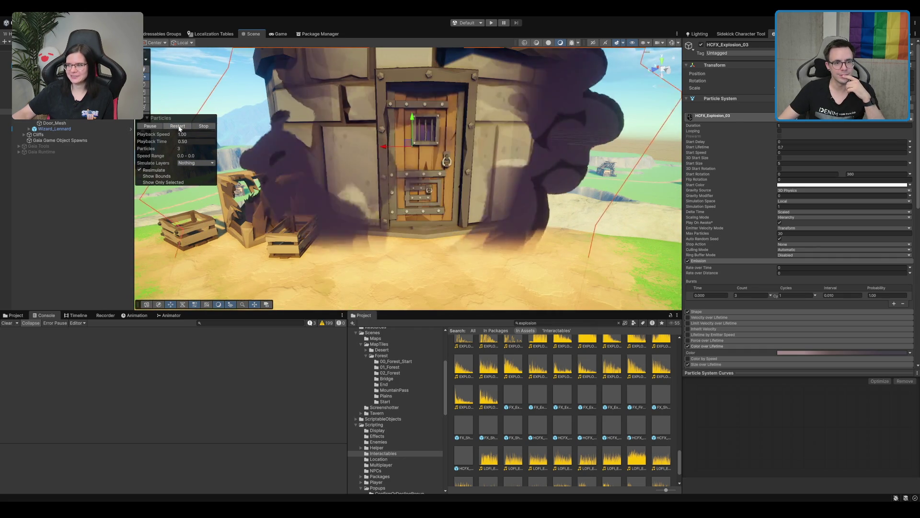
pyautogui.scroll(-2, 443, 152)
pyautogui.moveTo(443, 151); pyautogui.dragTo(379, 181)
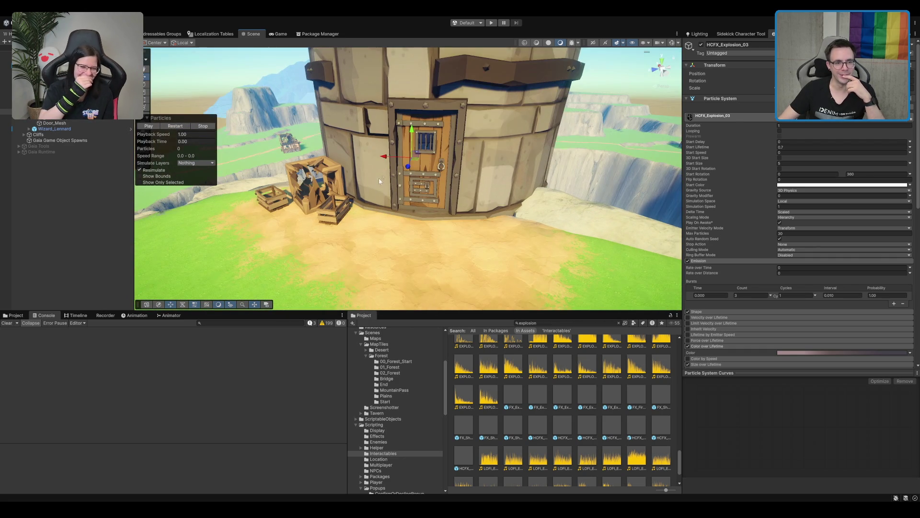
pyautogui.click(171, 127)
pyautogui.moveTo(335, 172); pyautogui.dragTo(430, 194)
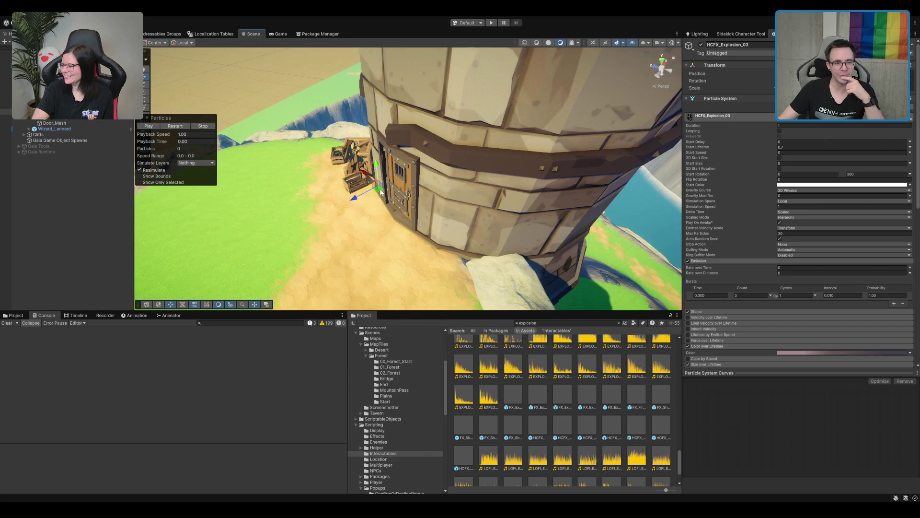
pyautogui.click(175, 125)
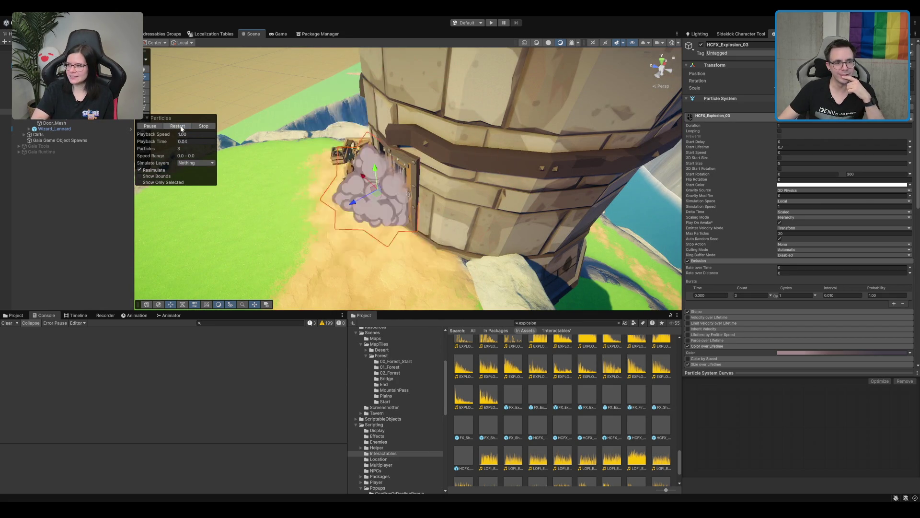
pyautogui.moveTo(335, 159); pyautogui.dragTo(447, 130)
pyautogui.press('f')
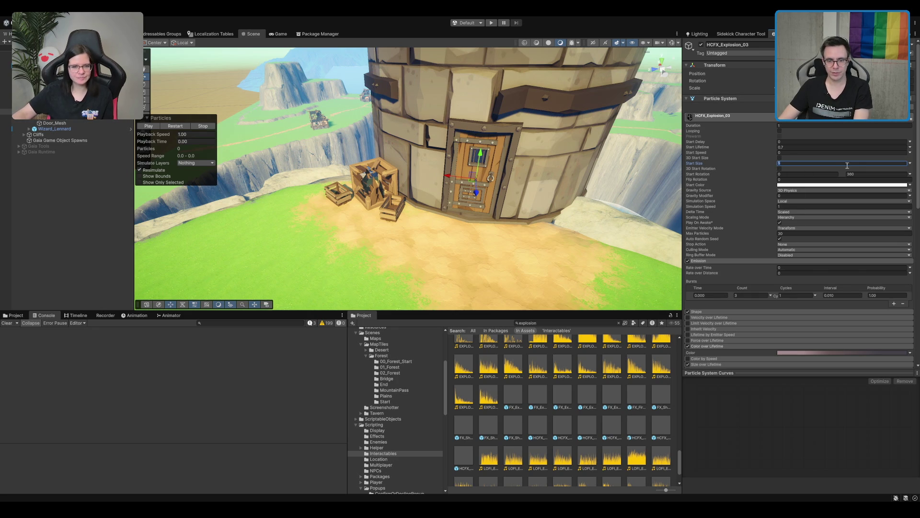
# - Replay the 3-particle dust burst repeatedly, moving the camera closer to the tower door
pyautogui.click(166, 127)
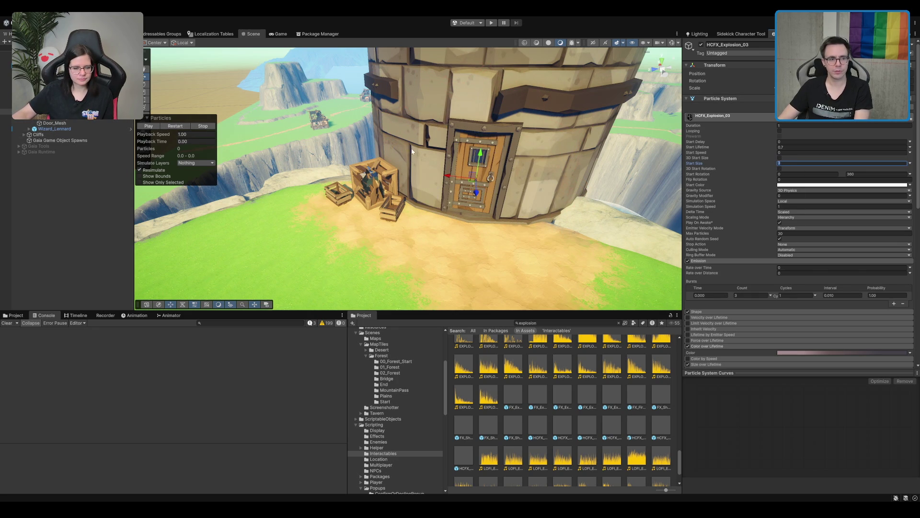
pyautogui.click(177, 127)
pyautogui.click(179, 127)
pyautogui.click(180, 126)
pyautogui.click(181, 128)
pyautogui.click(180, 128)
pyautogui.click(180, 127)
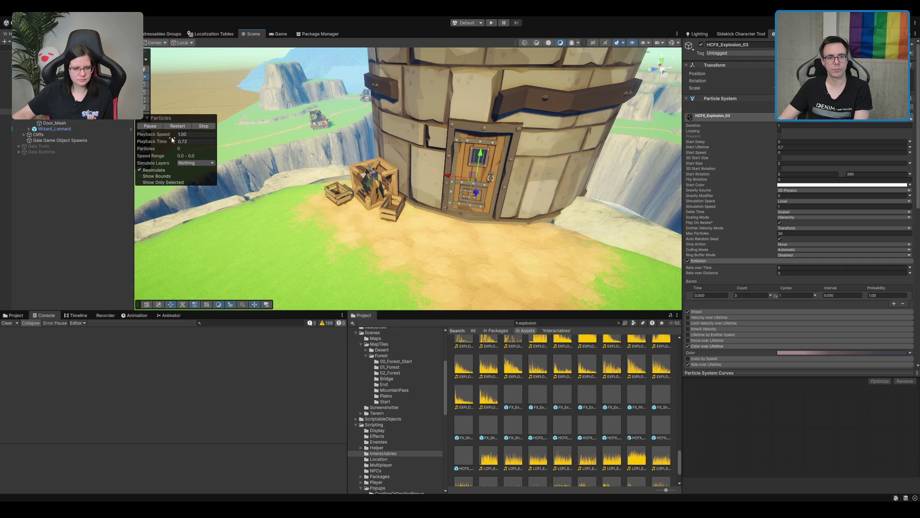
pyautogui.moveTo(502, 192); pyautogui.dragTo(578, 116)
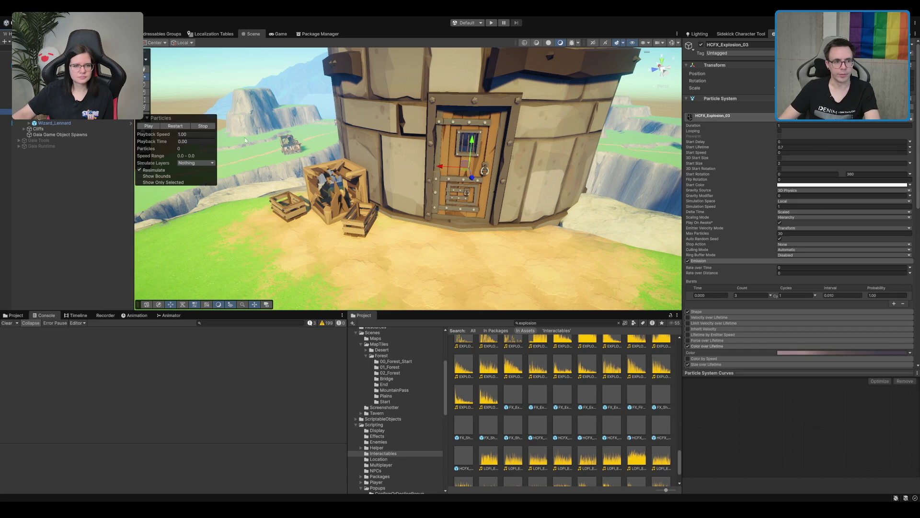
pyautogui.click(180, 127)
pyautogui.click(179, 127)
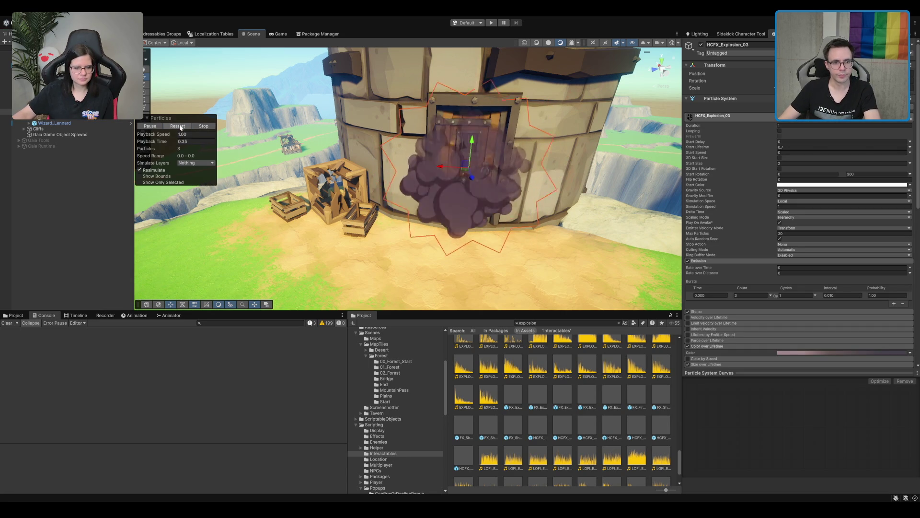
pyautogui.click(180, 127)
pyautogui.click(180, 127)
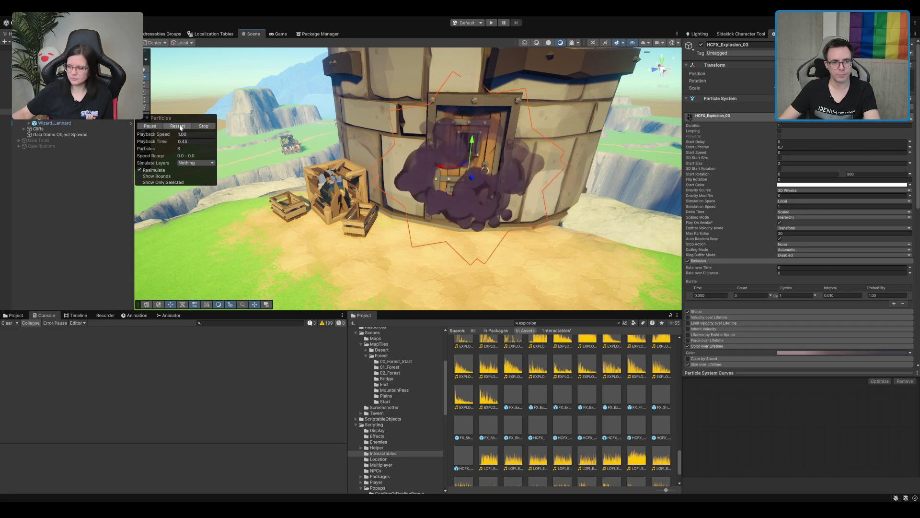
# - Expand the Shape module and set the emission cone Radius to 1
pyautogui.click(700, 312)
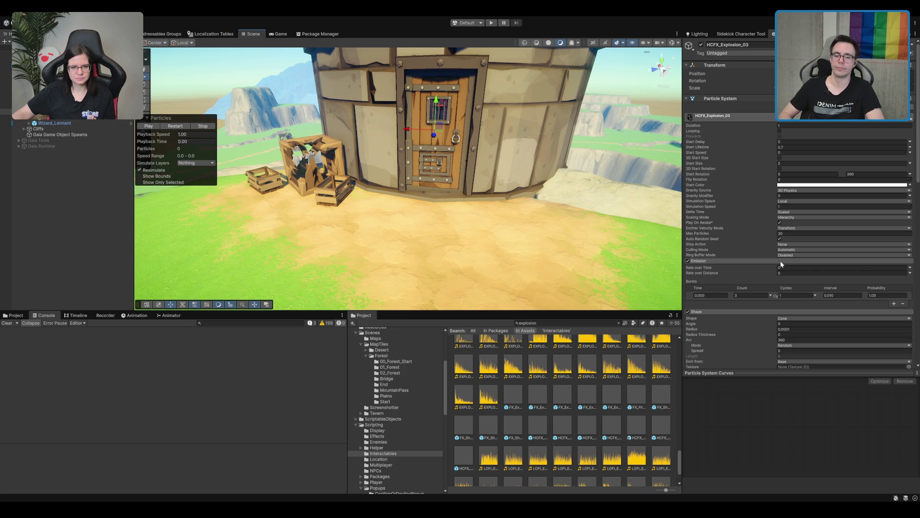
pyautogui.scroll(2, 481, 106)
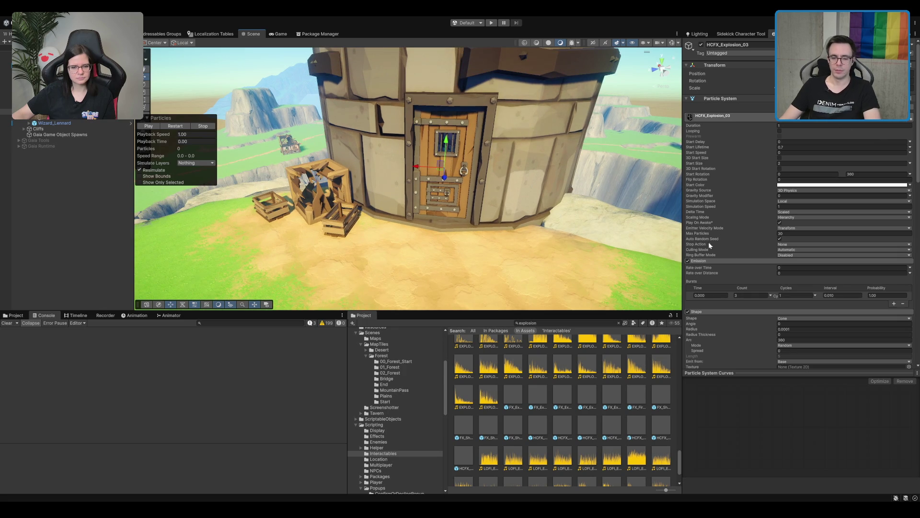
pyautogui.scroll(-1, 719, 251)
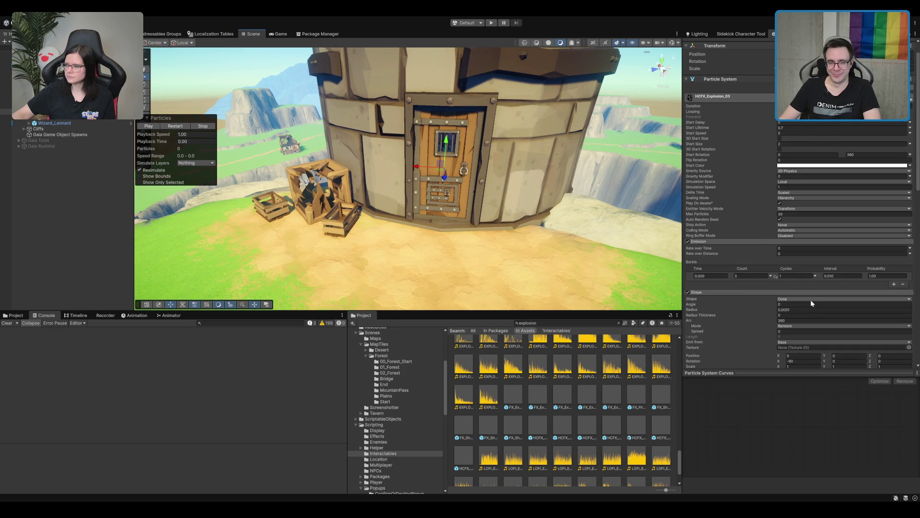
pyautogui.scroll(-1, 430, 164)
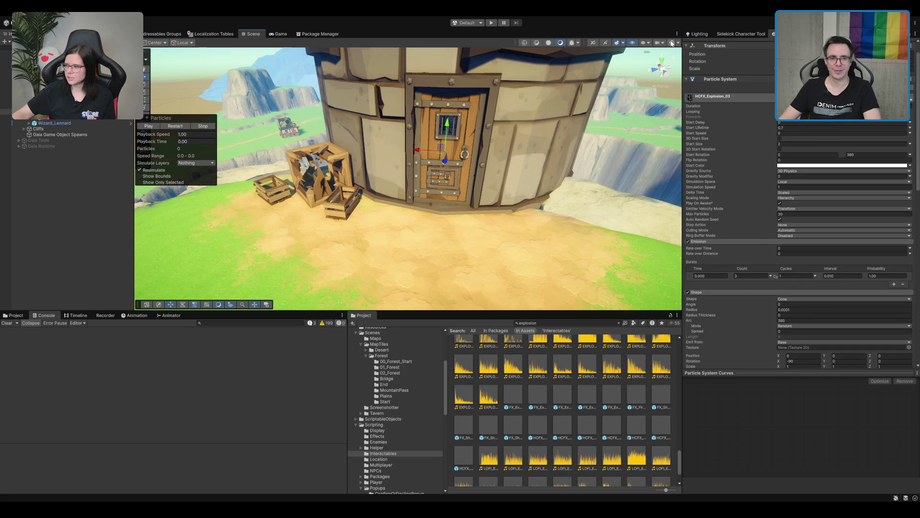
pyautogui.moveTo(611, 122); pyautogui.dragTo(568, 133)
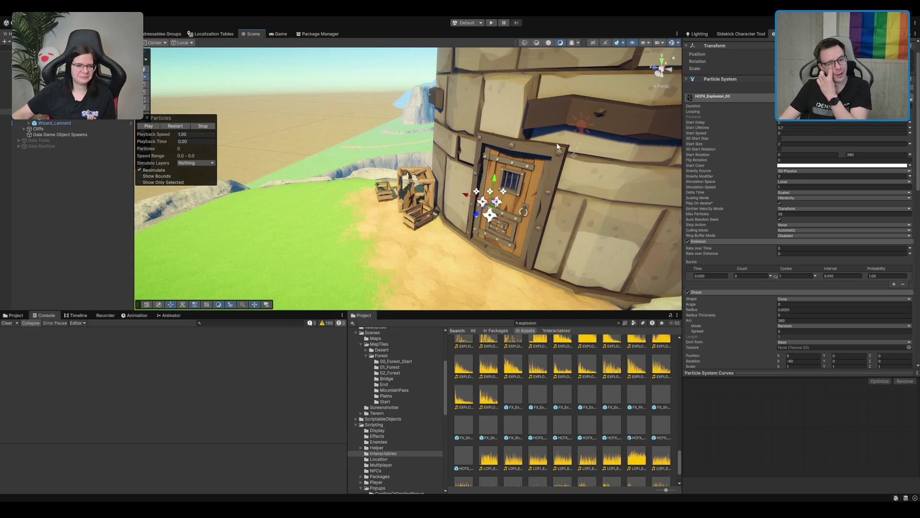
pyautogui.scroll(-5, 462, 206)
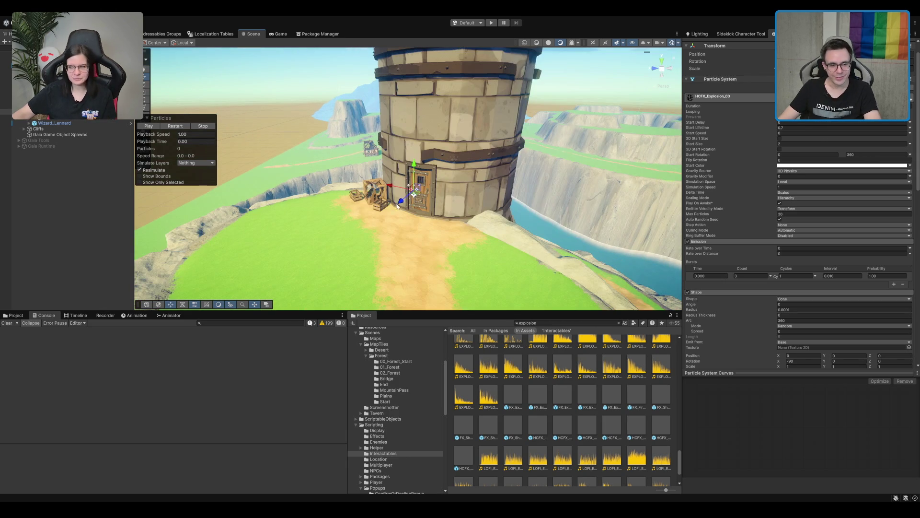
pyautogui.scroll(5, 381, 238)
pyautogui.scroll(-3, 422, 215)
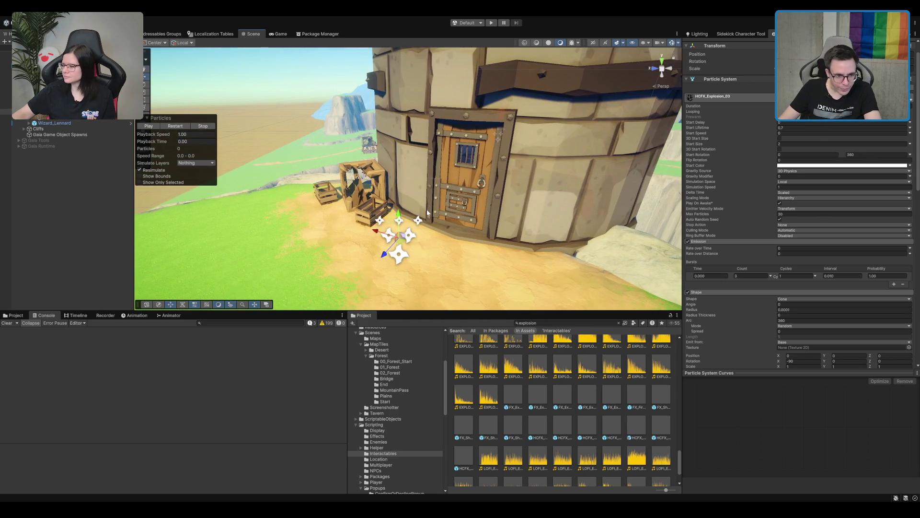
pyautogui.scroll(-8, 426, 212)
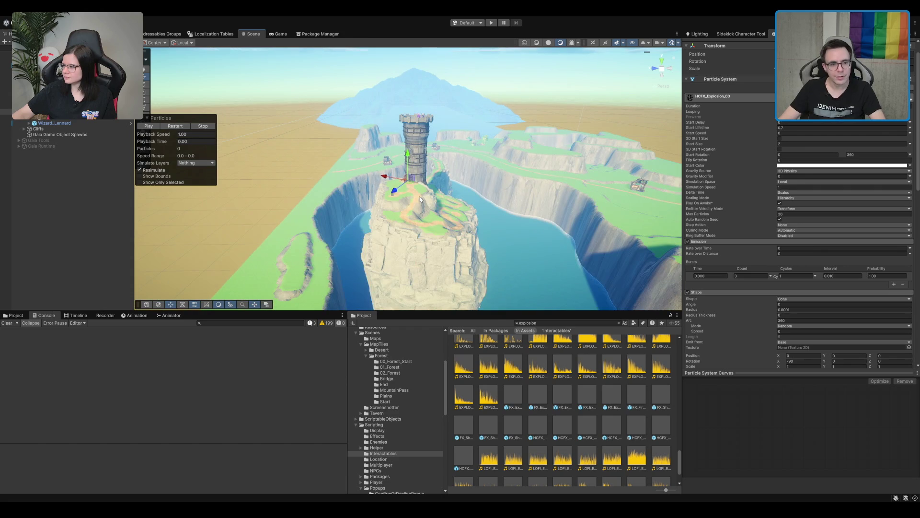
pyautogui.scroll(8, 437, 179)
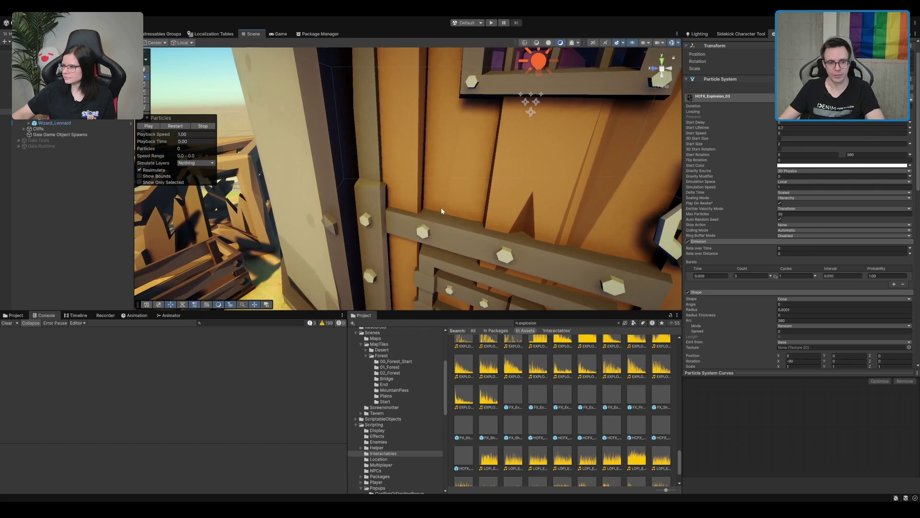
pyautogui.scroll(-4, 473, 188)
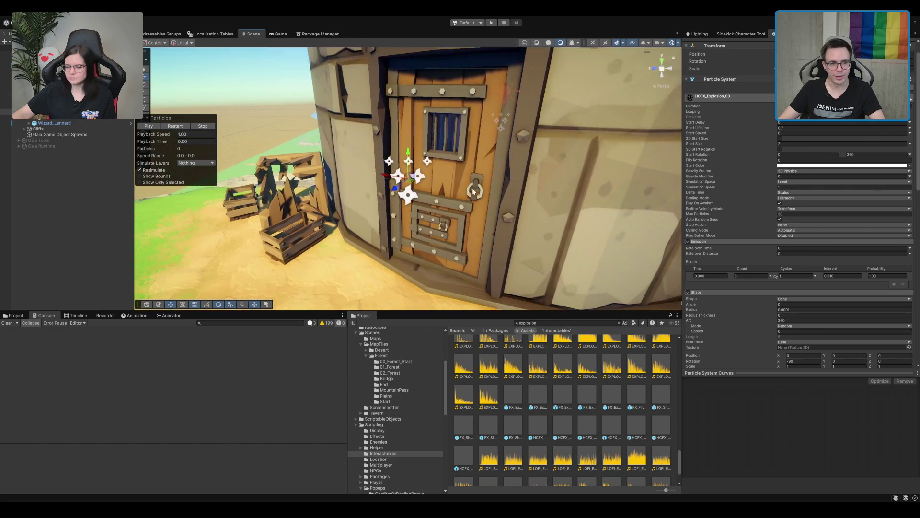
pyautogui.scroll(2, 468, 189)
pyautogui.scroll(2, 460, 191)
pyautogui.scroll(3, 430, 210)
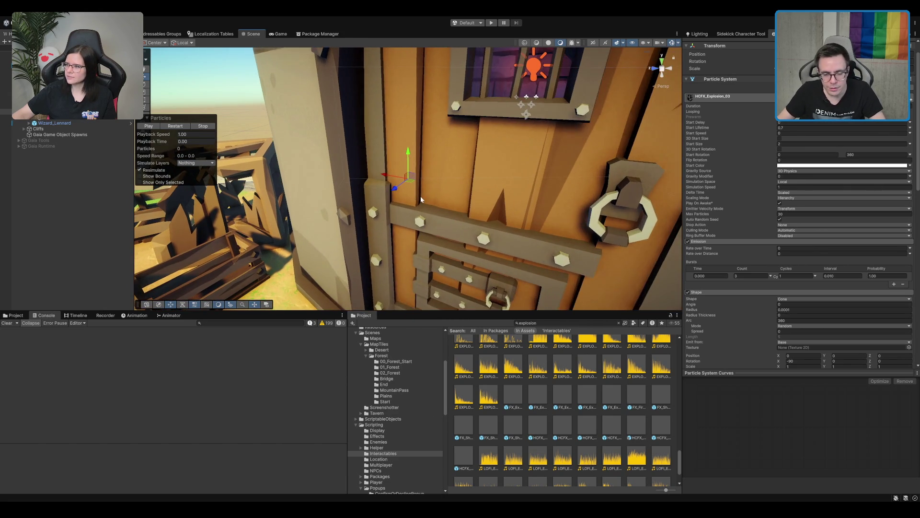
pyautogui.scroll(-5, 429, 210)
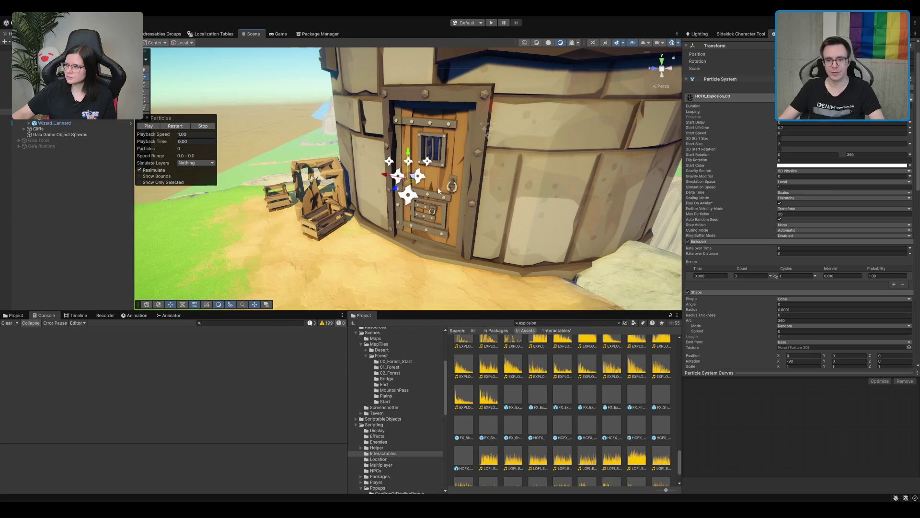
pyautogui.write('1')
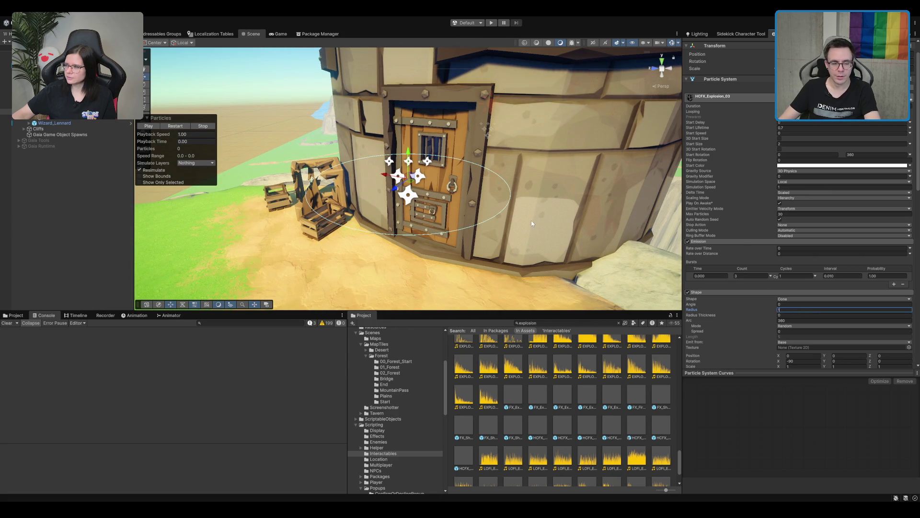
# - Replay the wider burst at the door, then switch the emission shape from Cone to Box
pyautogui.click(173, 126)
pyautogui.scroll(-5, 177, 136)
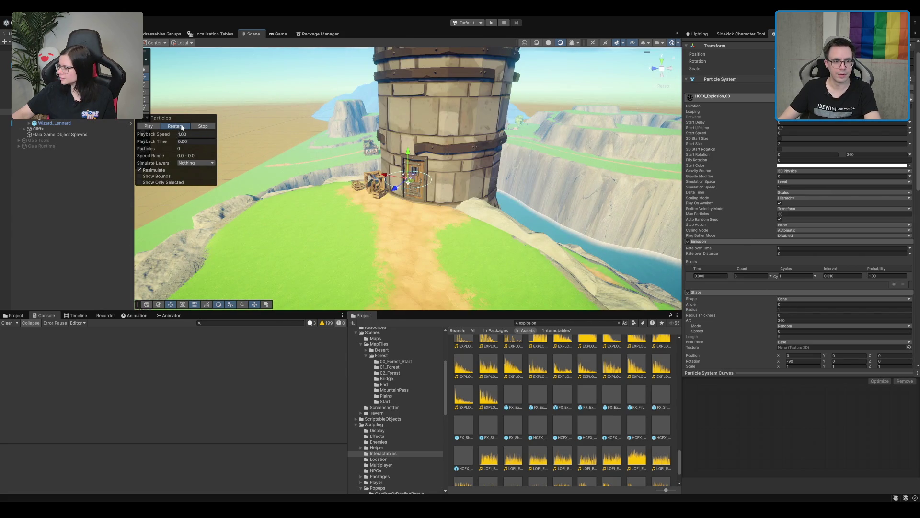
pyautogui.click(182, 127)
pyautogui.click(182, 127)
pyautogui.click(181, 128)
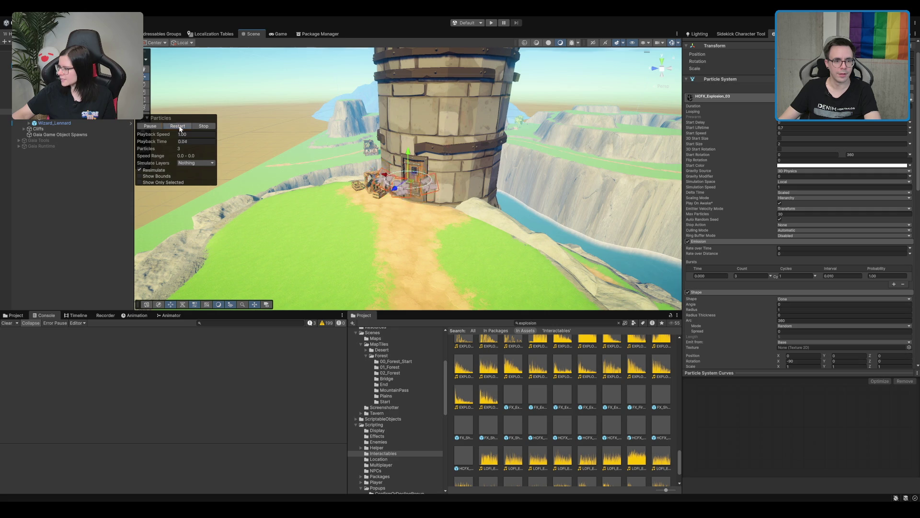
pyautogui.scroll(5, 470, 202)
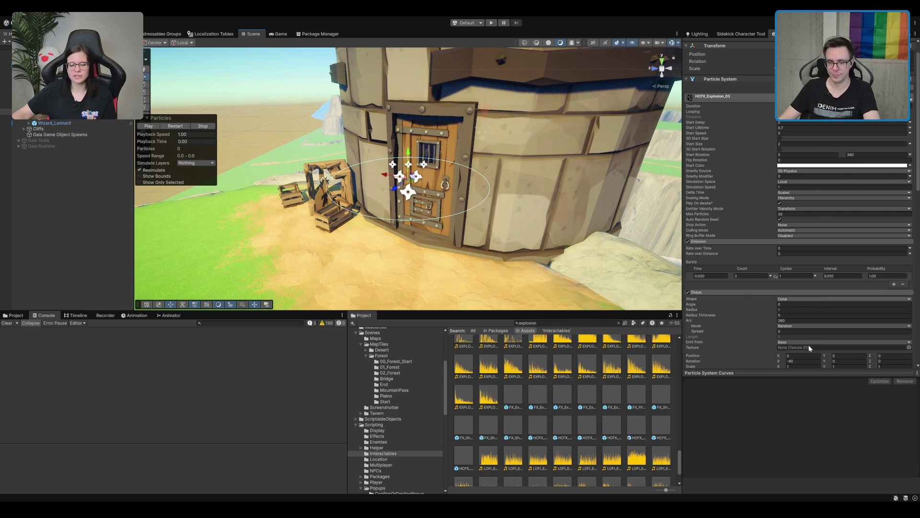
pyautogui.hotkey('ctrl', 'z')
pyautogui.click(802, 329)
# - Enter initial box scale values and test the burst from the box emitter
pyautogui.write('1')
pyautogui.press('Tab')
pyautogui.press('Tab')
pyautogui.write('1.5')
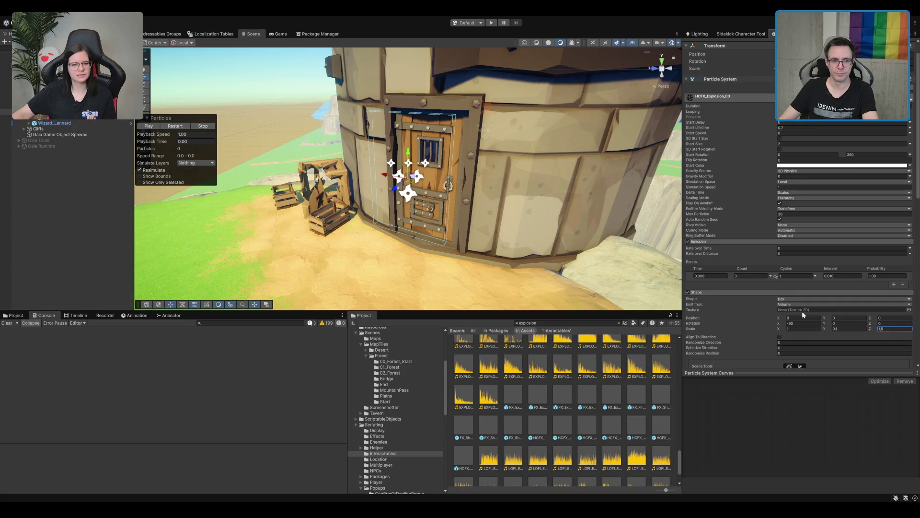
pyautogui.write('f')
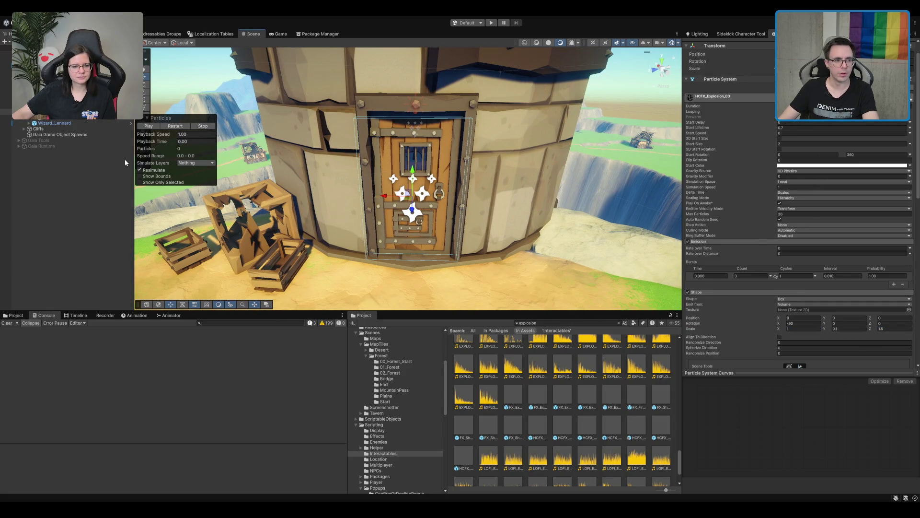
pyautogui.click(175, 127)
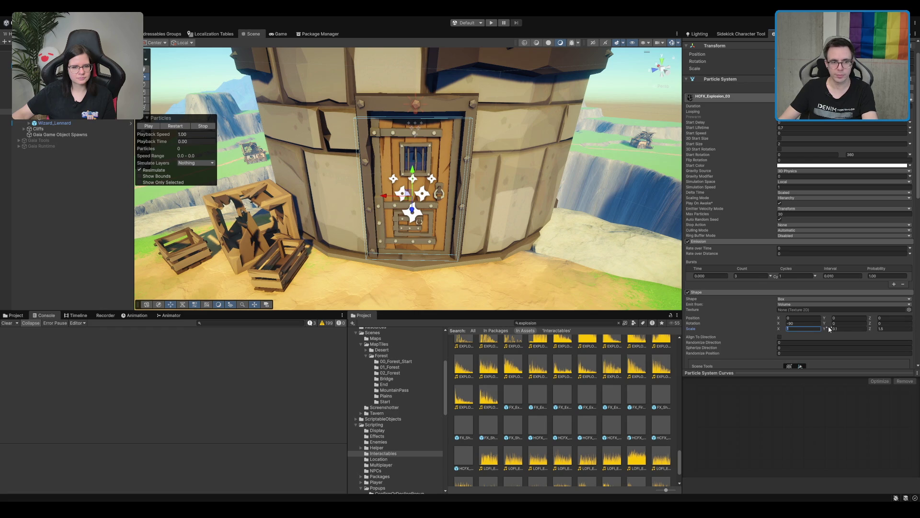
# - Set the box scale to 0.5 × 0.1 × 1.3, then select the tower building at the door
pyautogui.write('0.8')
pyautogui.press('Return')
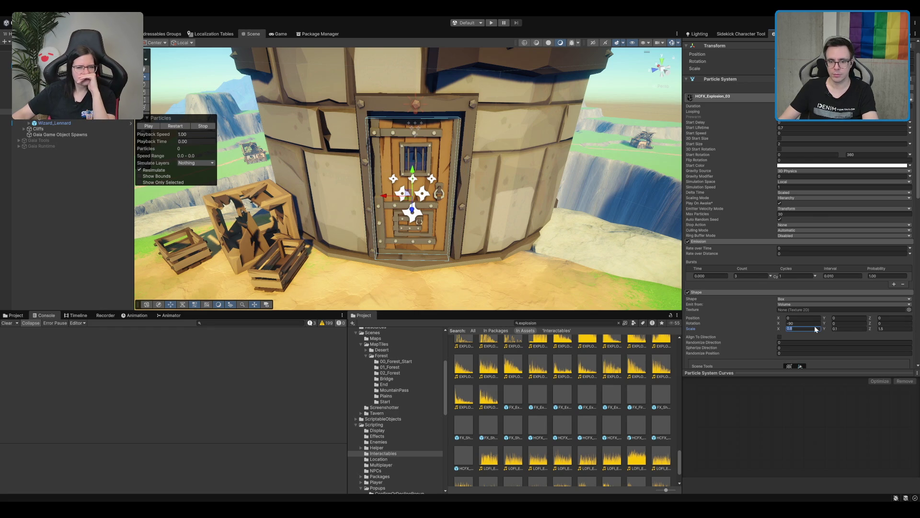
pyautogui.write('0.5')
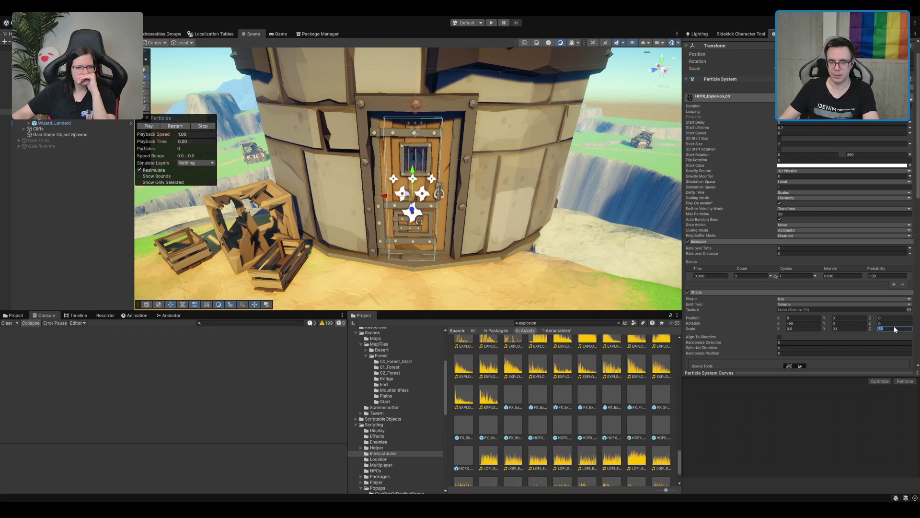
pyautogui.write('1.3')
pyautogui.moveTo(479, 192); pyautogui.dragTo(733, 180)
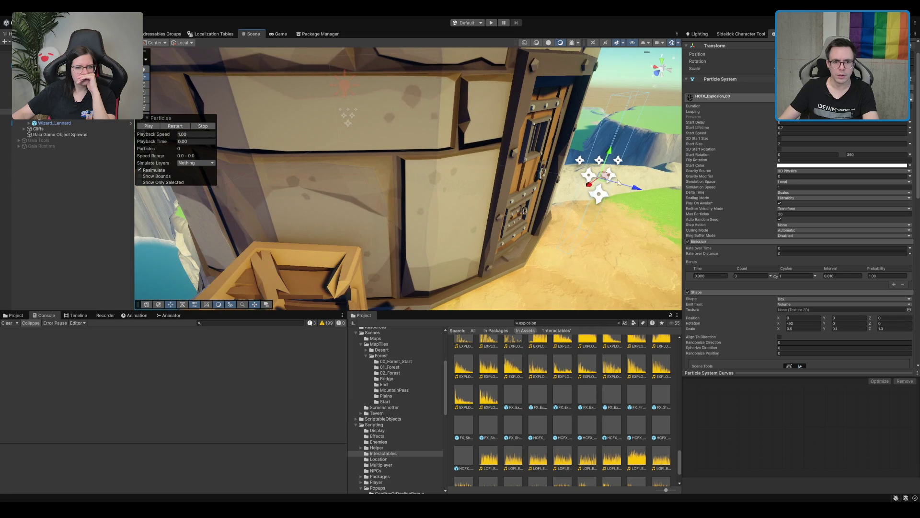
pyautogui.click(601, 181)
pyautogui.click(533, 96)
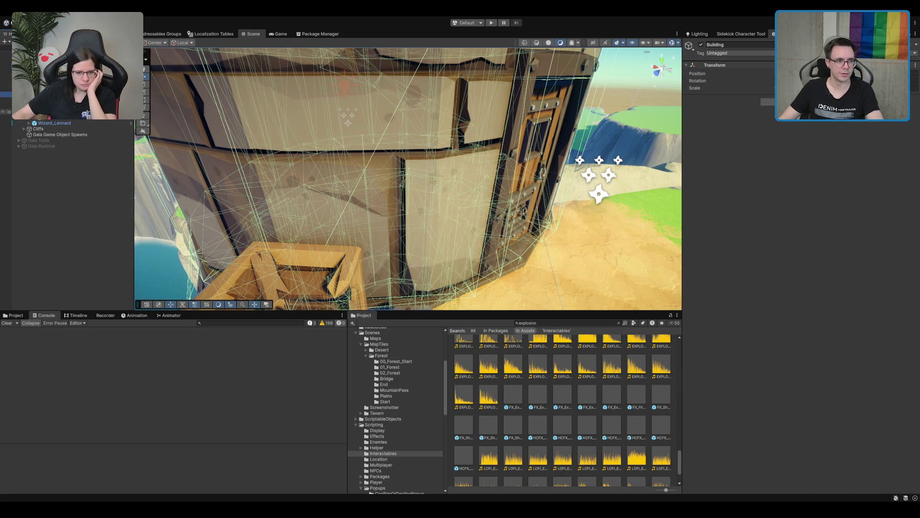
# - Reselect HCFX_Explosion_03, frame it, and replay the explosion at the door
pyautogui.click(602, 182)
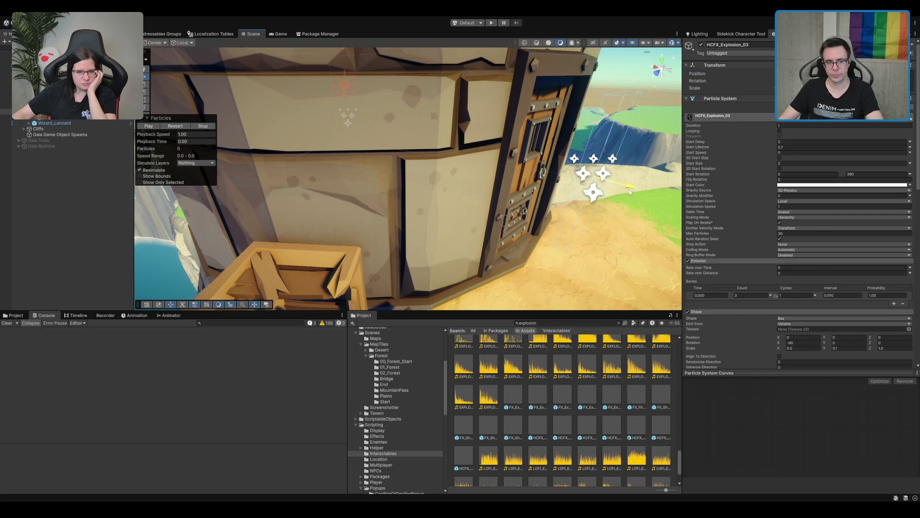
pyautogui.click(174, 126)
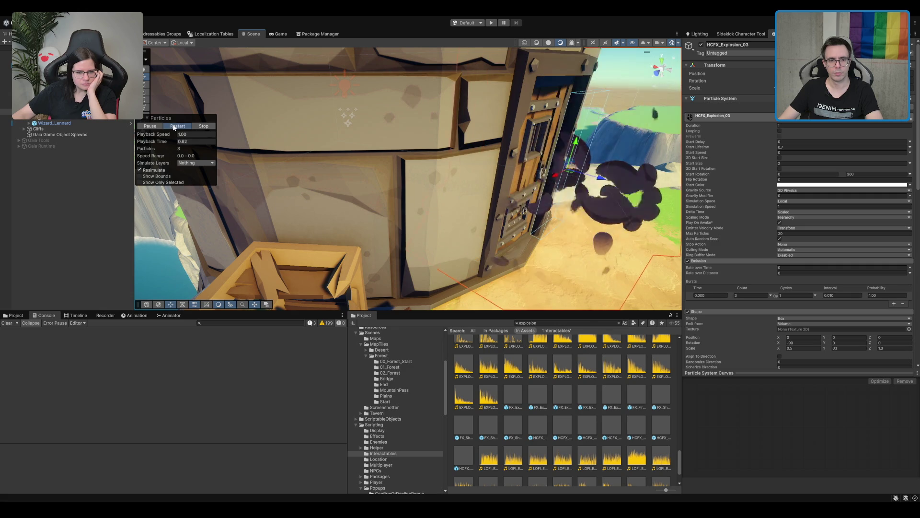
pyautogui.press('f')
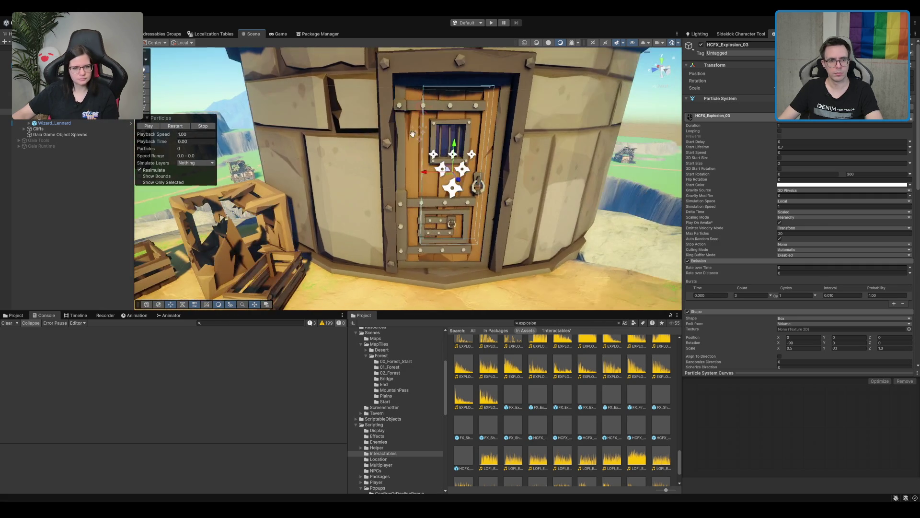
pyautogui.click(178, 127)
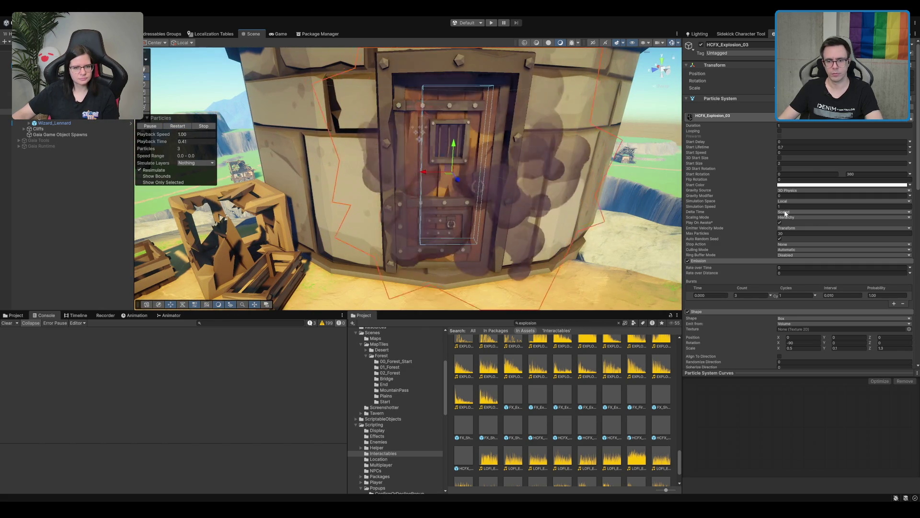
# - Set the burst Count to 5 and replay the denser dust burst at the door
pyautogui.click(763, 294)
pyautogui.write('5')
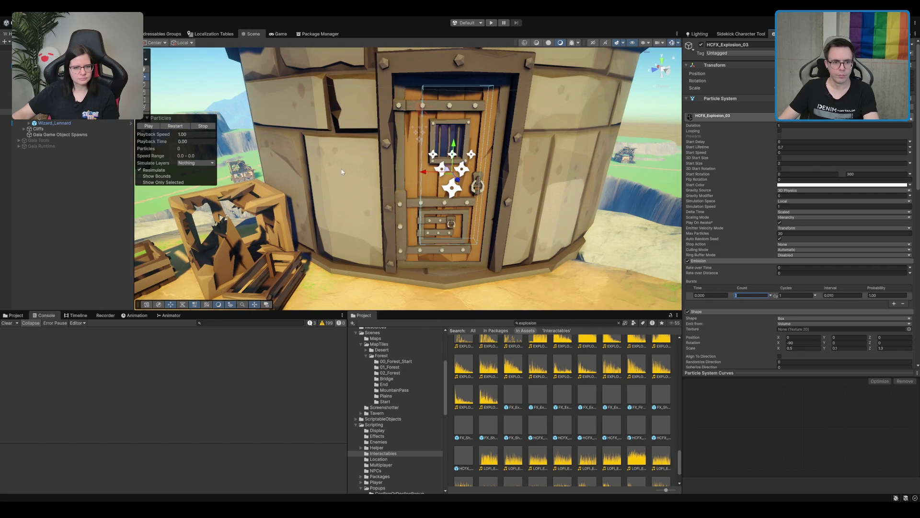
pyautogui.click(177, 125)
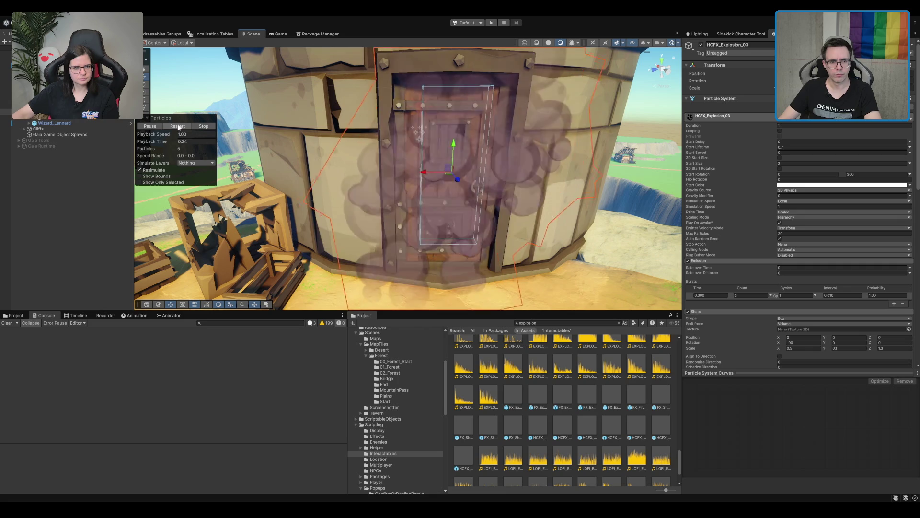
pyautogui.scroll(-5, 387, 153)
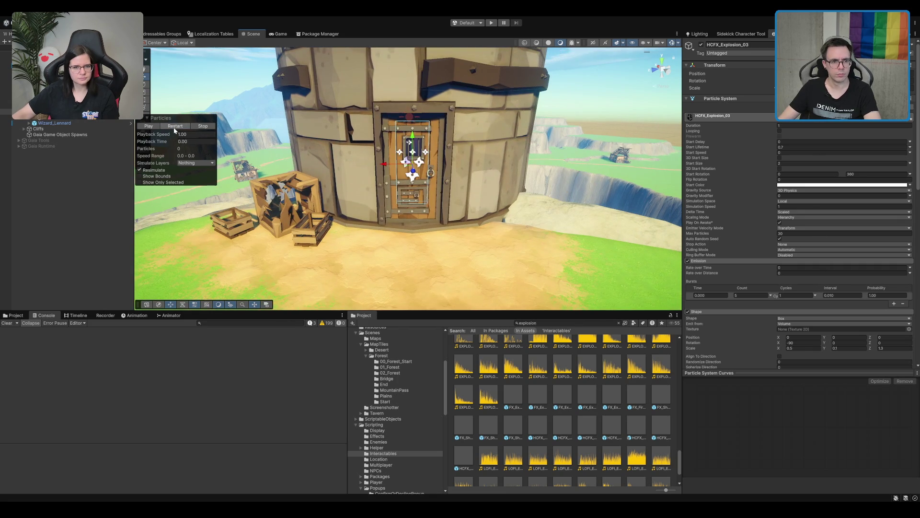
pyautogui.click(176, 126)
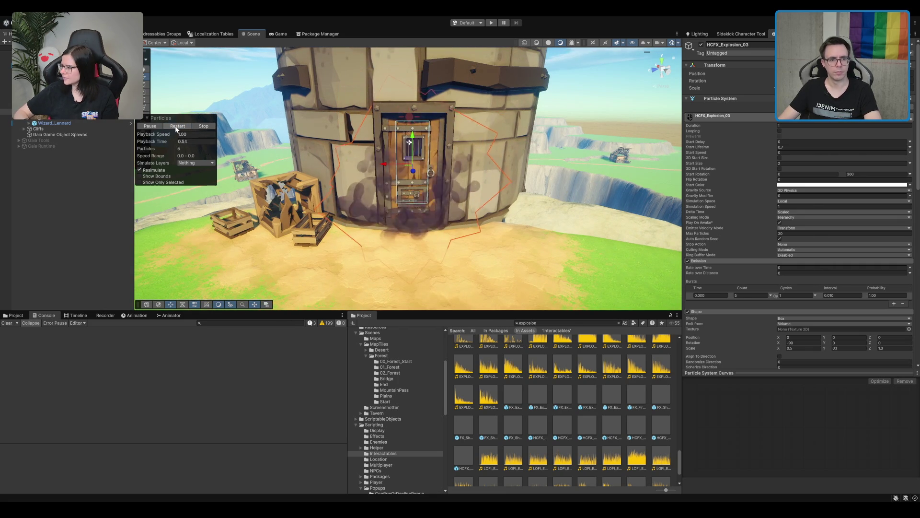
pyautogui.click(176, 127)
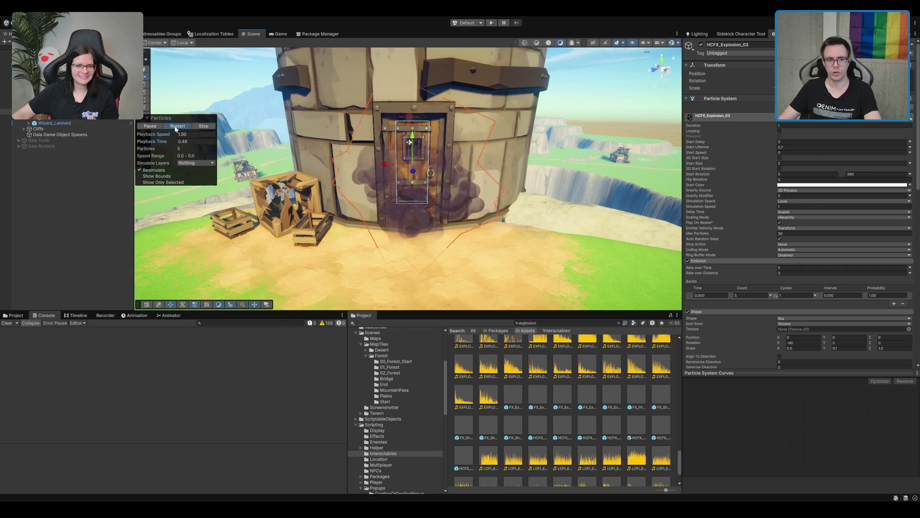
pyautogui.click(176, 126)
pyautogui.click(176, 126)
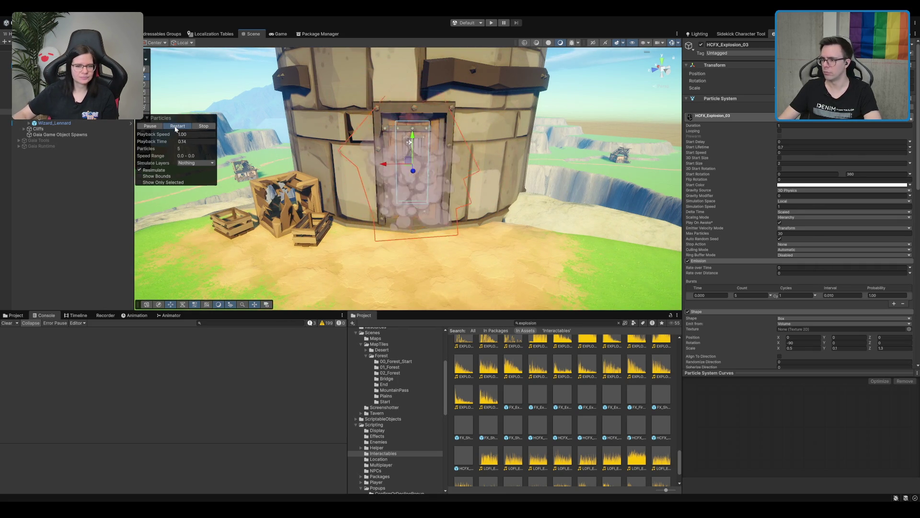
pyautogui.click(176, 126)
# - Orbit around the door, replaying and framing the 5-particle explosion
pyautogui.scroll(5, 411, 166)
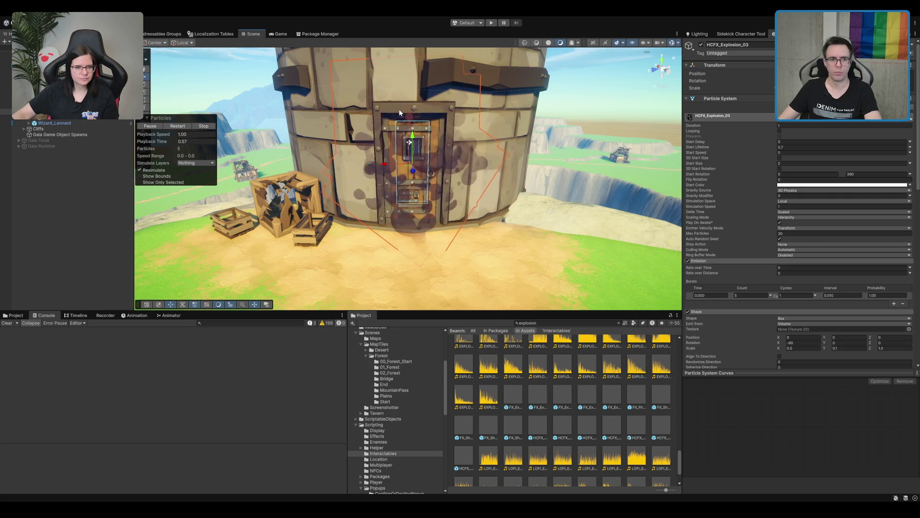
pyautogui.moveTo(411, 166); pyautogui.dragTo(216, 102)
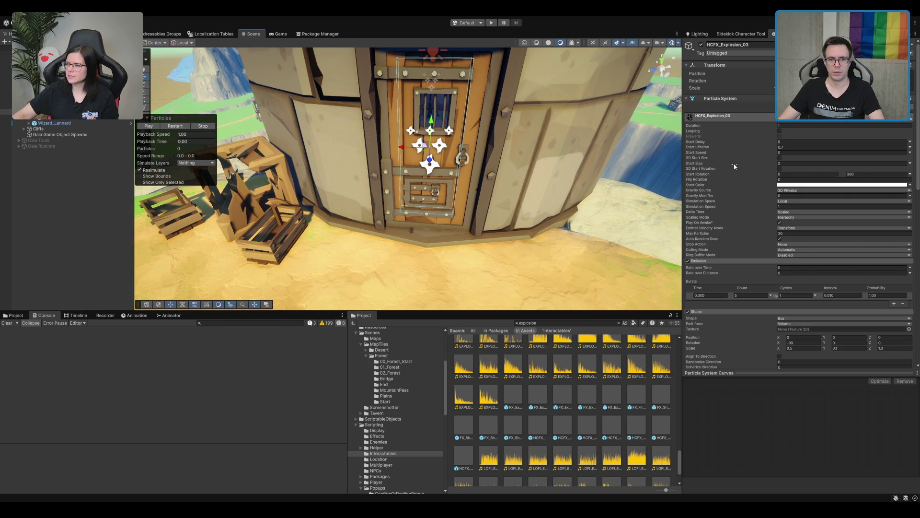
pyautogui.press('f')
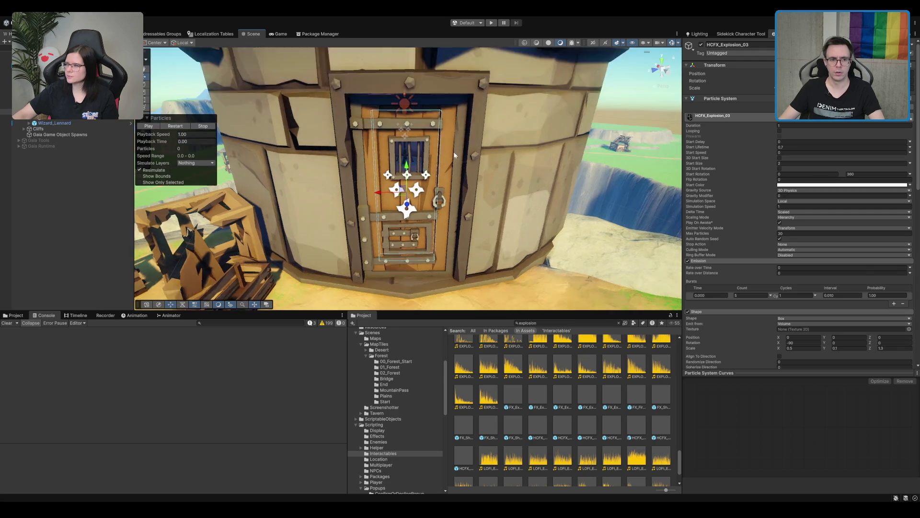
pyautogui.click(175, 126)
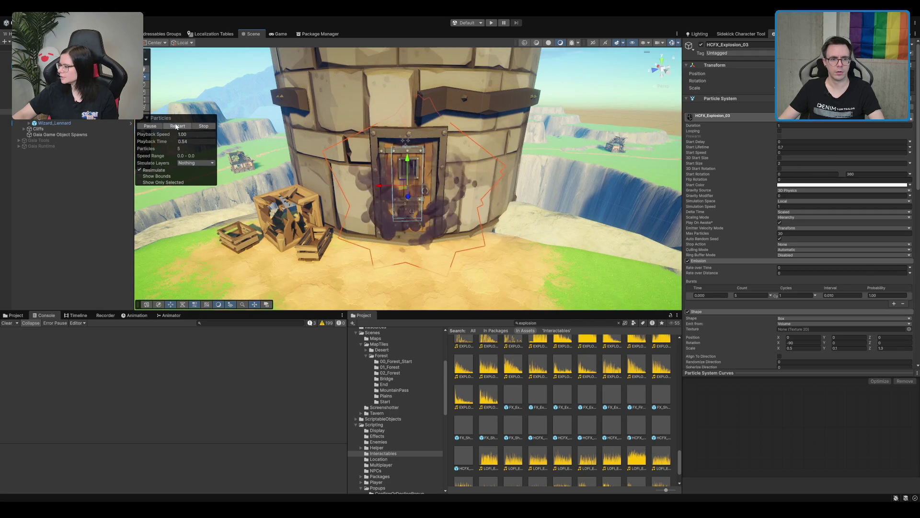
pyautogui.click(176, 127)
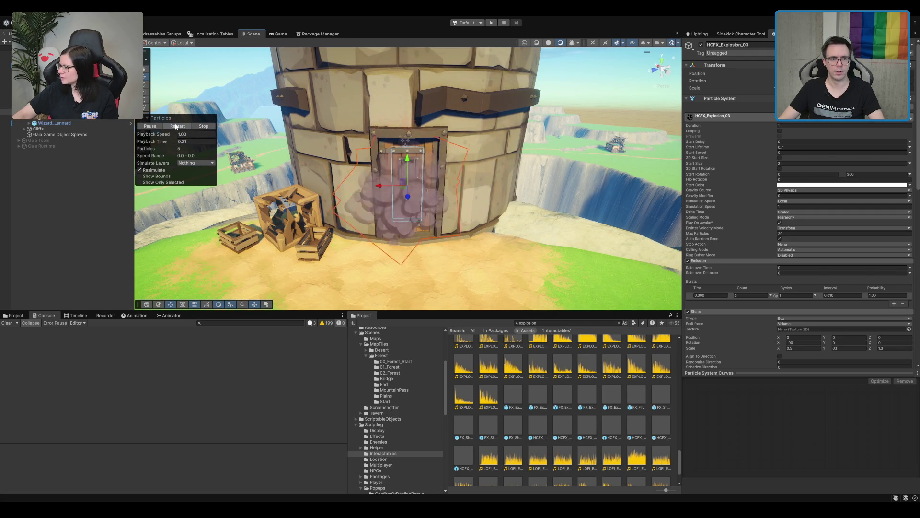
pyautogui.press('f')
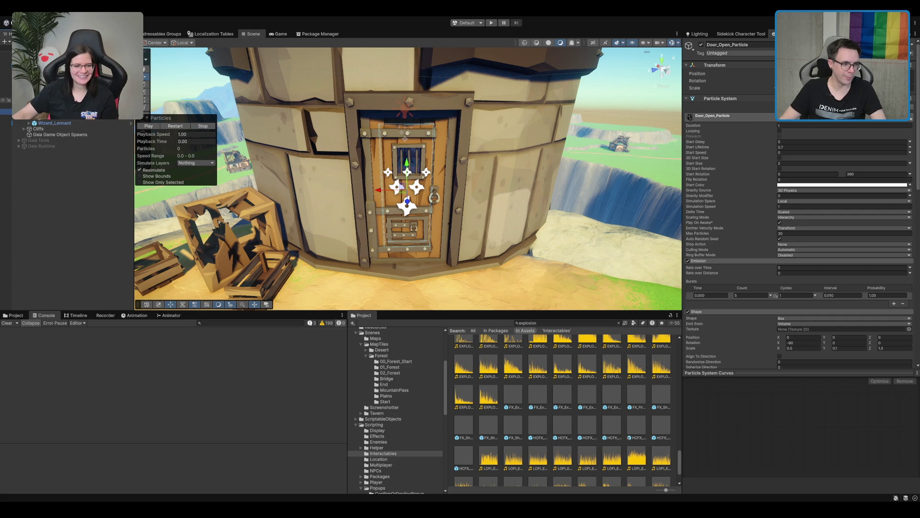
# - Select MagicTower_Door and create the Door_Interactable_Smah clip in the Animation window
pyautogui.click(48, 105)
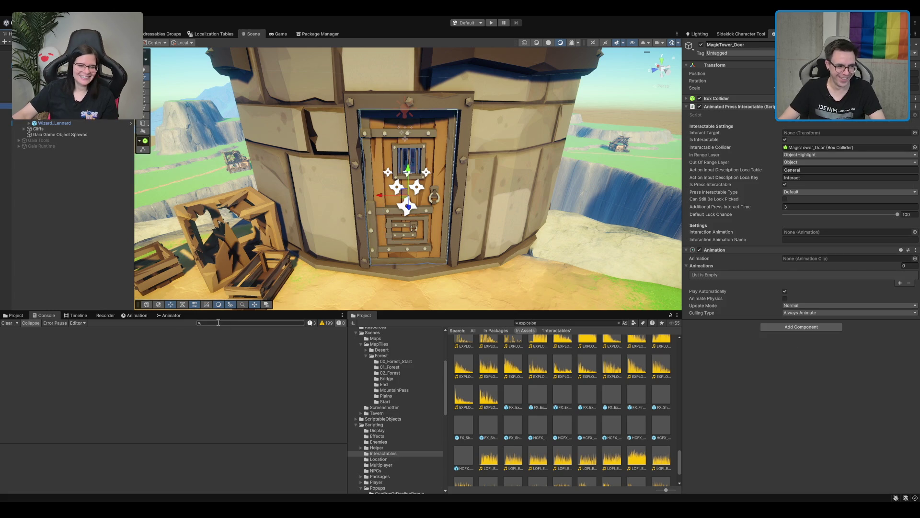
pyautogui.click(136, 315)
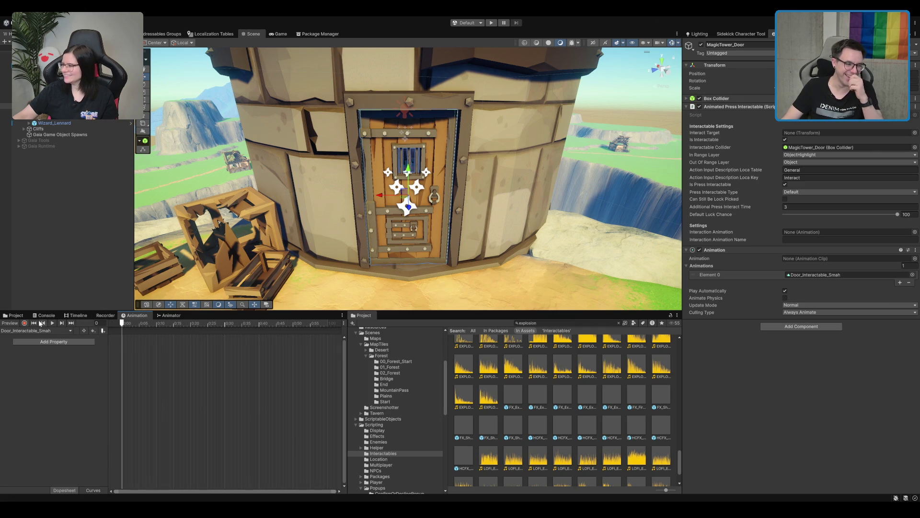
pyautogui.click(14, 315)
# - Rename the Door_Interactable_Smah clip asset to Door_Interactable_Smash
pyautogui.click(838, 274)
pyautogui.click(516, 392)
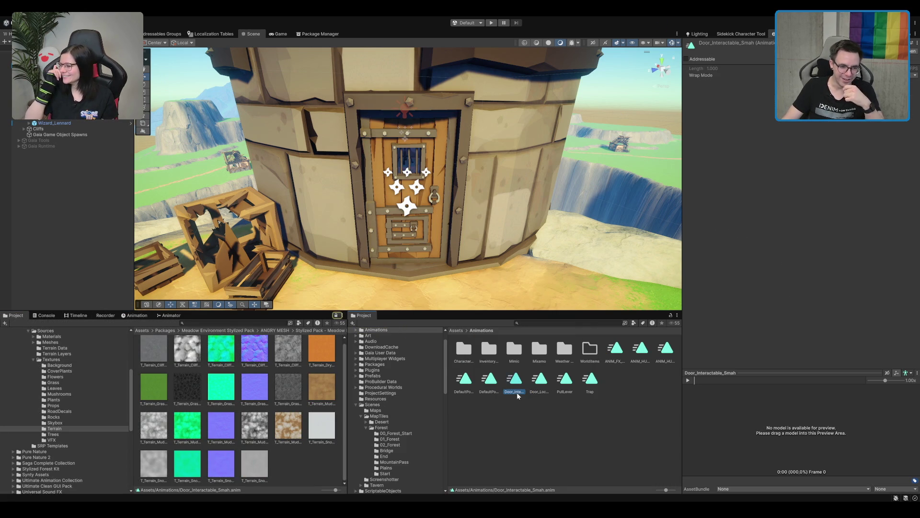
pyautogui.click(521, 391)
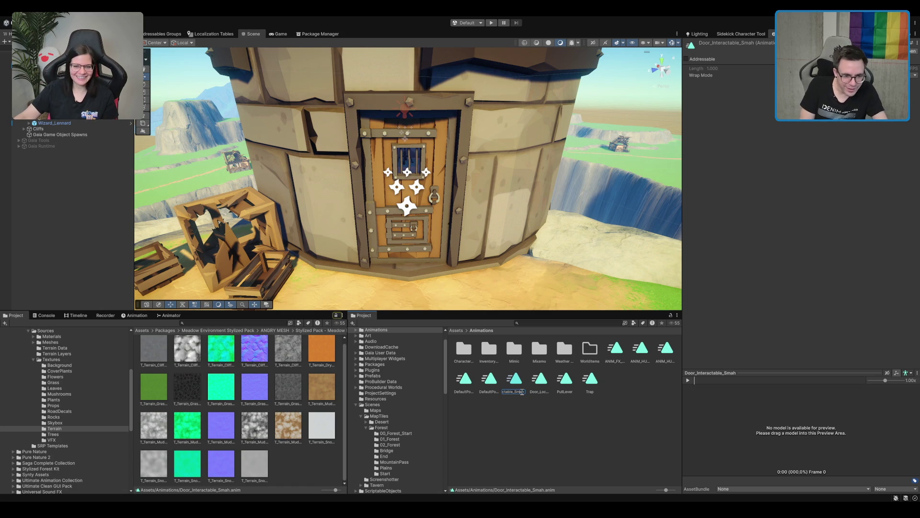
pyautogui.write('s')
pyautogui.press('Return')
# - On MagicTower_Door, untick Play Automatically and assign its Animation as the Interaction Animation
pyautogui.click(77, 105)
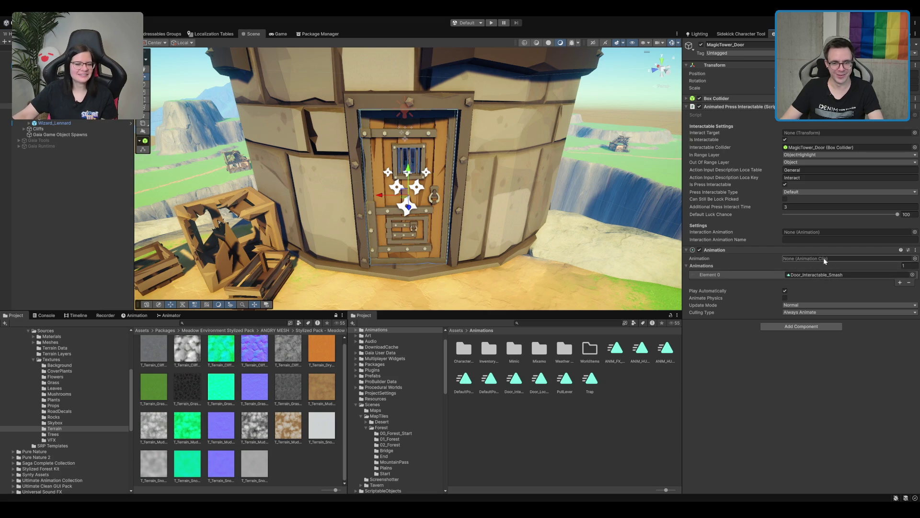
pyautogui.click(787, 290)
pyautogui.moveTo(761, 246); pyautogui.dragTo(835, 232)
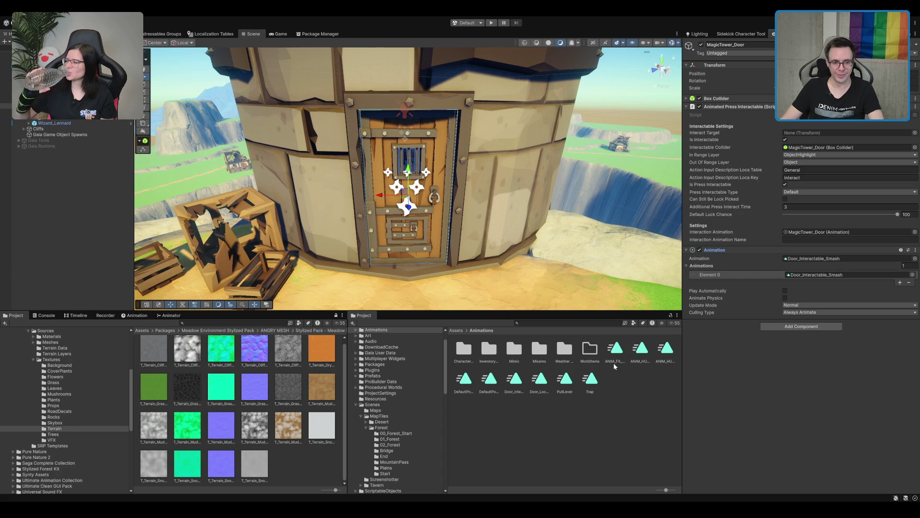
# - Set the door's interaction animation name to Door_Interactable_Smash by pasting the clip name
pyautogui.click(816, 259)
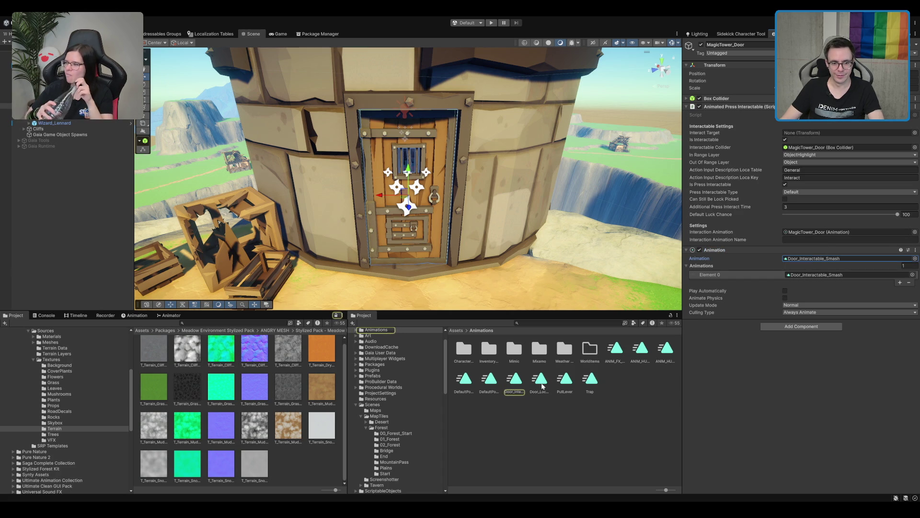
pyautogui.click(517, 393)
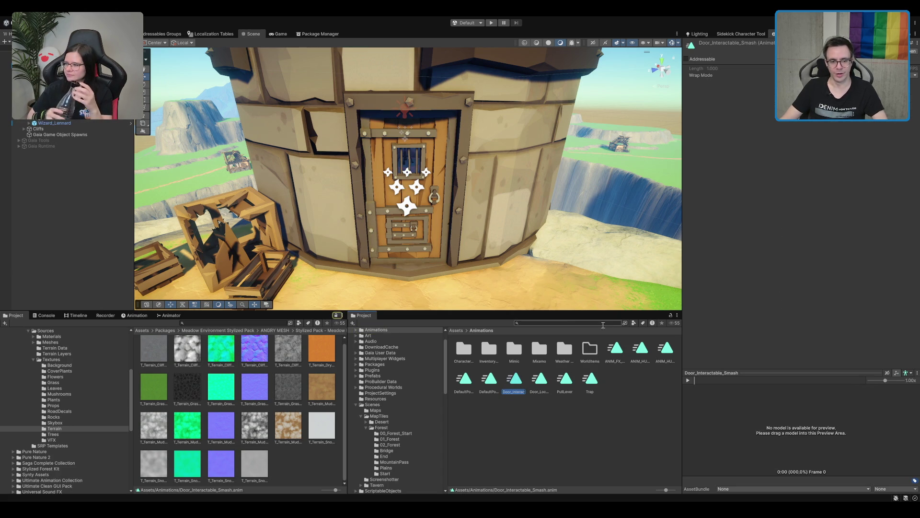
pyautogui.click(582, 364)
pyautogui.click(53, 104)
pyautogui.click(820, 238)
pyautogui.write('Door_Interactable_Smash')
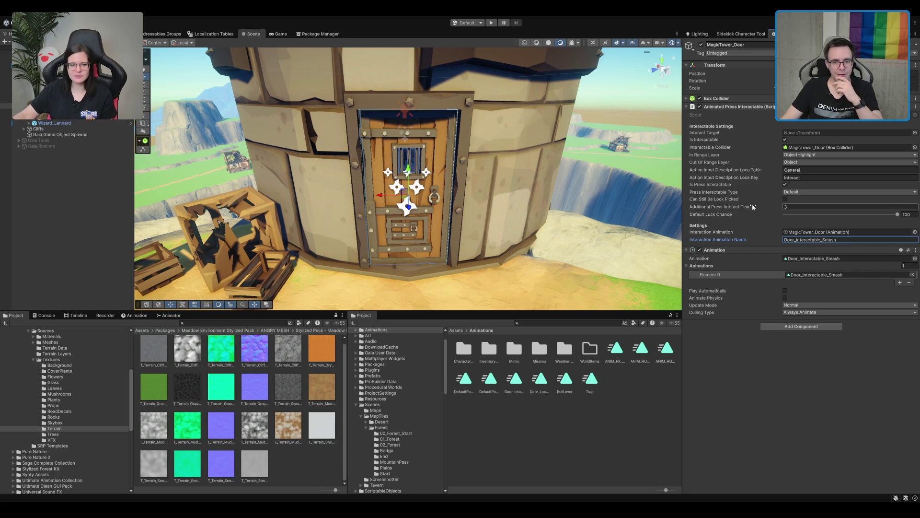
pyautogui.scroll(2, 356, 184)
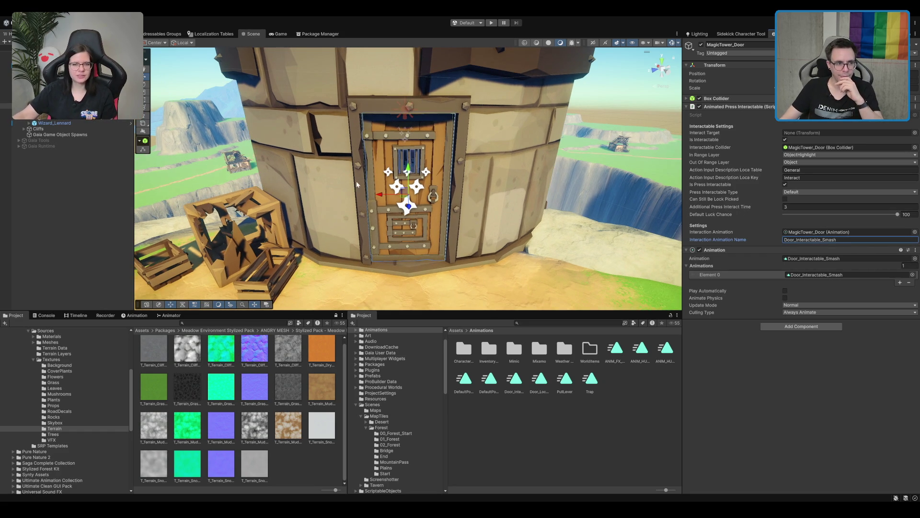
pyautogui.click(137, 315)
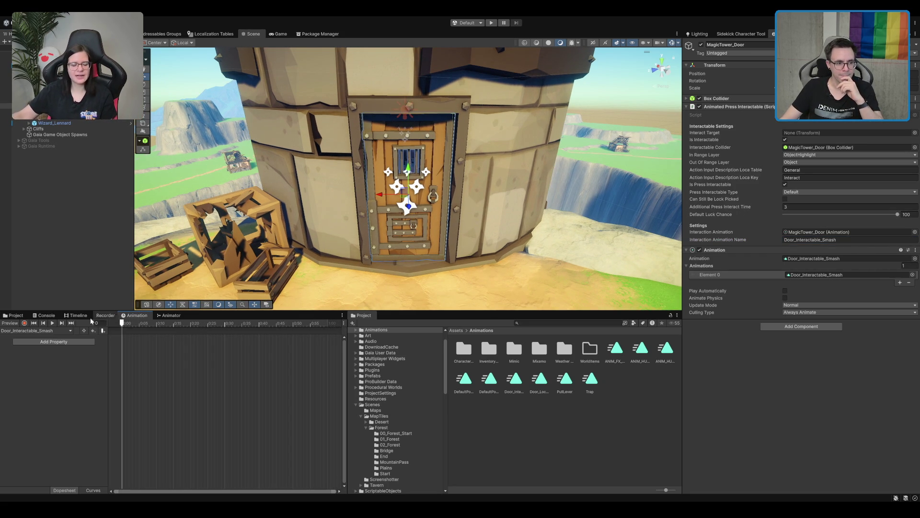
# - Record a Door_Mesh visibility track and hide the door mesh at frame 5
pyautogui.click(25, 323)
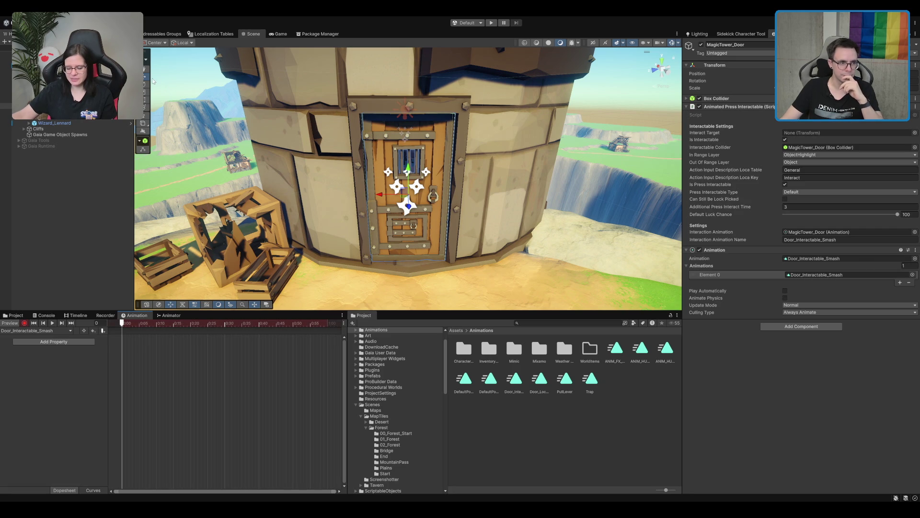
pyautogui.click(80, 118)
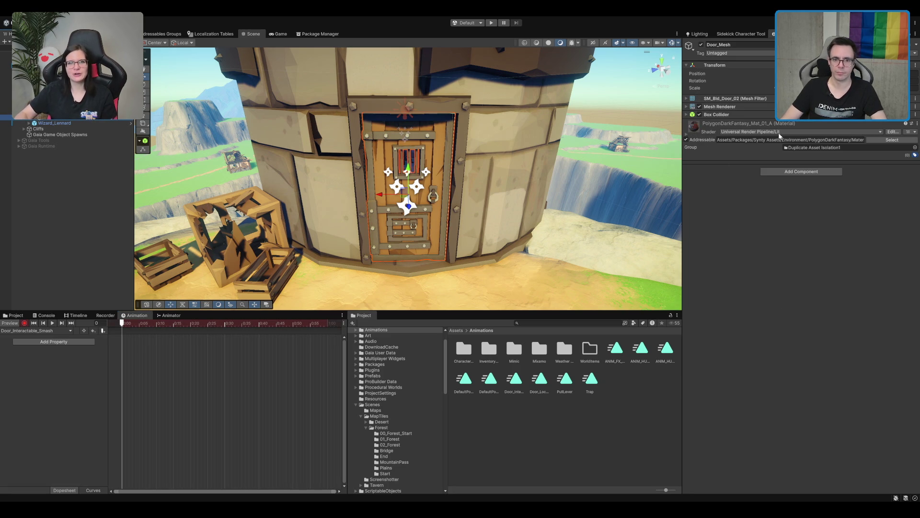
pyautogui.click(701, 44)
pyautogui.click(701, 44)
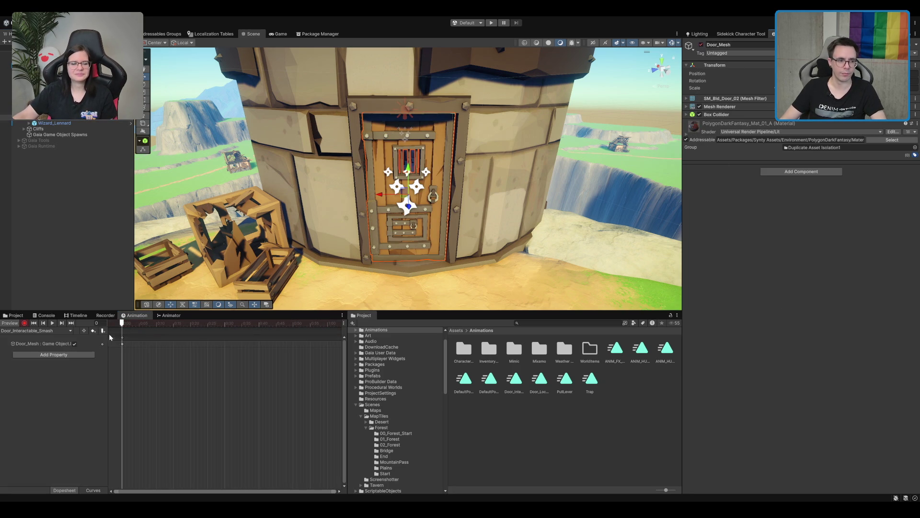
pyautogui.scroll(2, 164, 358)
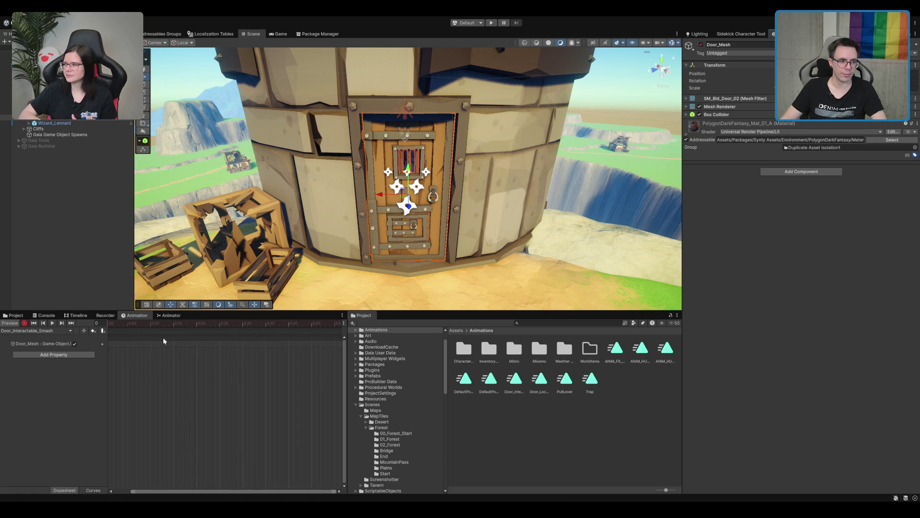
pyautogui.moveTo(191, 490); pyautogui.dragTo(164, 492)
pyautogui.click(137, 324)
pyautogui.moveTo(138, 326); pyautogui.dragTo(143, 330)
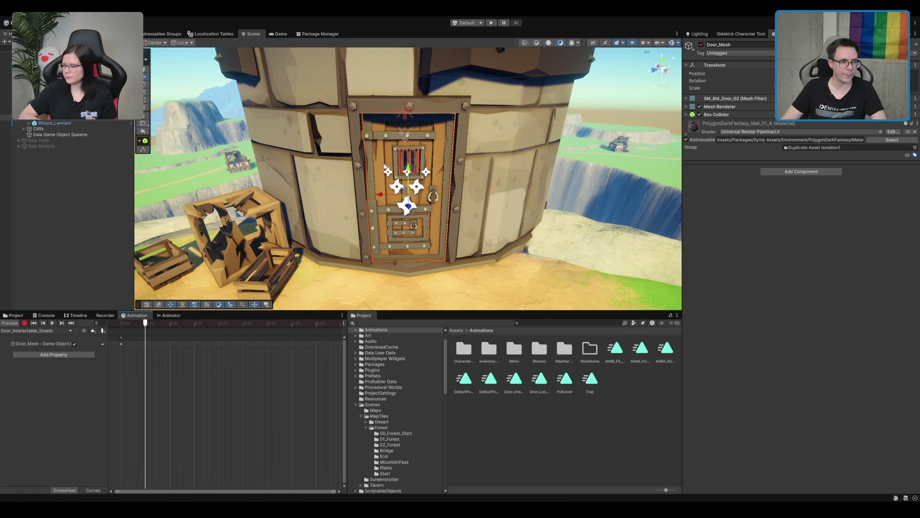
pyautogui.click(701, 45)
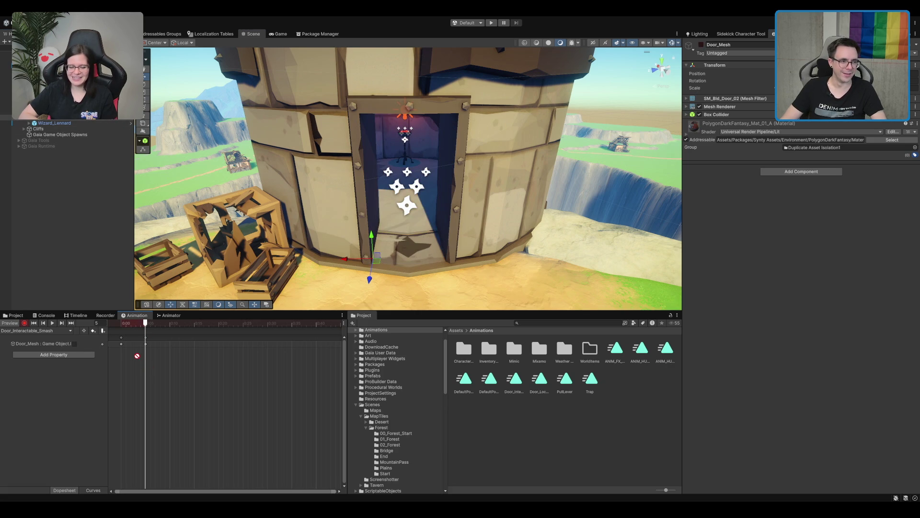
# - Key Door_Open_Particle off at frame 0 and back on at frame 1
pyautogui.click(53, 111)
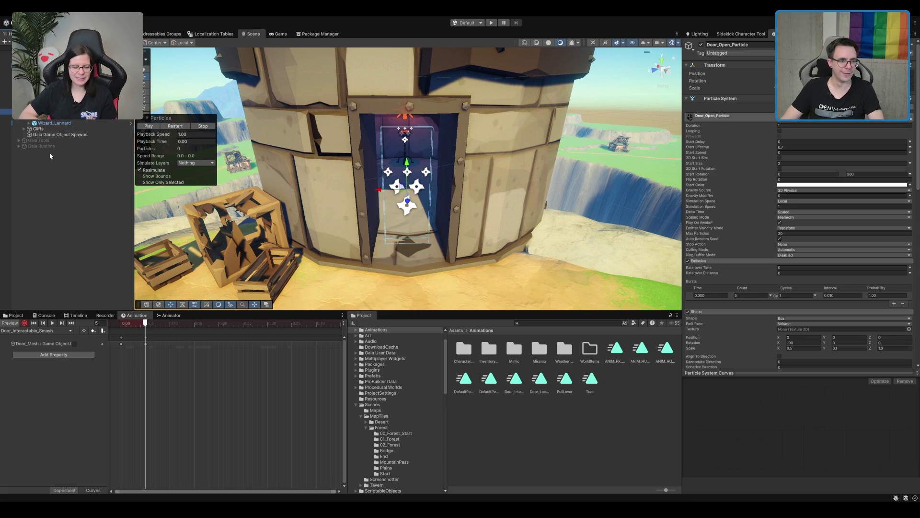
pyautogui.press(',')
pyautogui.press(',')
pyautogui.press(',')
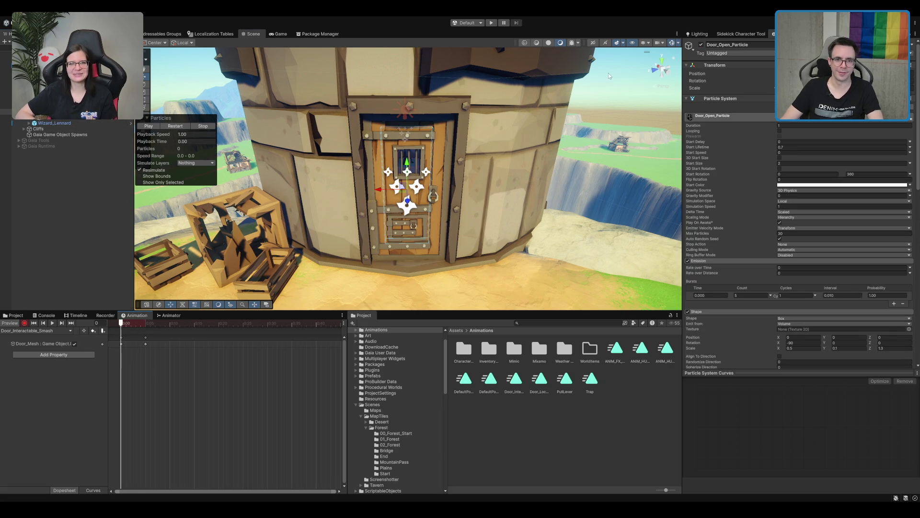
pyautogui.click(701, 44)
pyautogui.scroll(2, 136, 363)
pyautogui.scroll(1, 135, 366)
pyautogui.click(120, 324)
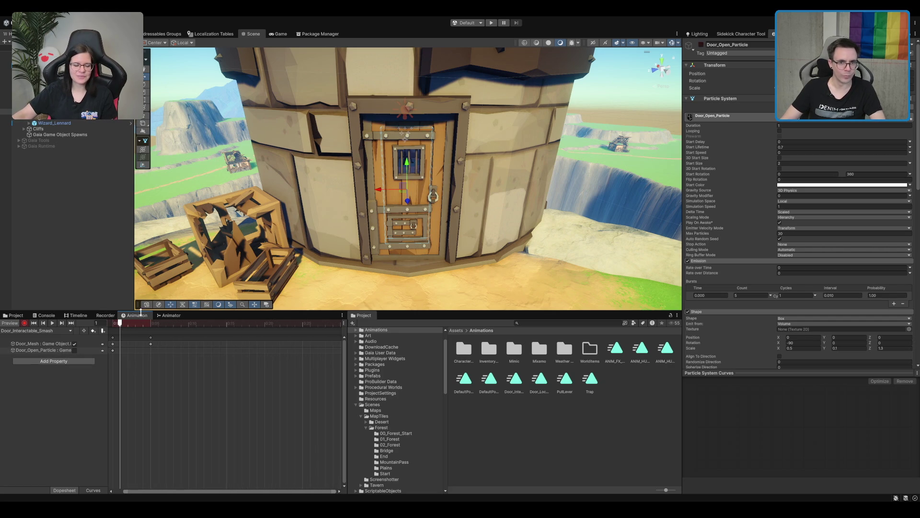
pyautogui.click(701, 45)
pyautogui.scroll(-2, 410, 146)
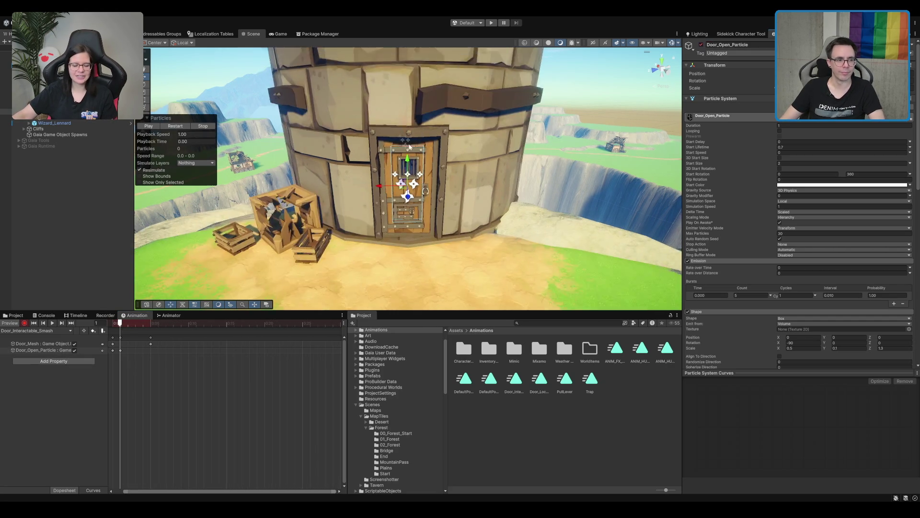
pyautogui.scroll(-2, 409, 146)
# - Preview the smash clip, check frame 5, exit preview and open Scenes/Tavern
pyautogui.click(53, 323)
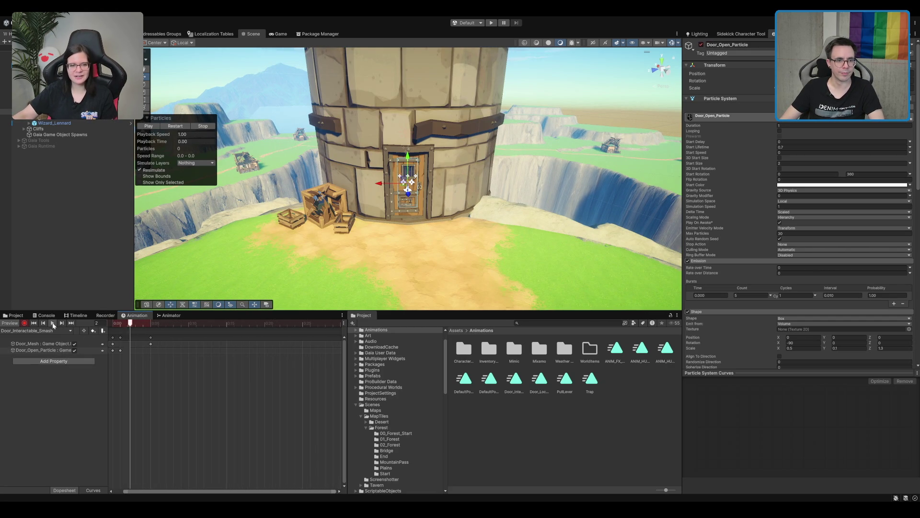
pyautogui.click(151, 325)
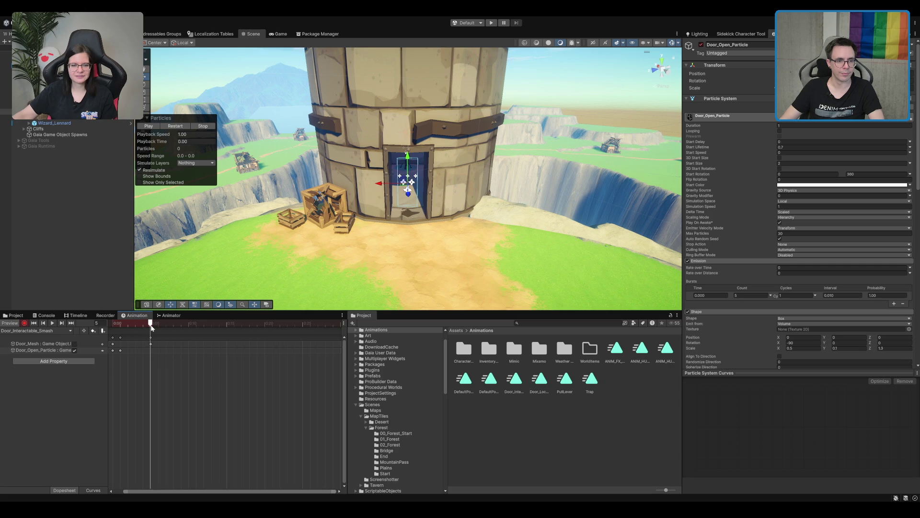
pyautogui.click(74, 378)
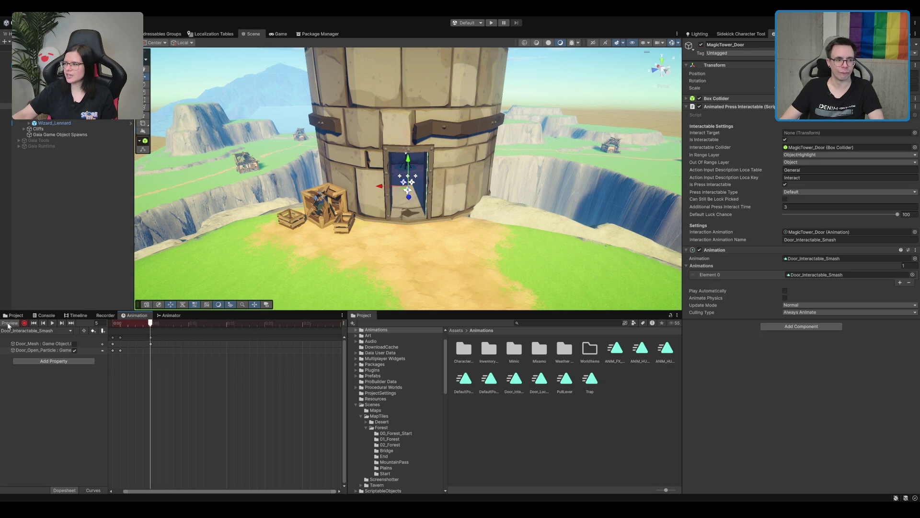
pyautogui.click(9, 324)
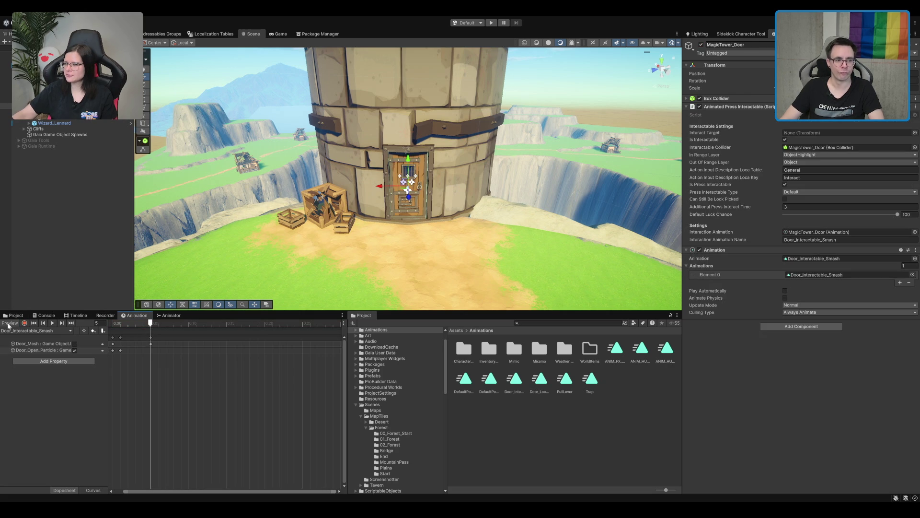
pyautogui.click(151, 343)
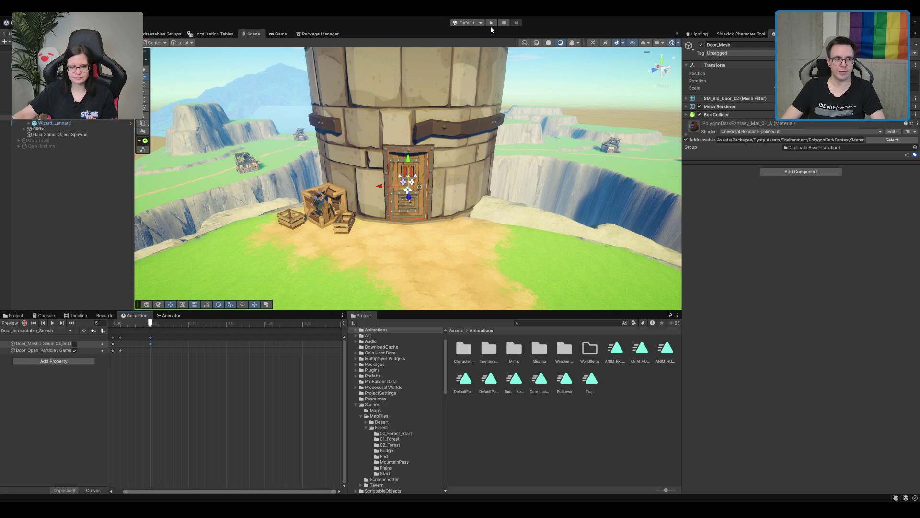
pyautogui.click(48, 104)
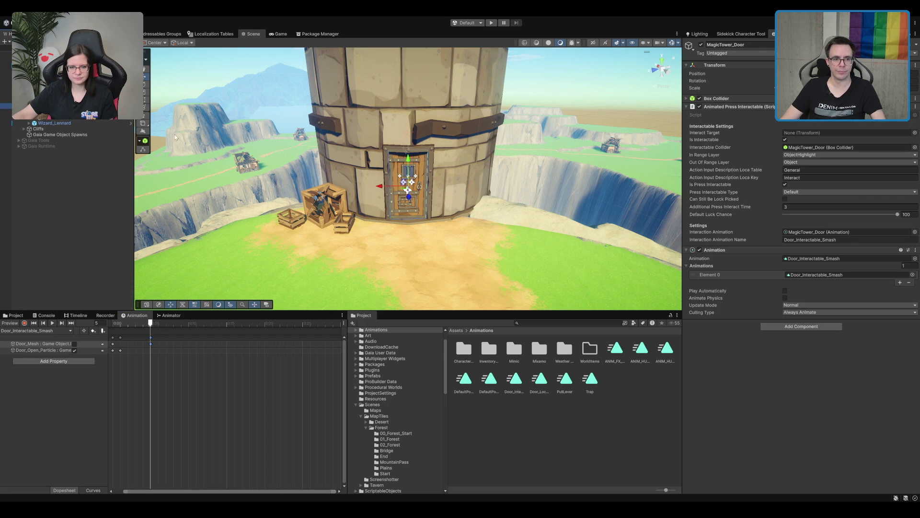
pyautogui.click(517, 444)
pyautogui.doubleClick(387, 406)
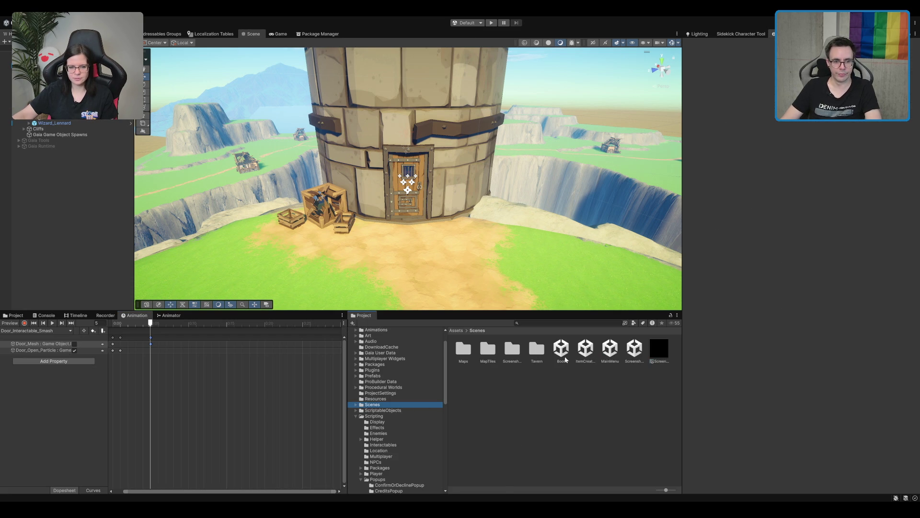
pyautogui.doubleClick(537, 347)
# - Select the TavernLobby_New scene, then the Tavern and CloudPlane objects
pyautogui.click(483, 357)
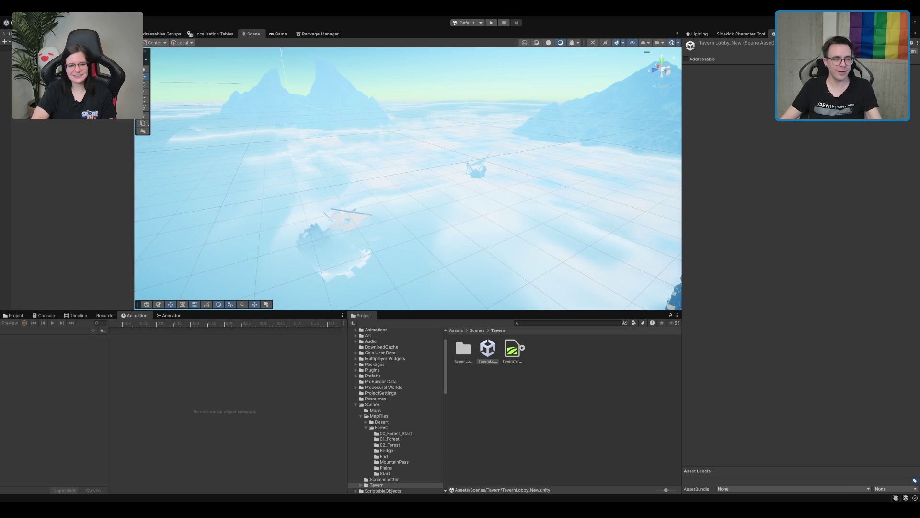
pyautogui.click(29, 71)
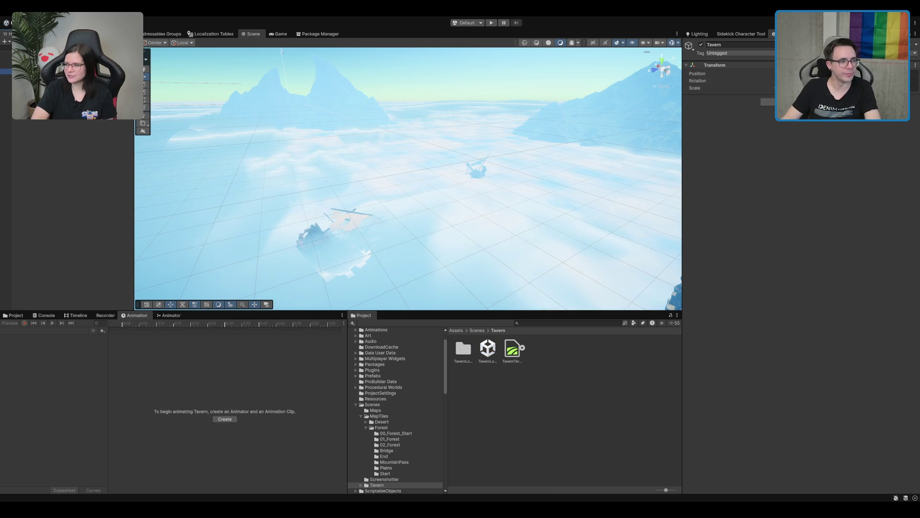
pyautogui.click(450, 108)
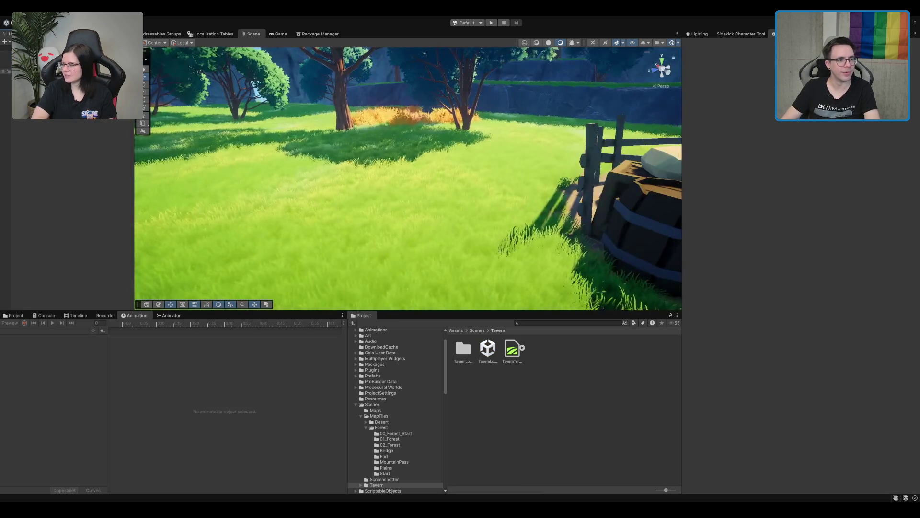
pyautogui.scroll(5, 451, 108)
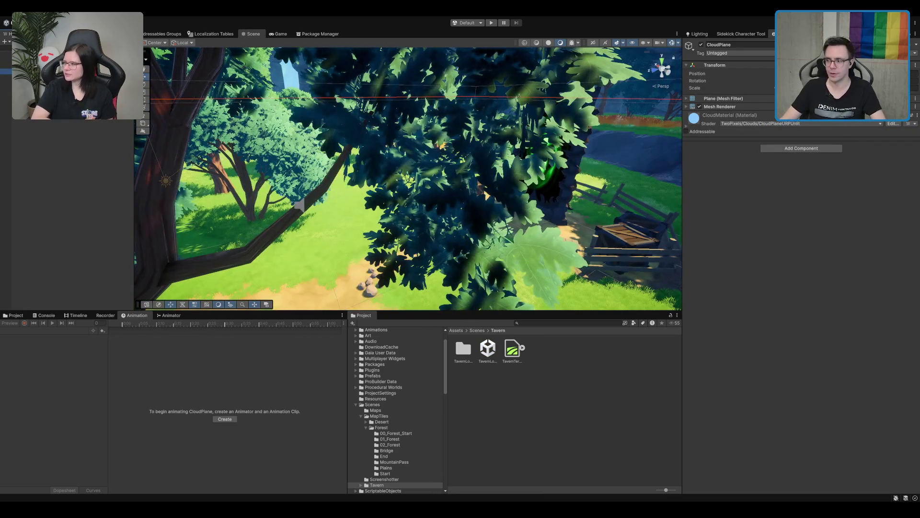
pyautogui.scroll(-3, 407, 178)
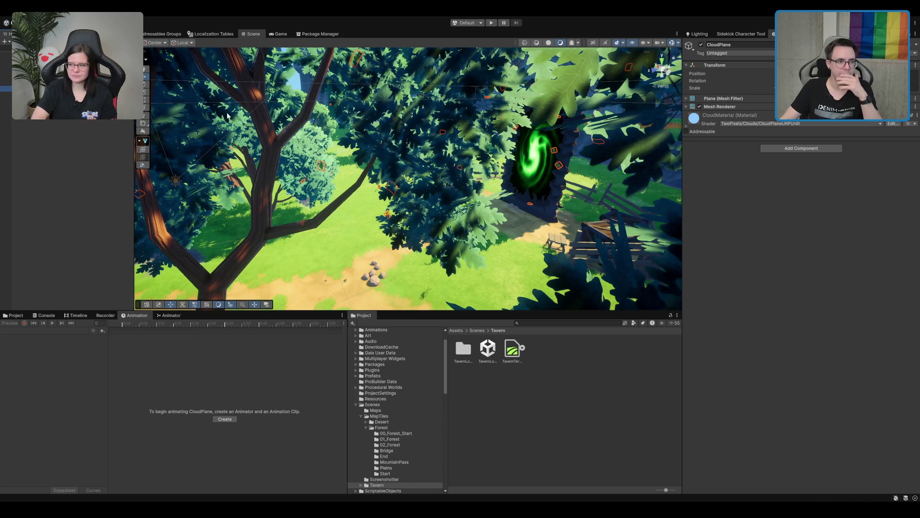
# - Frame MagicTower_Door and tilt and zoom the Scene view over the island
pyautogui.click(537, 158)
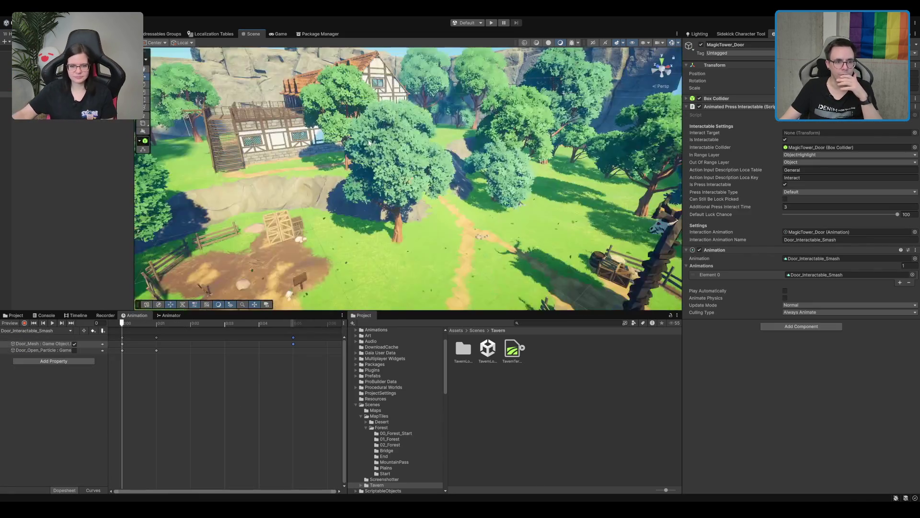
pyautogui.scroll(-5, 369, 143)
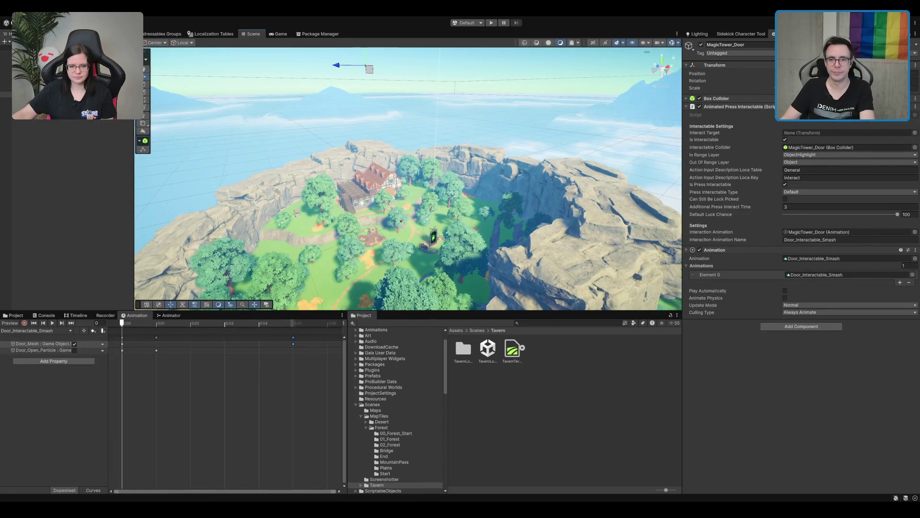
pyautogui.moveTo(374, 143)
pyautogui.mouseDown()
pyautogui.moveTo(374, 172)
pyautogui.moveTo(374, 151)
pyautogui.mouseUp()
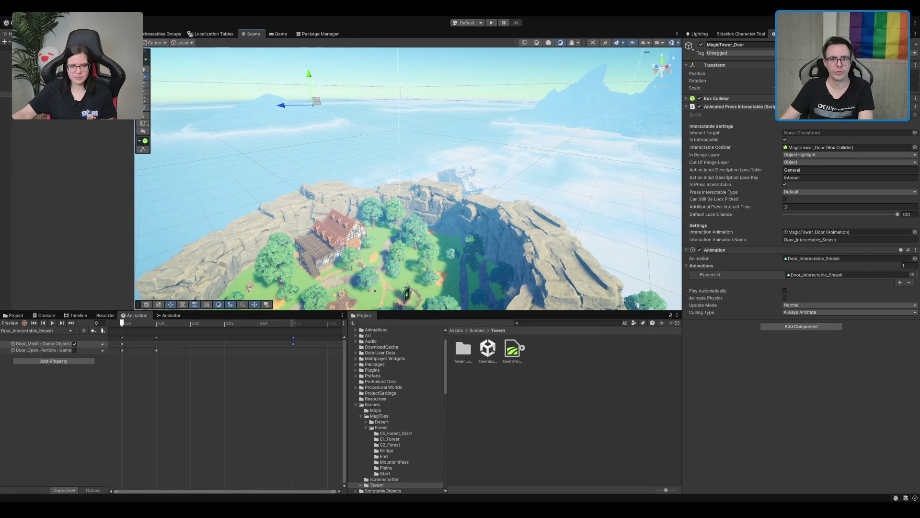
pyautogui.moveTo(442, 158)
pyautogui.mouseDown()
pyautogui.moveTo(437, 127)
pyautogui.moveTo(387, 122)
pyautogui.mouseUp()
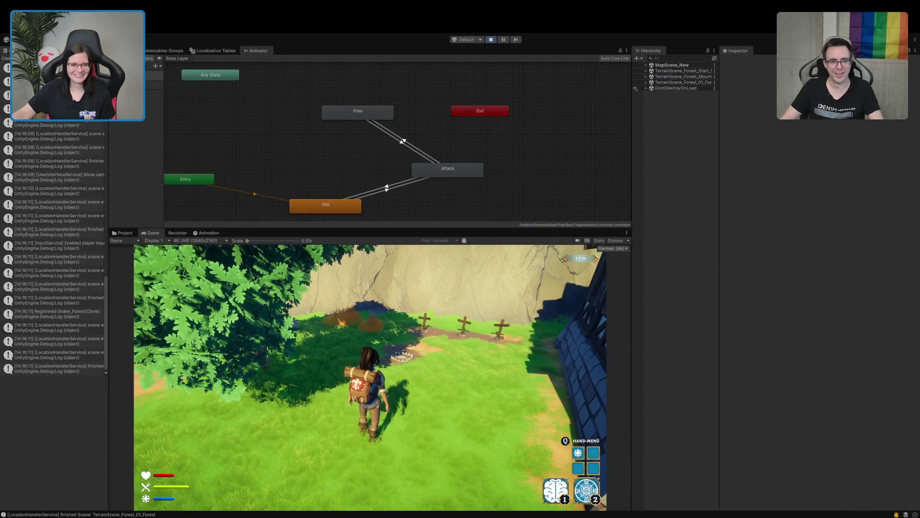
# - Maximize the Game view, walk into the bear trap and free the character
pyautogui.doubleClick(154, 232)
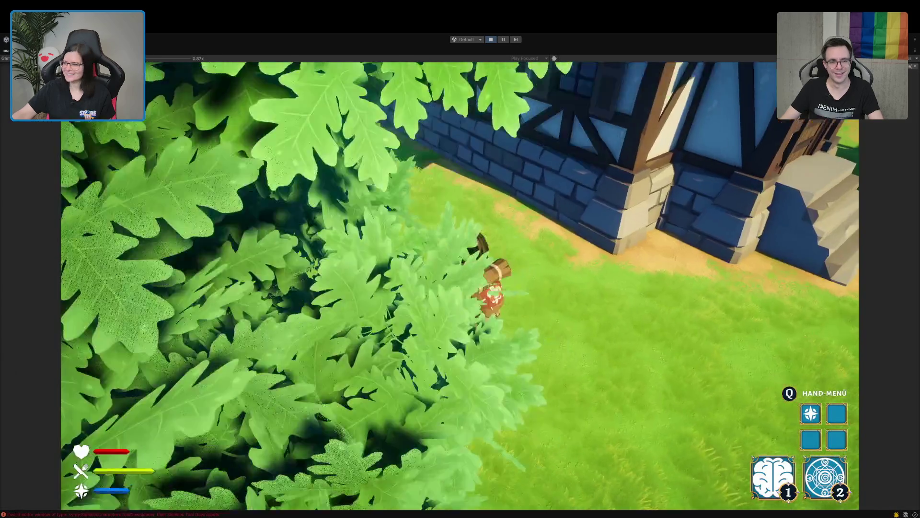
pyautogui.press('w')
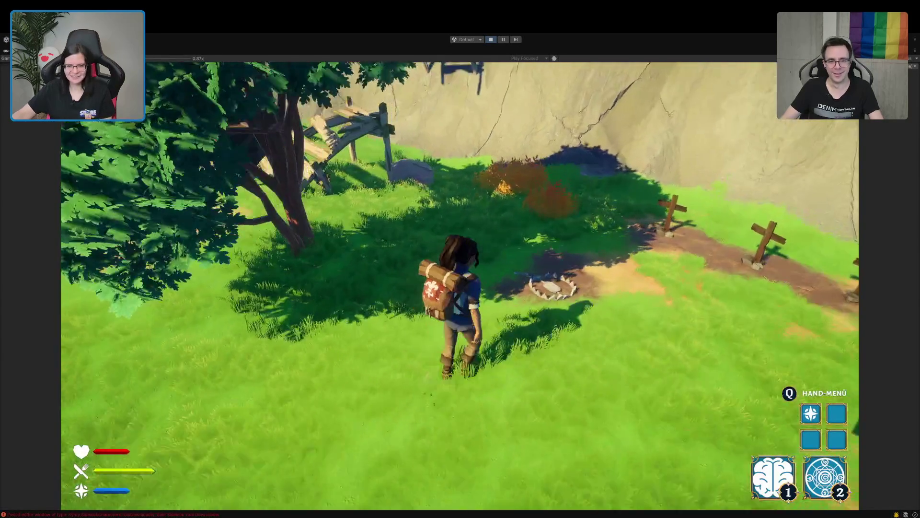
pyautogui.press('d')
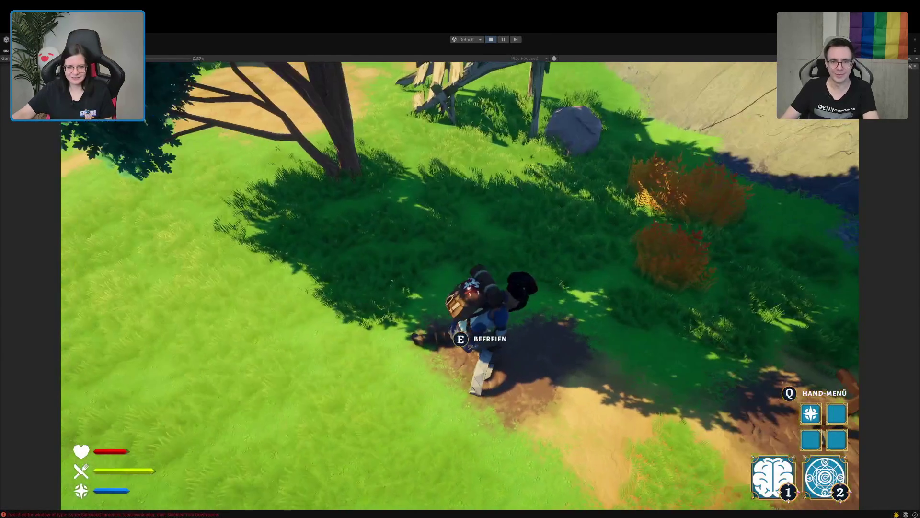
pyautogui.press('e')
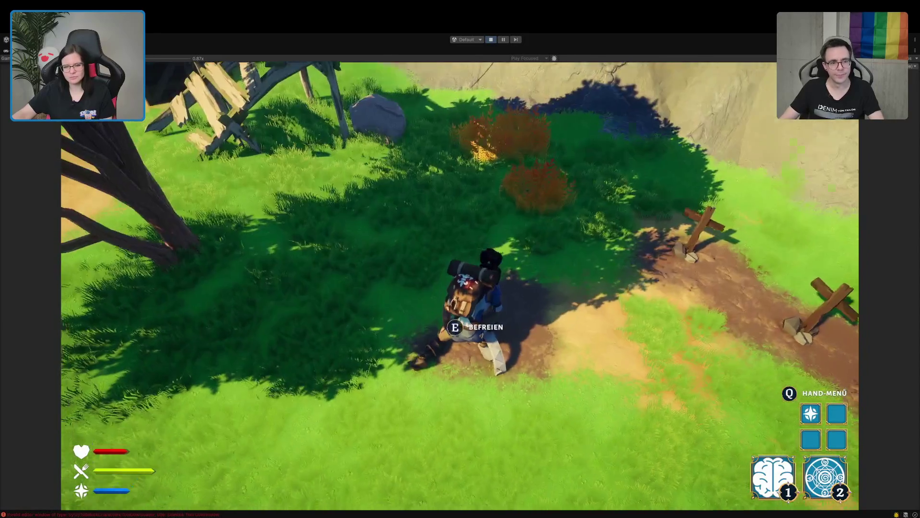
pyautogui.press('e')
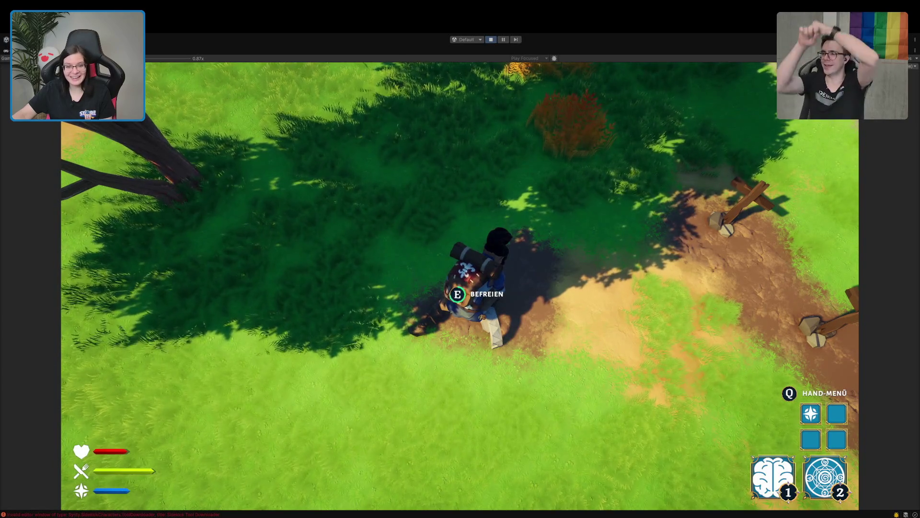
pyautogui.press('a')
pyautogui.press('s')
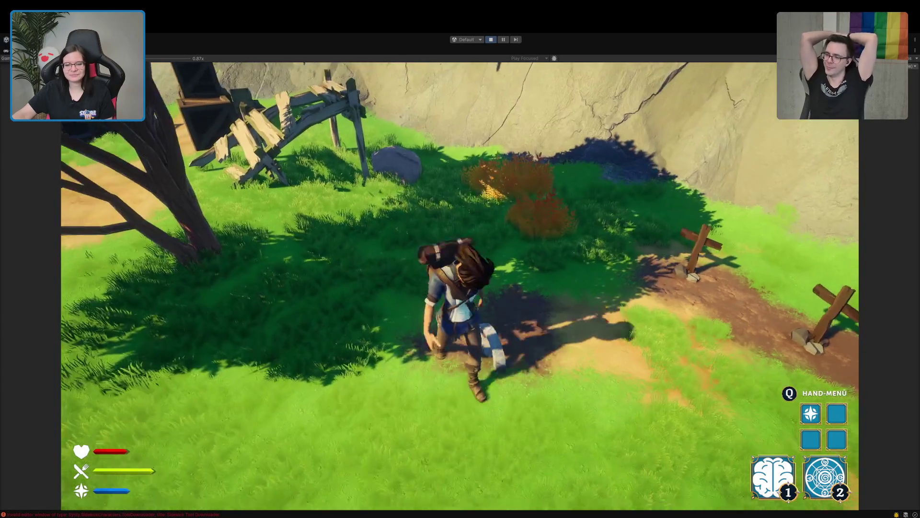
# - Walk up the slope into the merchant house to the counter and back out
pyautogui.press('w')
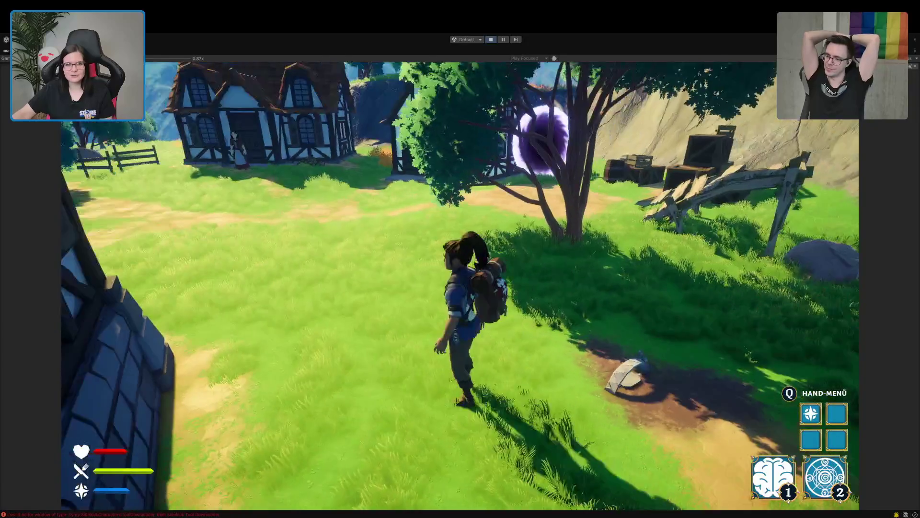
pyautogui.press('w')
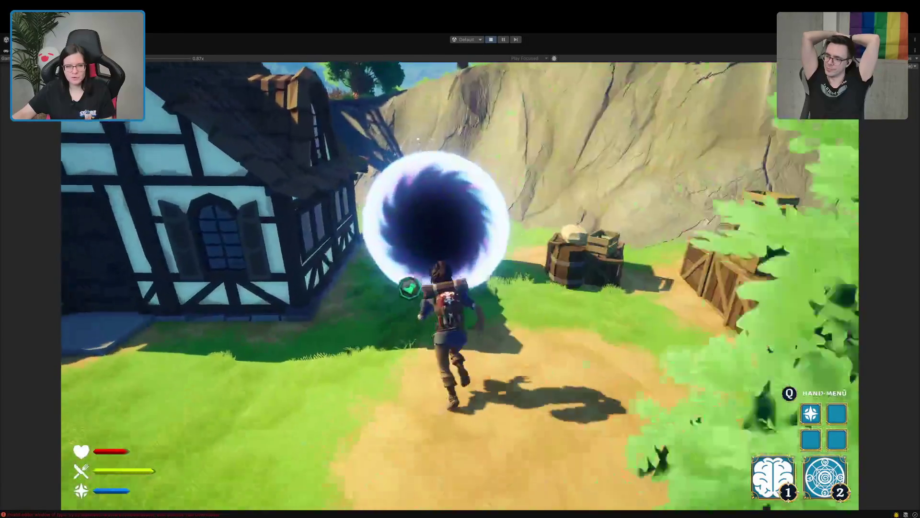
pyautogui.press('w')
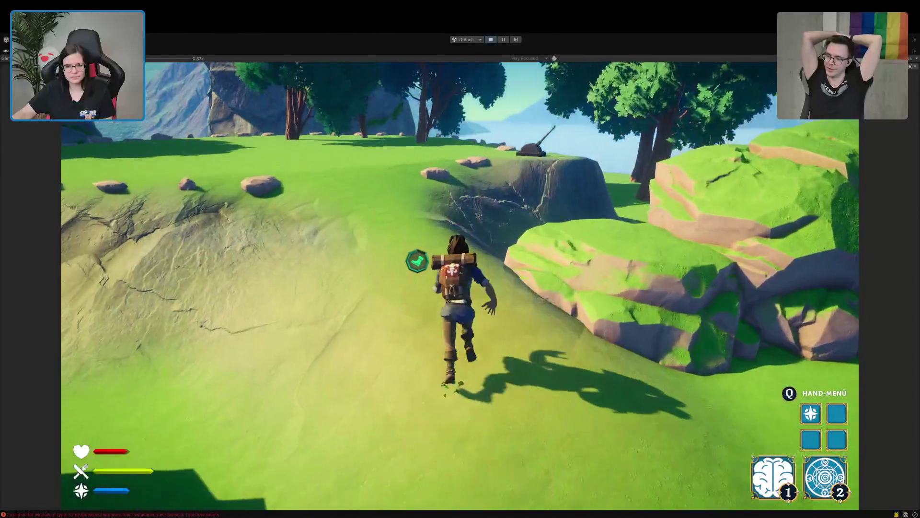
pyautogui.press('w')
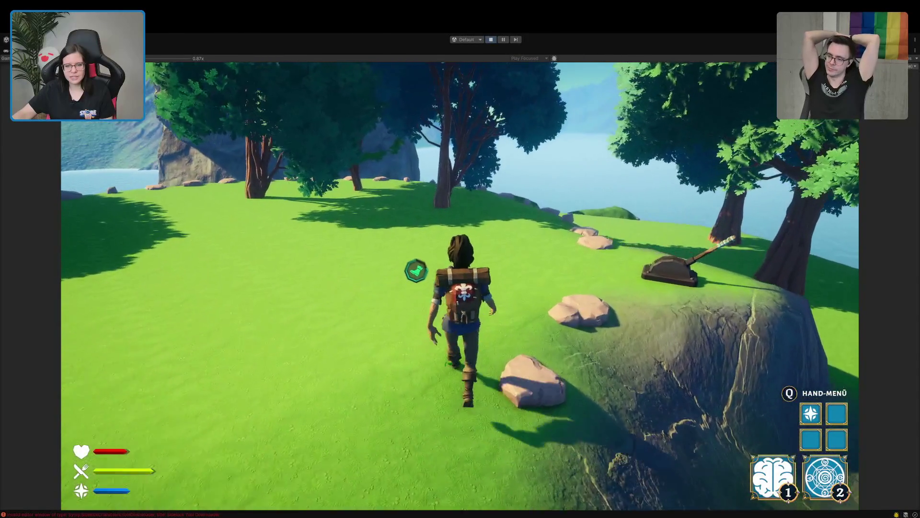
pyautogui.press('w')
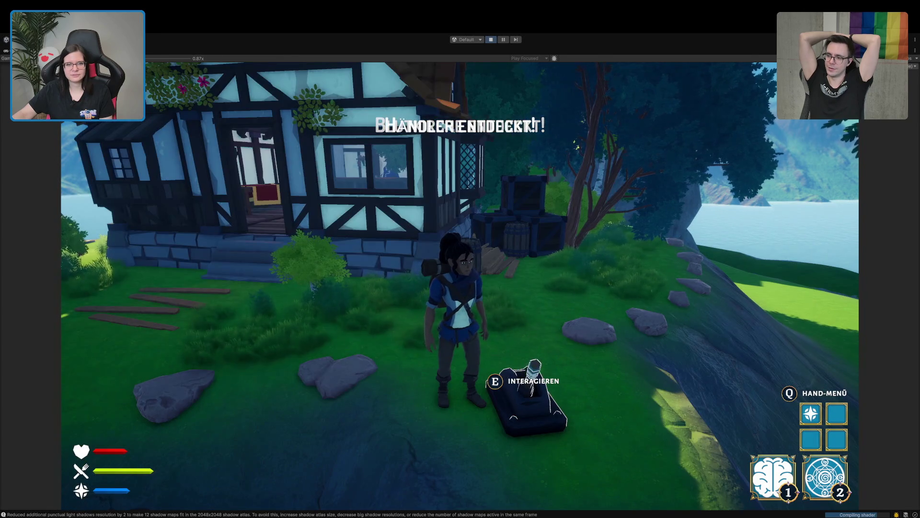
pyautogui.press('w')
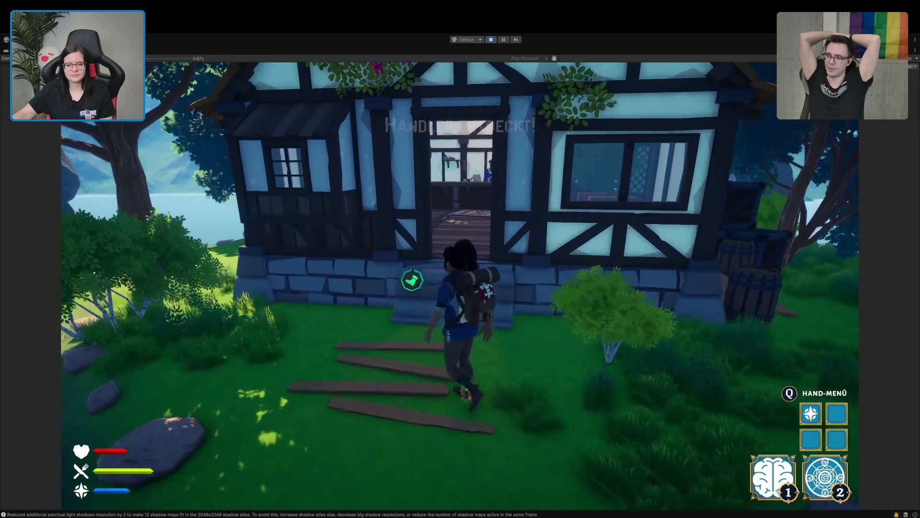
pyautogui.press('w')
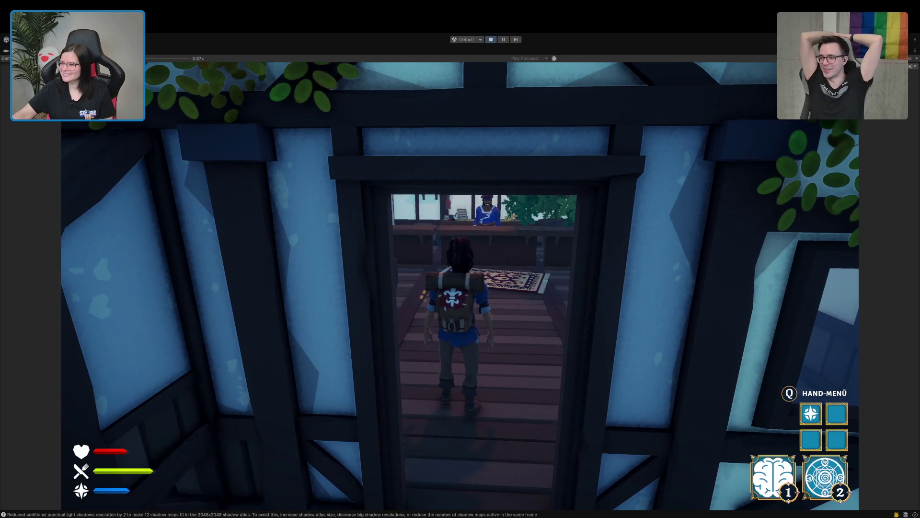
pyautogui.press('w')
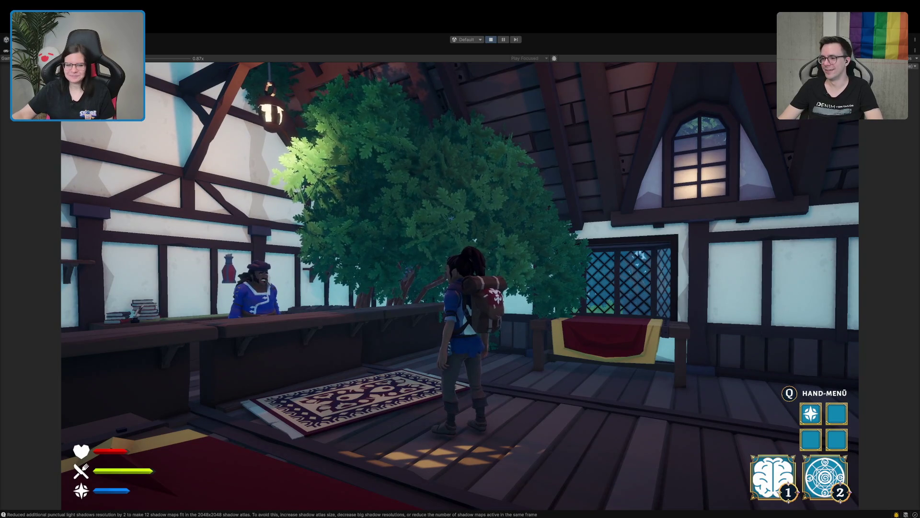
pyautogui.press('w')
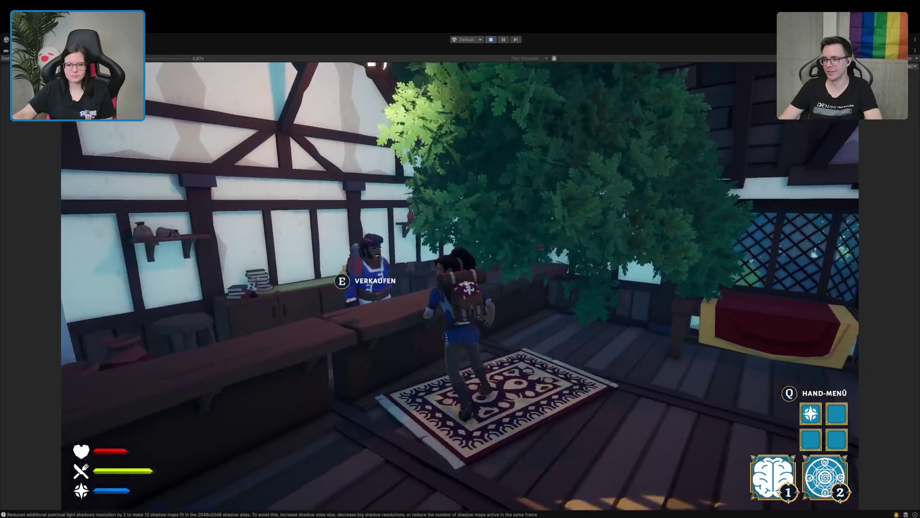
pyautogui.press('w')
pyautogui.press('w')
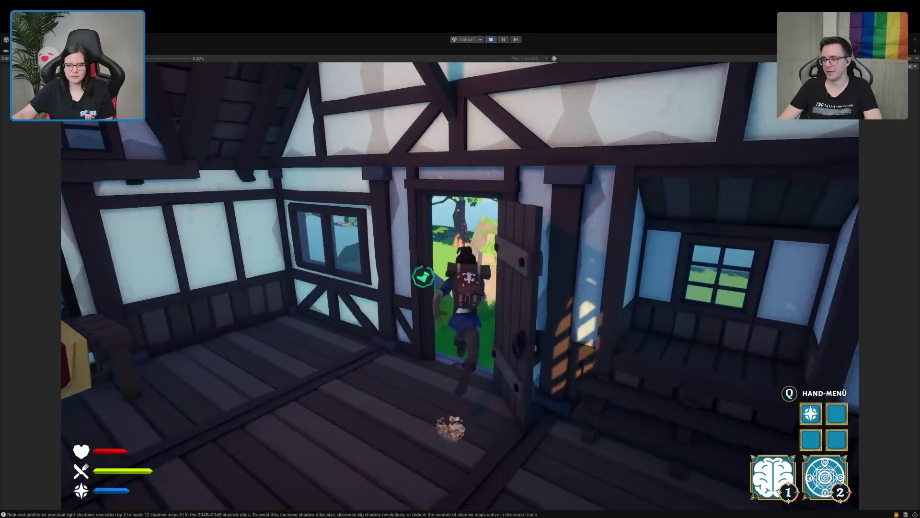
pyautogui.press('w')
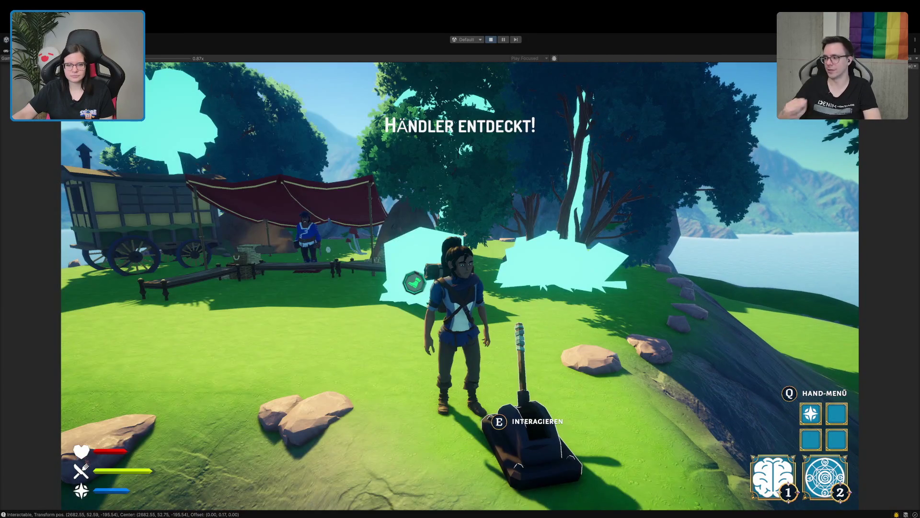
# - Use the lever to switch locations, open the pause menu and stop Play mode
pyautogui.press('e')
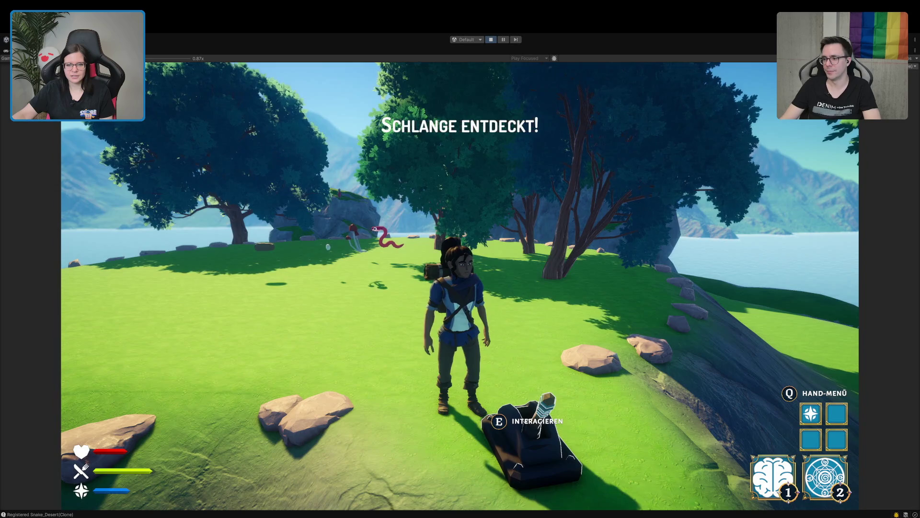
pyautogui.press('e')
pyautogui.press('w')
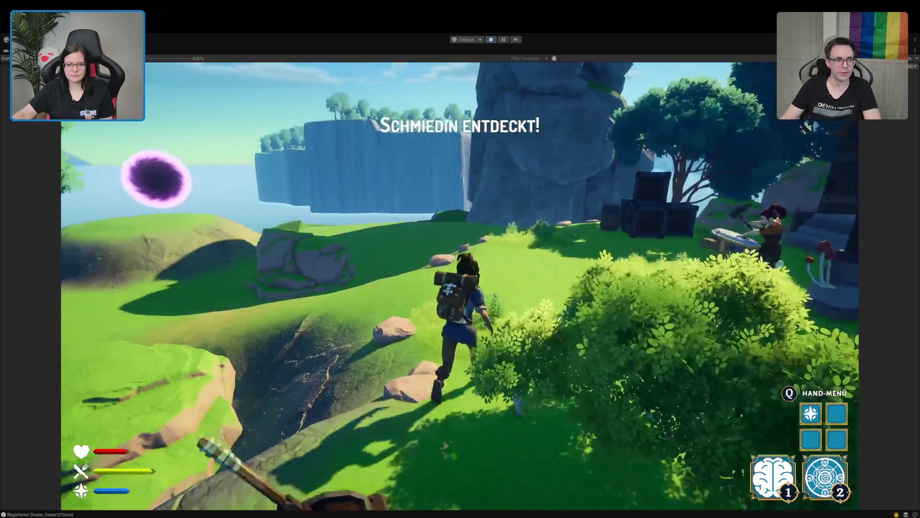
pyautogui.press('Escape')
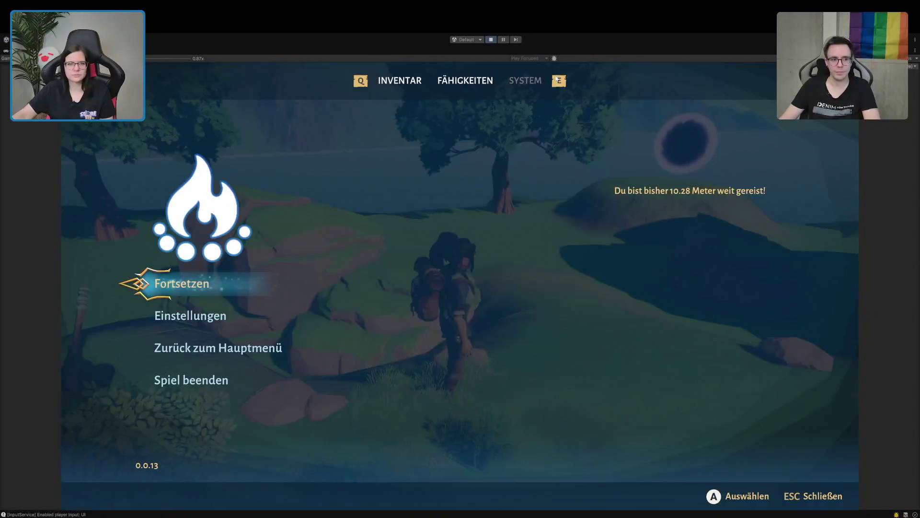
pyautogui.click(489, 41)
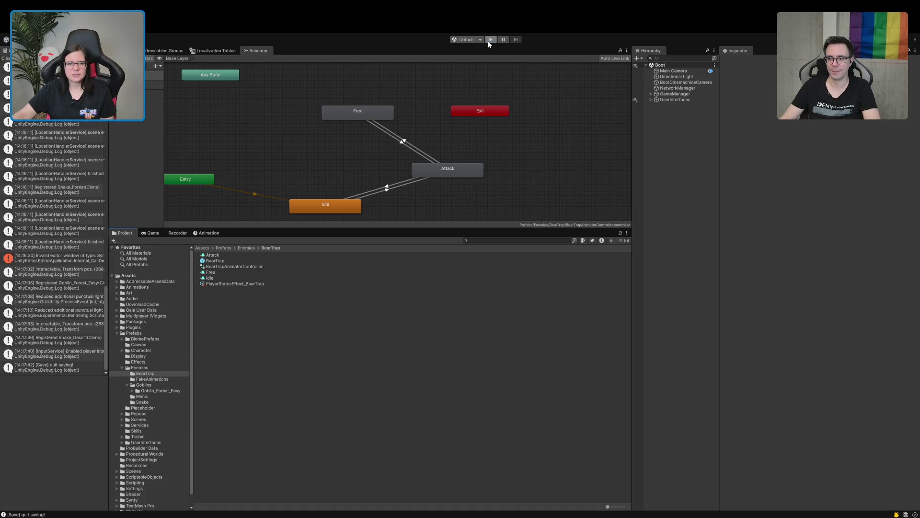
# - Move the Free clip's 0:10 keys to 0:19 and 0:05 keys to 0:10, then enter Play mode
pyautogui.doubleClick(211, 272)
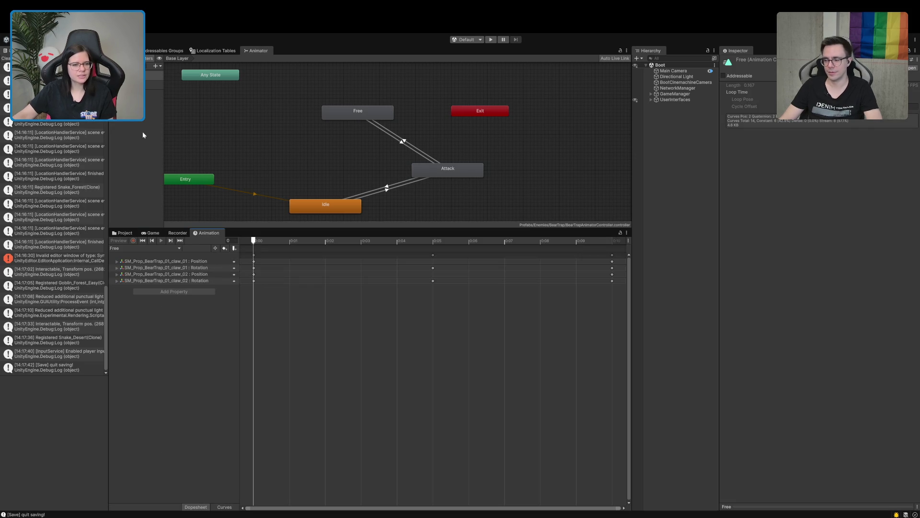
pyautogui.click(5, 59)
pyautogui.scroll(-6, 531, 312)
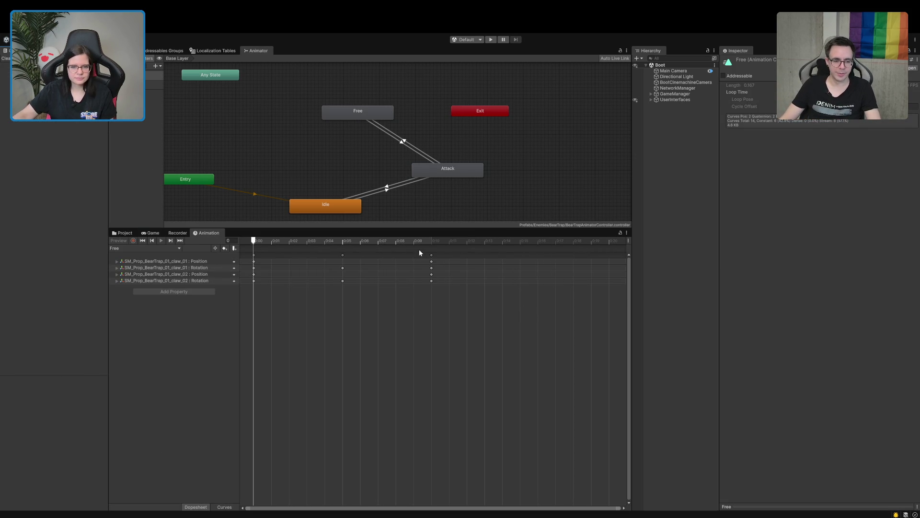
pyautogui.moveTo(431, 255); pyautogui.dragTo(611, 271)
pyautogui.moveTo(343, 255)
pyautogui.mouseDown()
pyautogui.moveTo(466, 265)
pyautogui.moveTo(431, 265)
pyautogui.mouseUp()
pyautogui.click(459, 334)
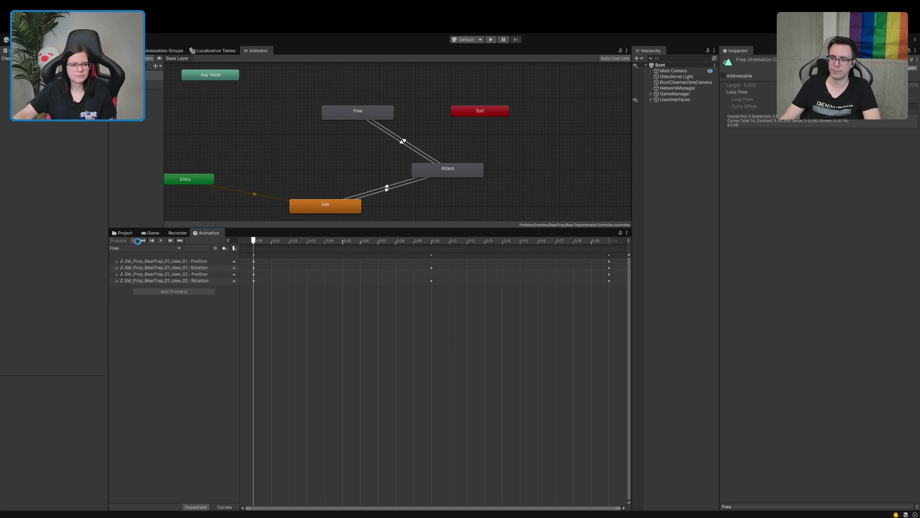
pyautogui.click(125, 233)
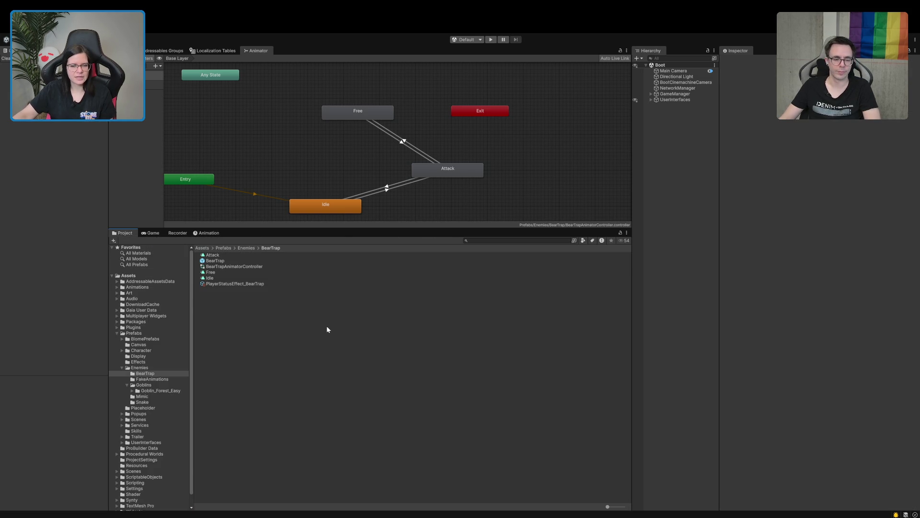
pyautogui.click(491, 40)
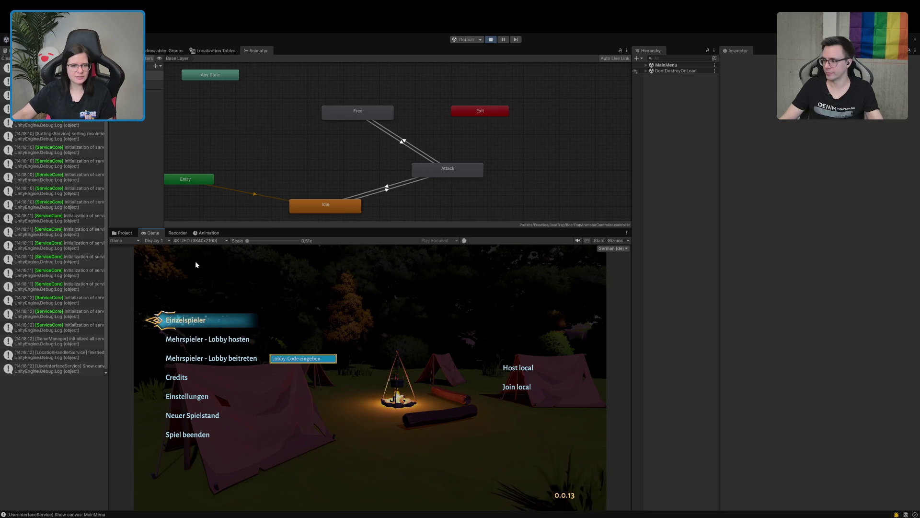
# - Maximize the Game view, start Einzelspieler, and run out of the house into the green portal
pyautogui.doubleClick(146, 234)
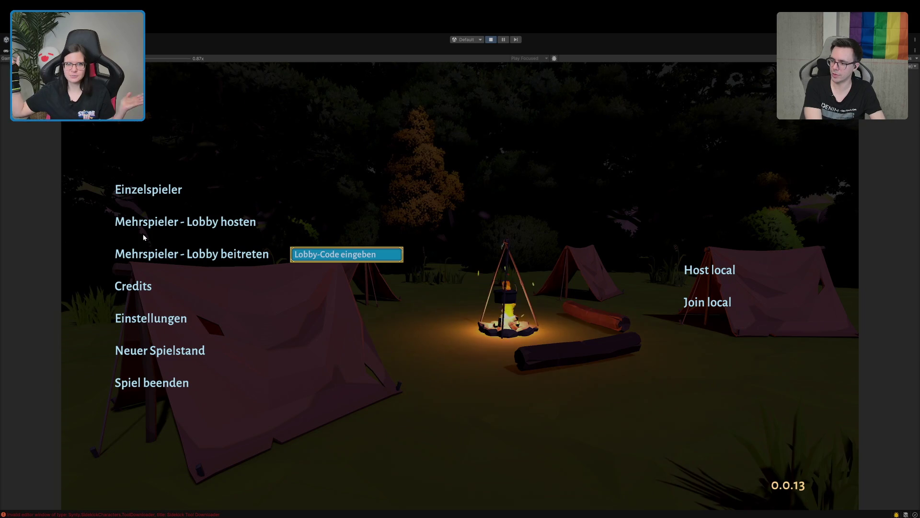
pyautogui.click(150, 188)
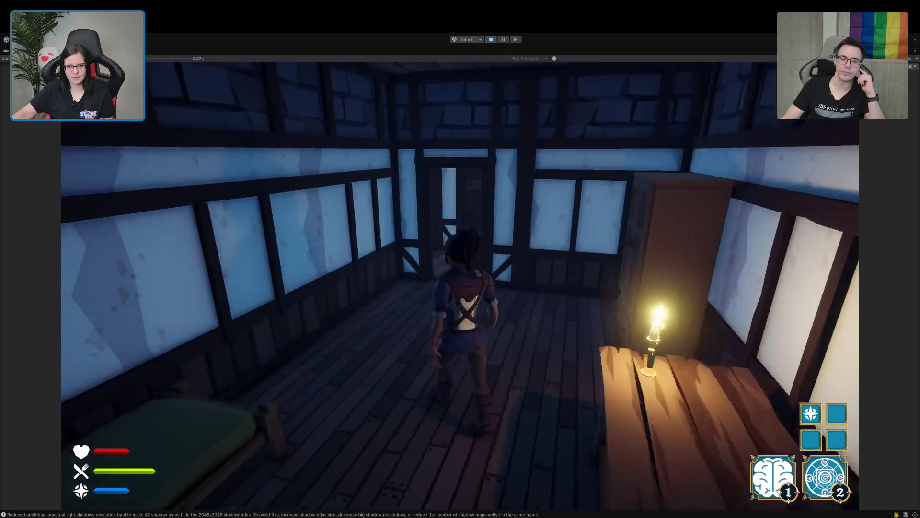
pyautogui.press('w')
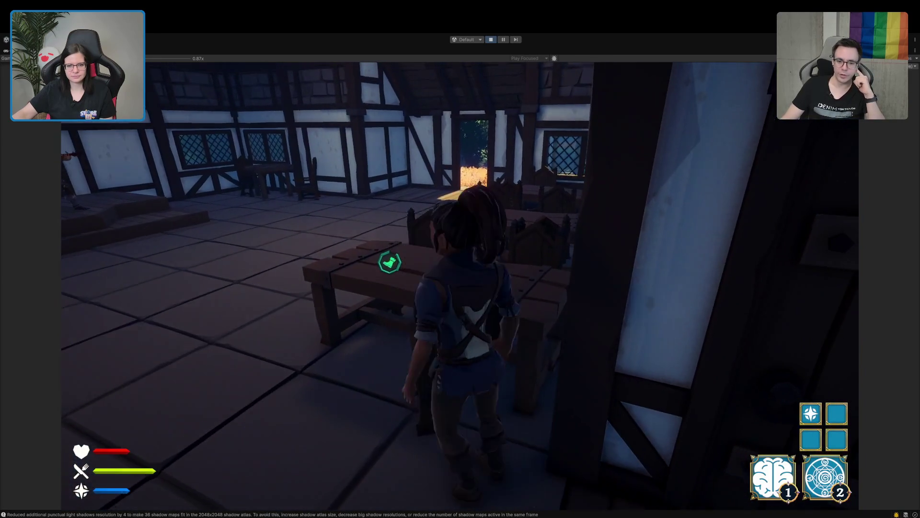
pyautogui.press('w')
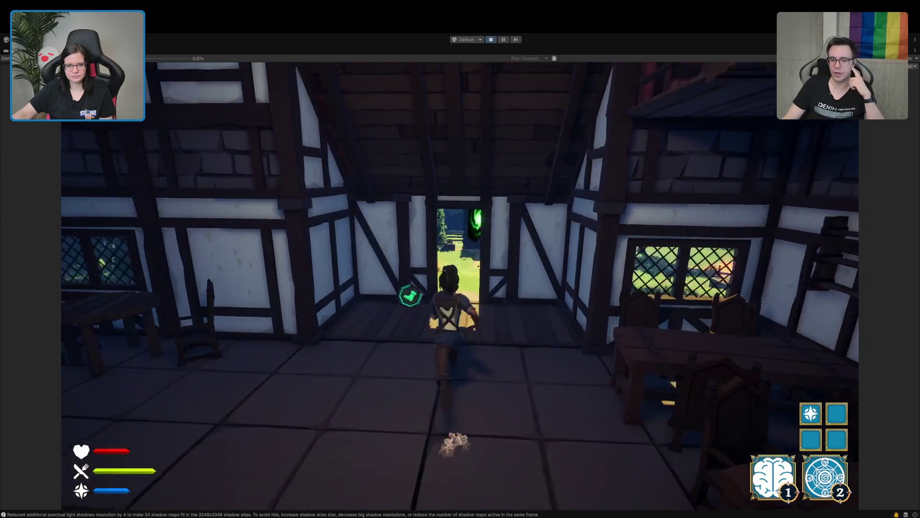
pyautogui.press('w')
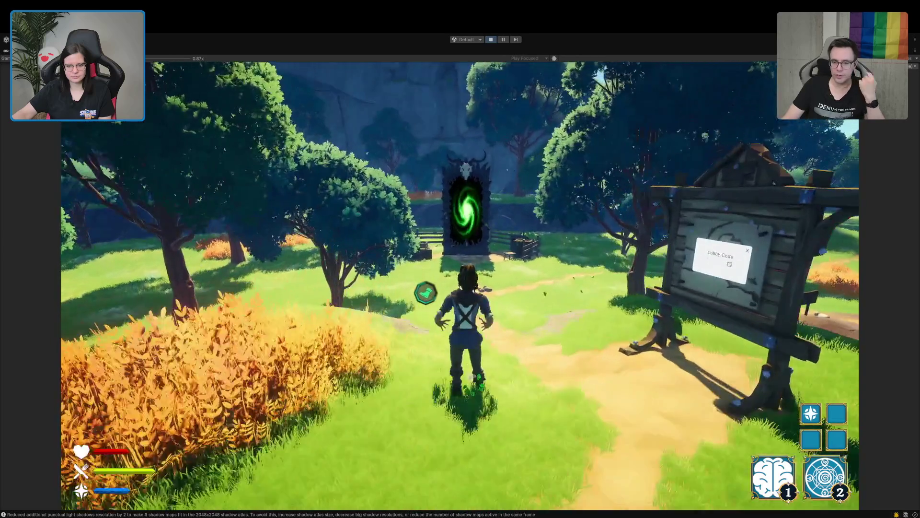
pyautogui.press('w')
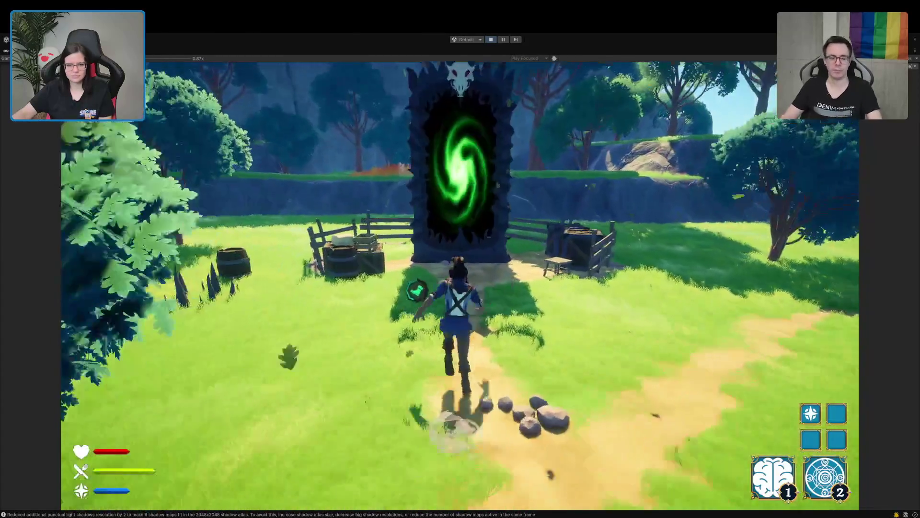
pyautogui.press('w')
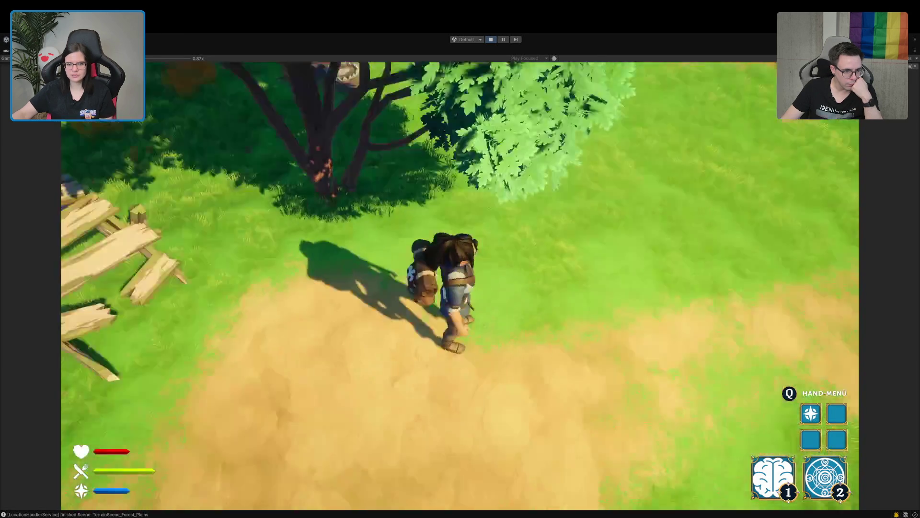
# - Free the trapped character with E, then run up the grassy hill to the lever
pyautogui.press('w')
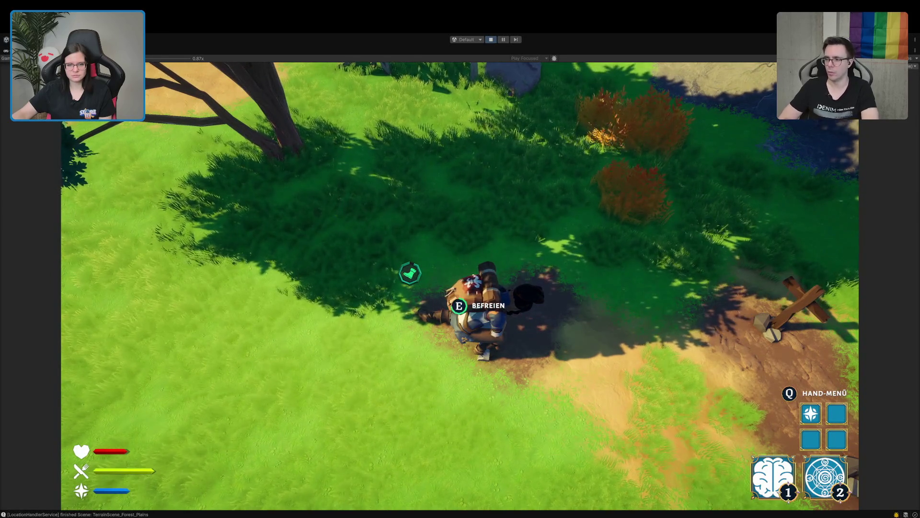
pyautogui.press('e')
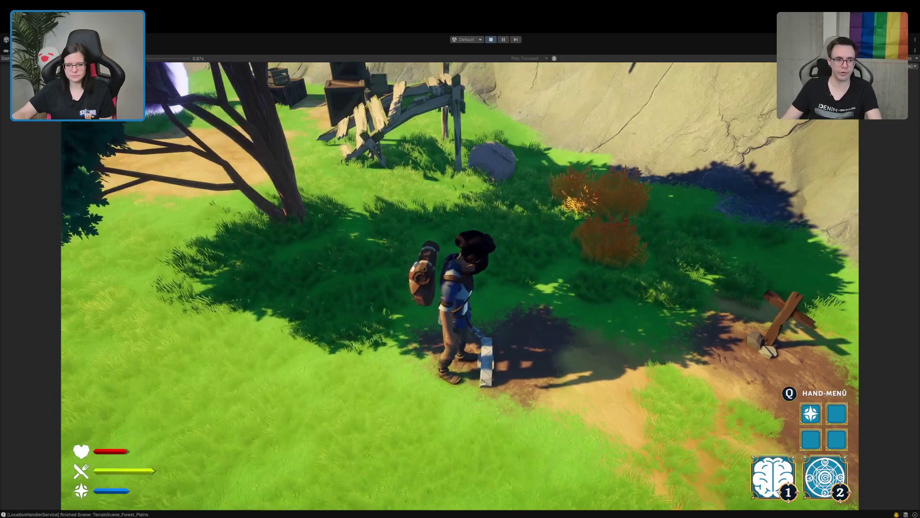
pyautogui.press('w')
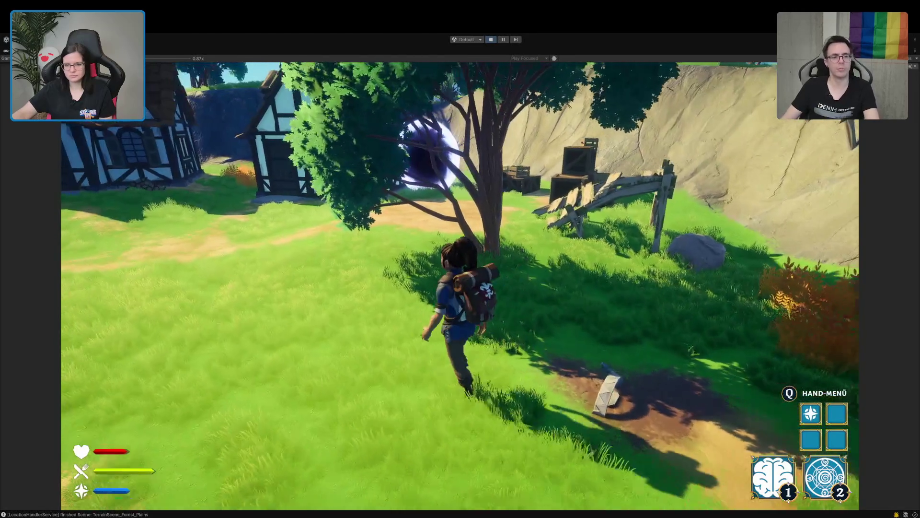
pyautogui.press('w')
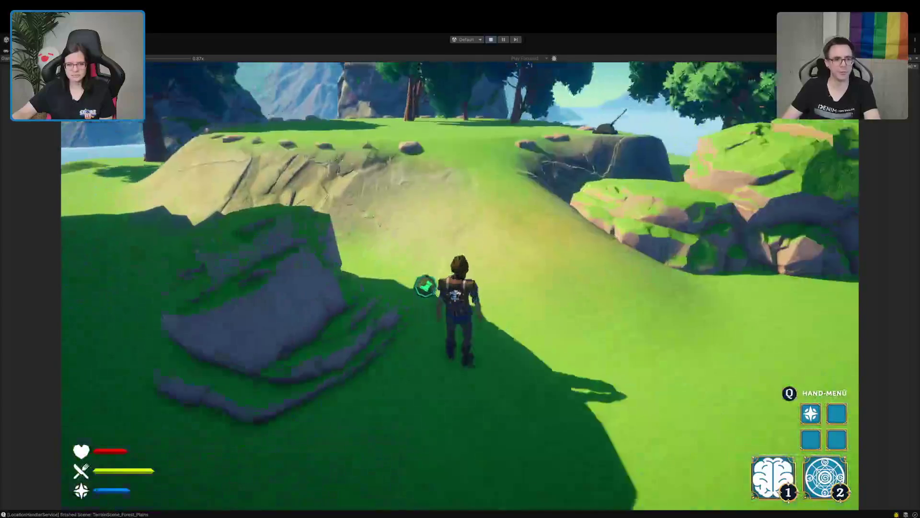
pyautogui.press('w')
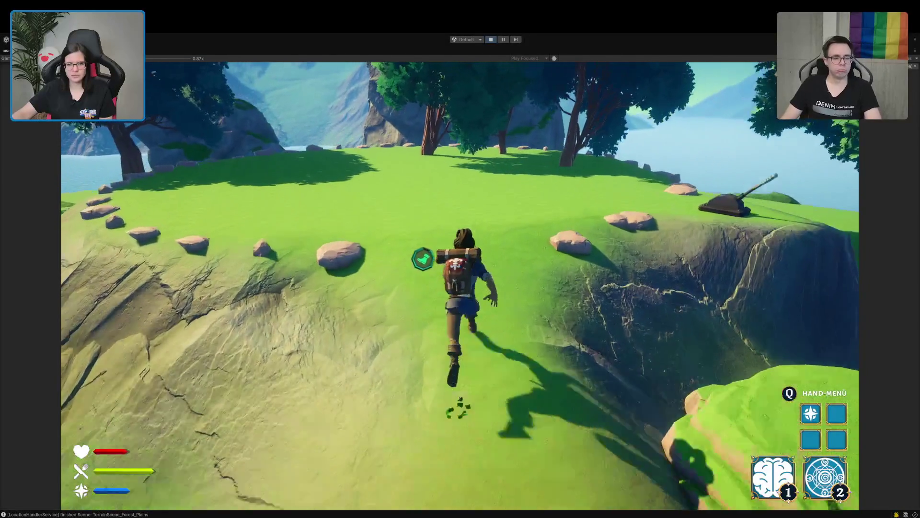
pyautogui.press('d')
pyautogui.press('w')
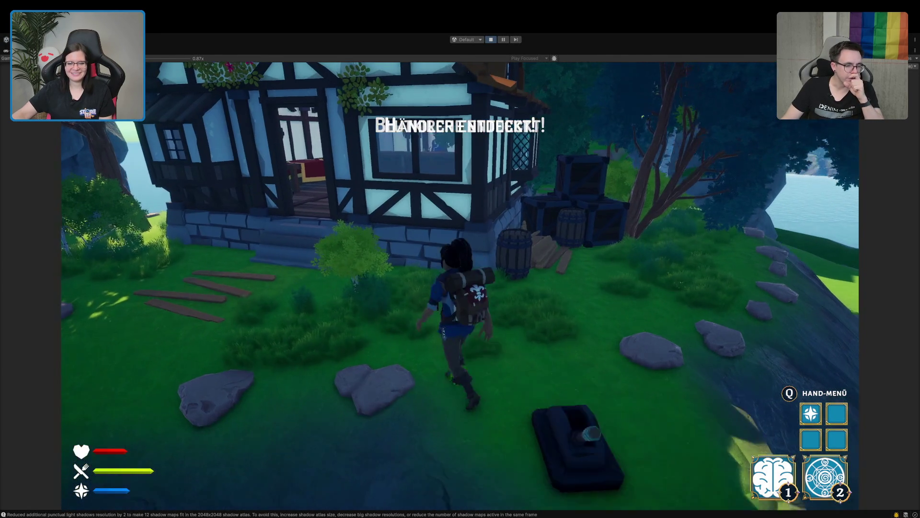
# - Walk the character through the doorway up to the shop counter
pyautogui.press('w')
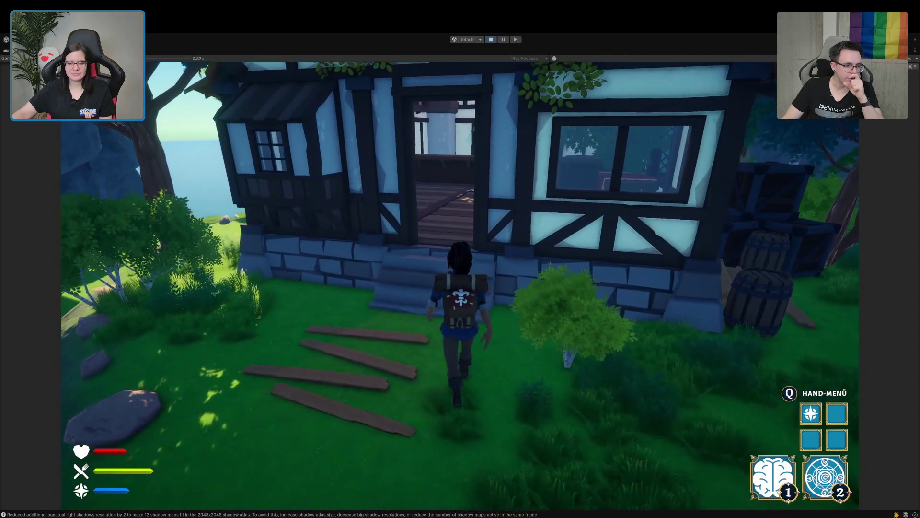
pyautogui.press('w')
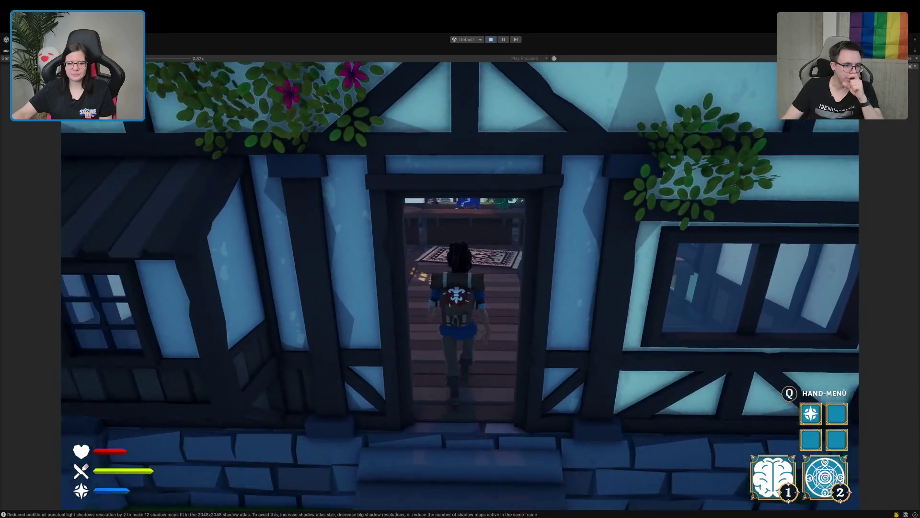
pyautogui.press('w')
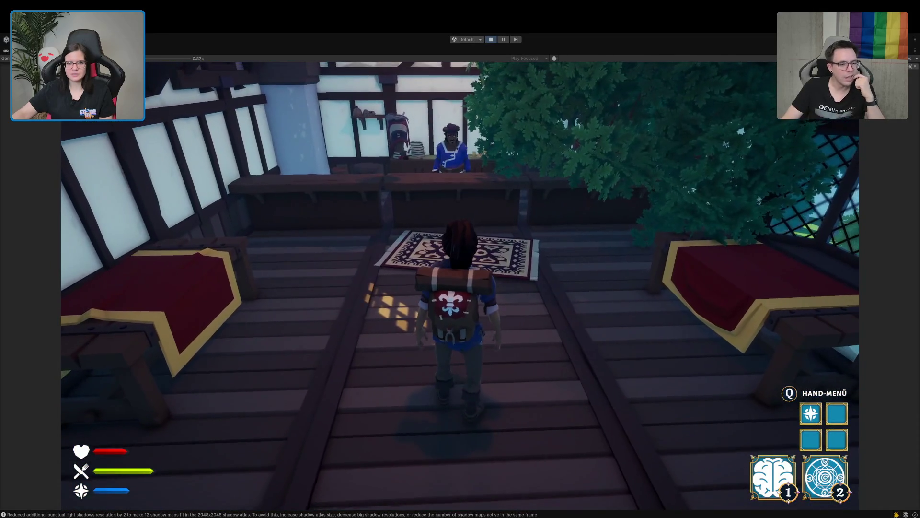
pyautogui.press('w')
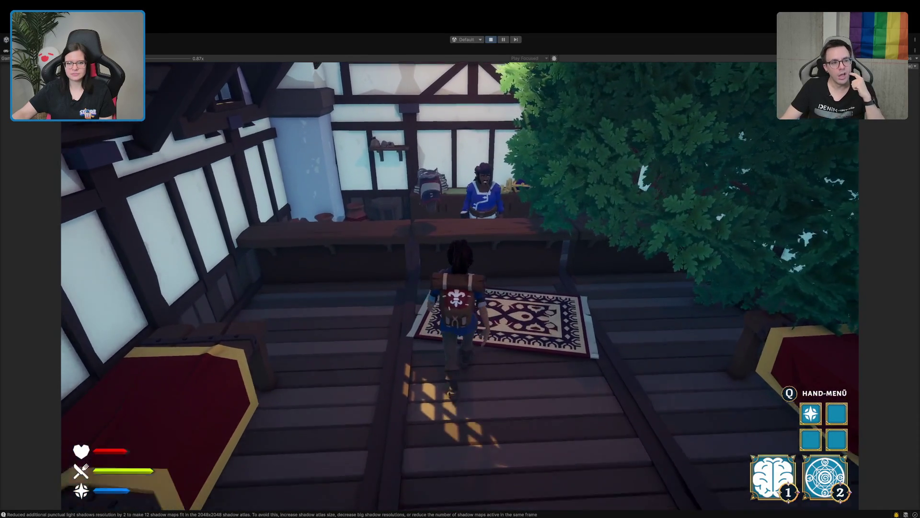
# - Walk back out onto the hillside, then switch to InteractBehaviour.cs in Rider
pyautogui.press('s')
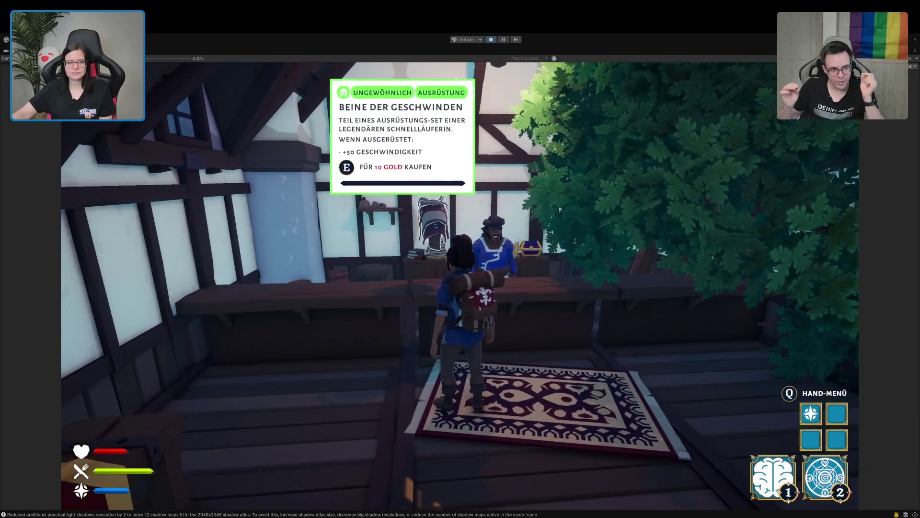
pyautogui.press('w')
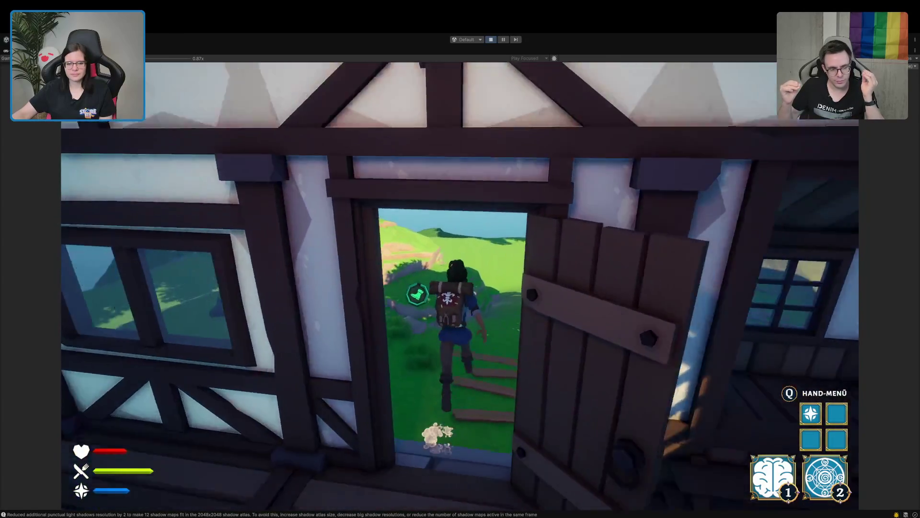
pyautogui.press('w')
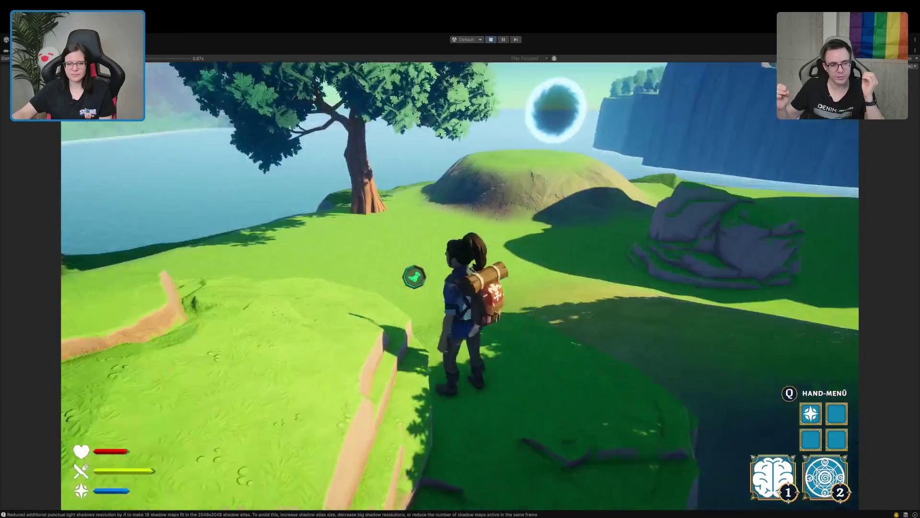
pyautogui.press('d')
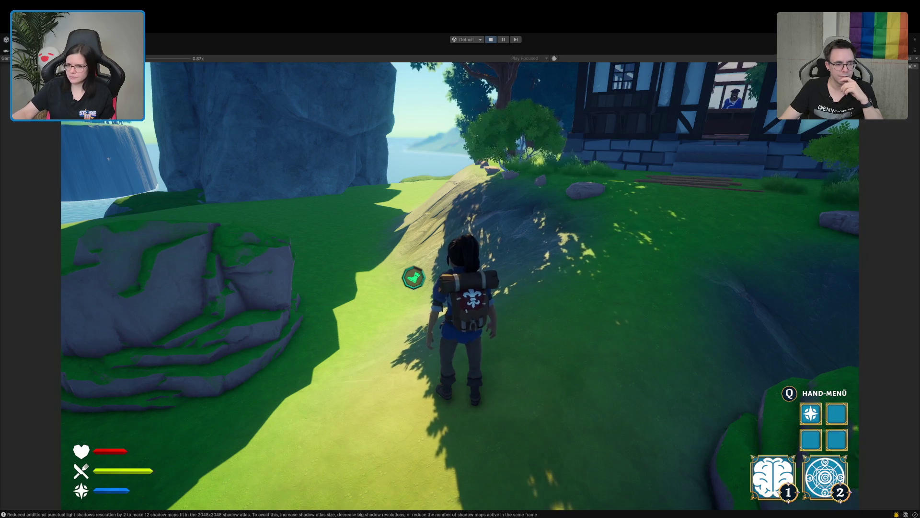
pyautogui.press('super+Tab')
pyautogui.click(578, 393)
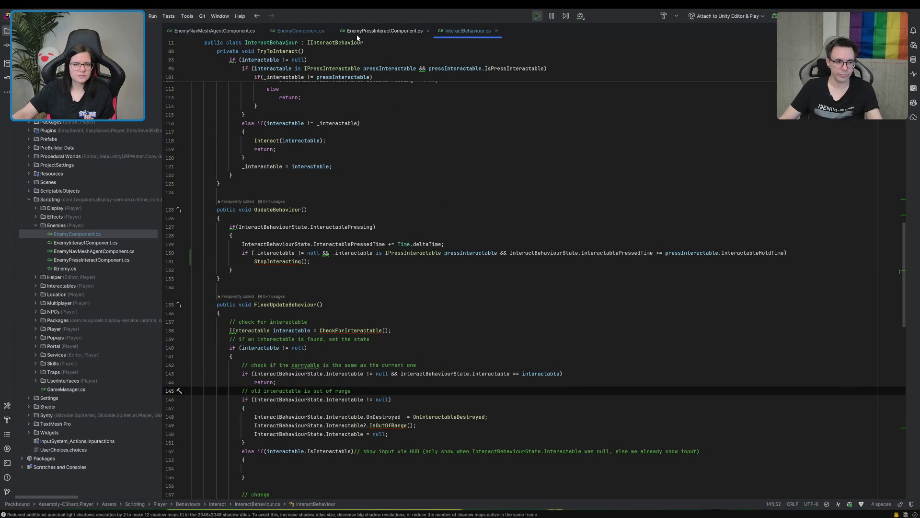
# - Open EnemyPressInteractComponent.cs and jump to its BasePressInteractable declaration
pyautogui.scroll(10, 339, 79)
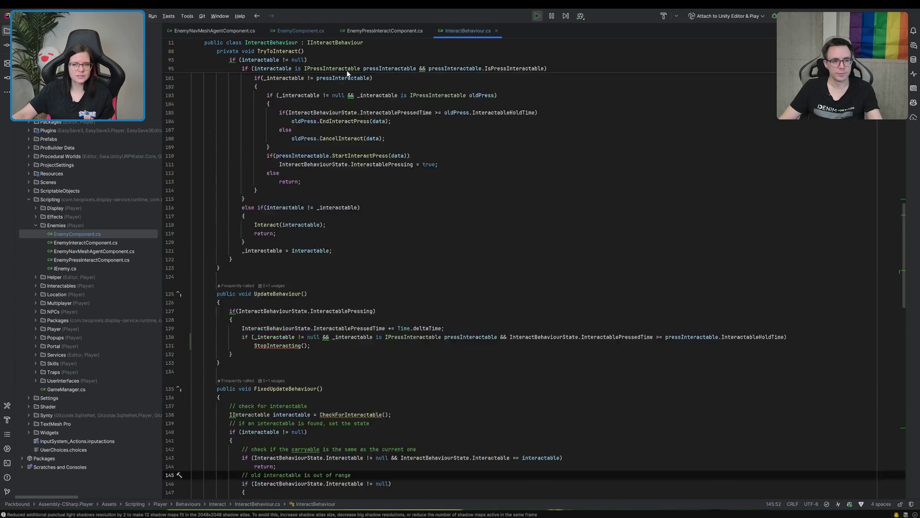
pyautogui.scroll(9, 348, 73)
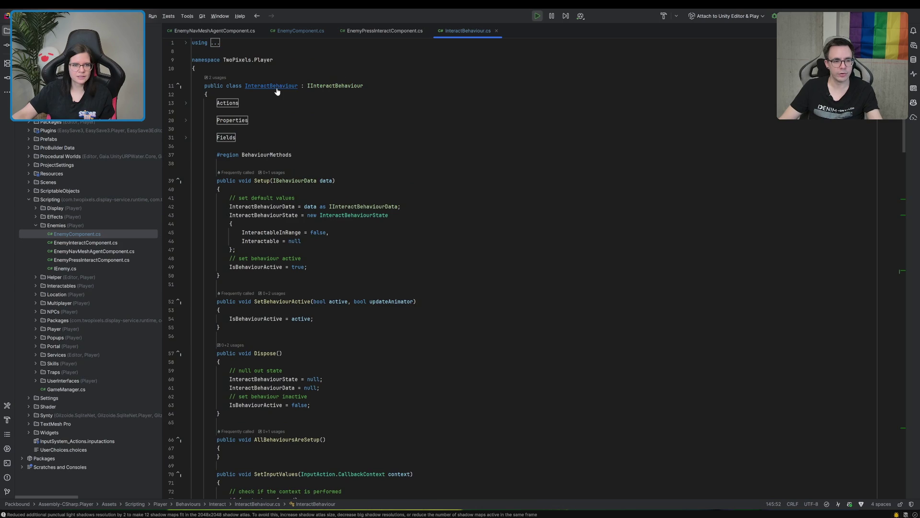
pyautogui.click(350, 30)
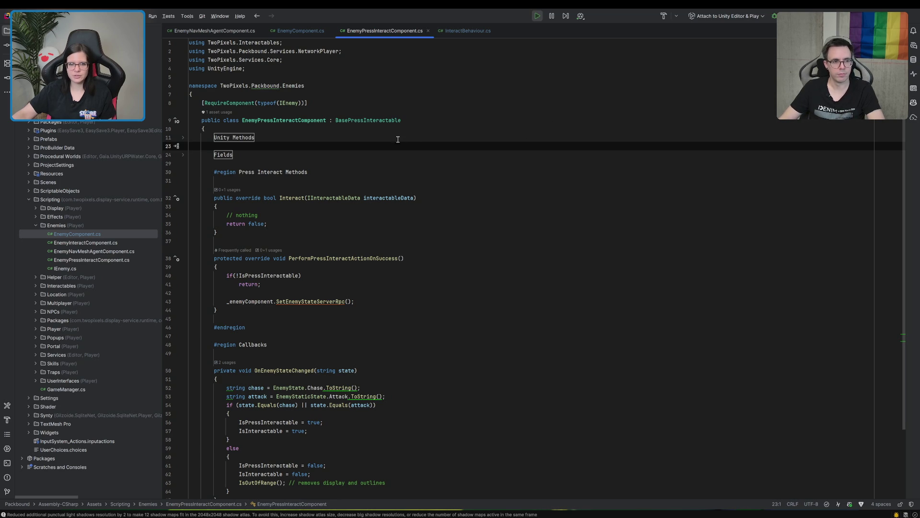
pyautogui.keyDown('ctrl'); pyautogui.click(373, 120); pyautogui.keyUp('ctrl')
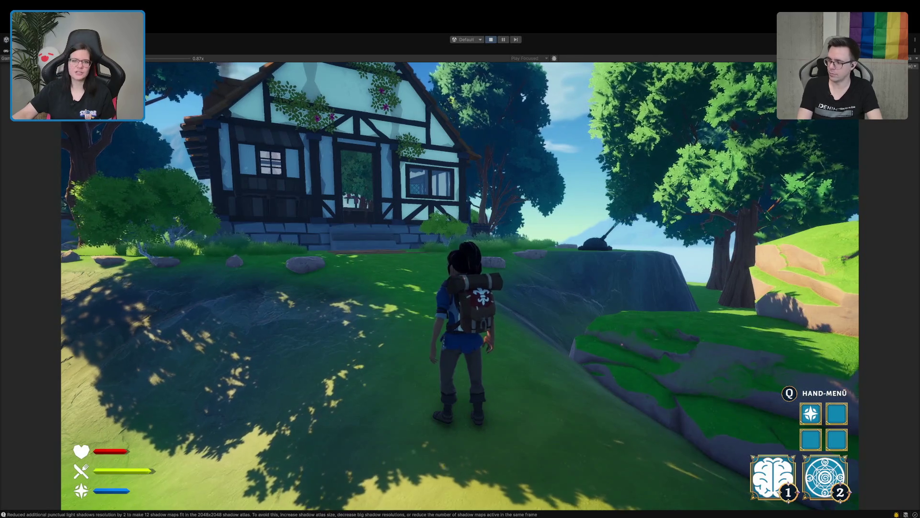
# - Run through the portal and village to the broken wagon and open its chest
pyautogui.press('w')
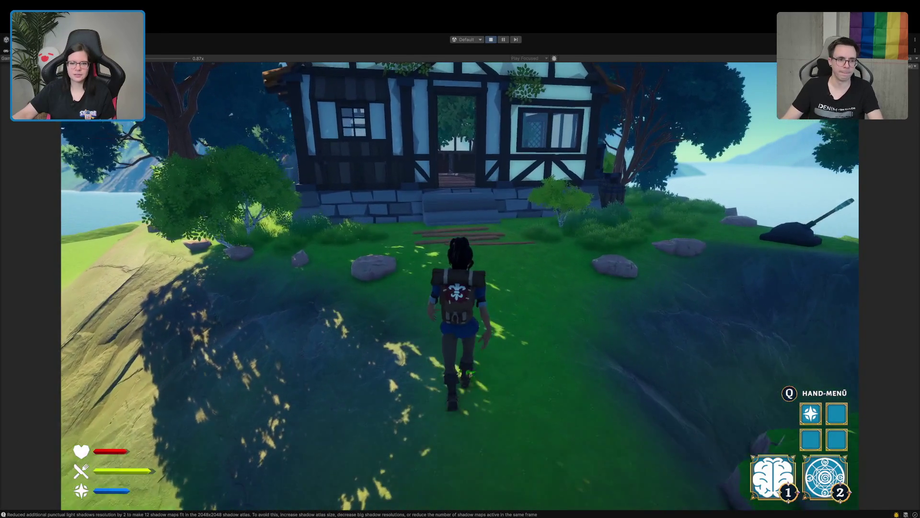
pyautogui.press('w')
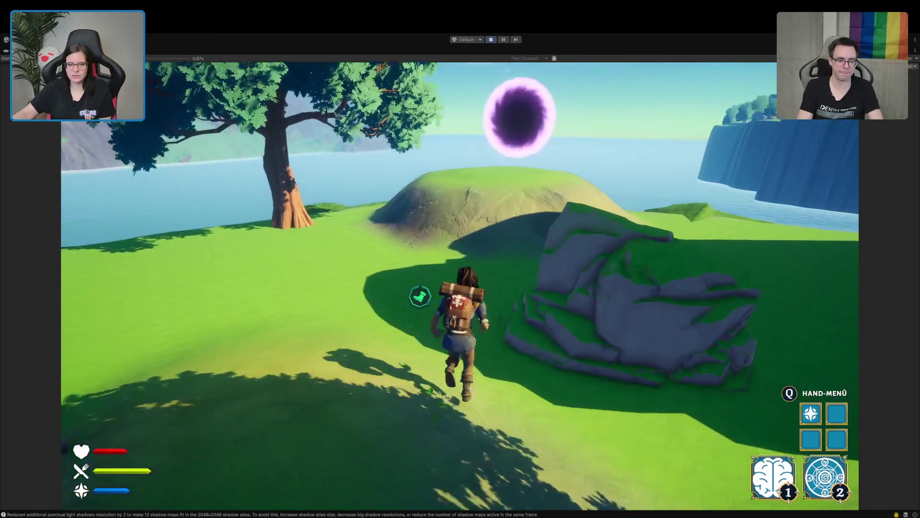
pyautogui.press('w')
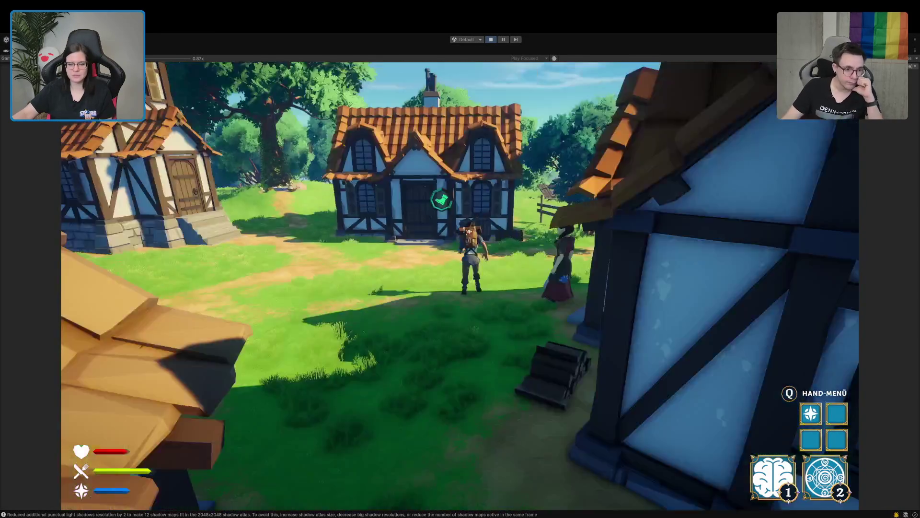
pyautogui.press('w')
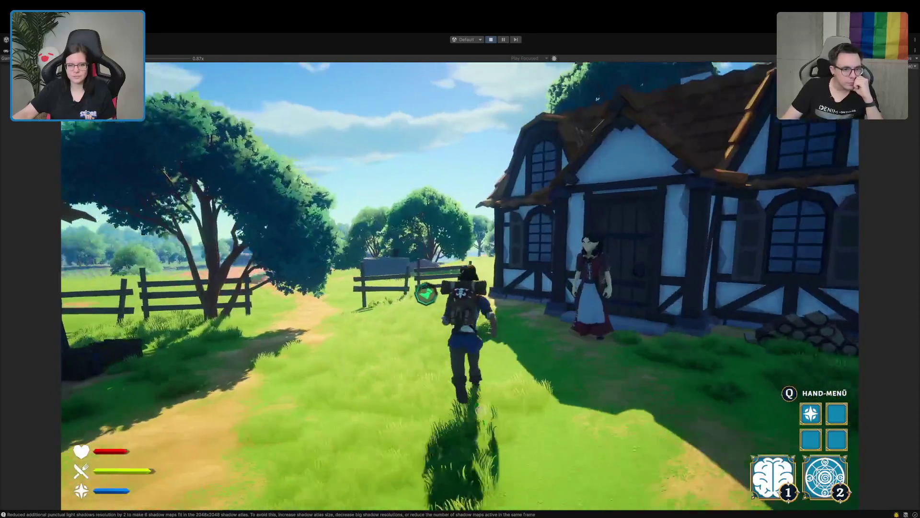
pyautogui.press('w')
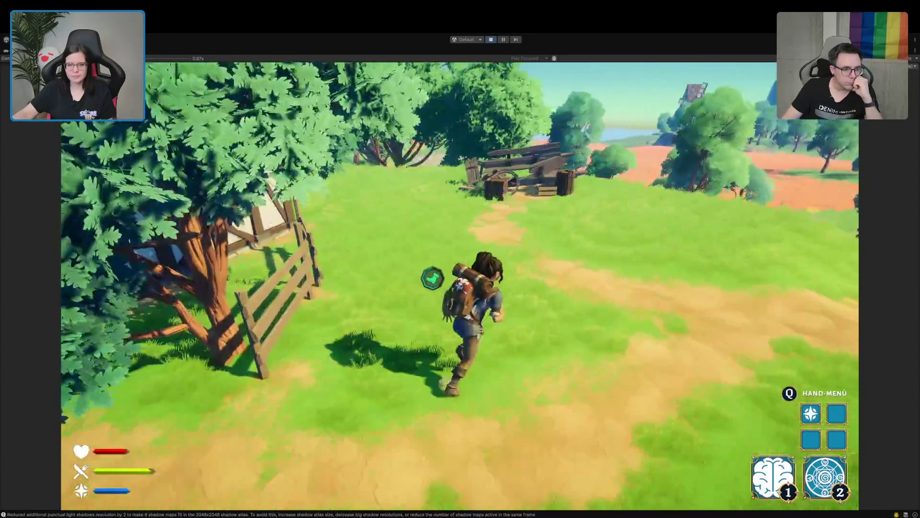
pyautogui.press('w')
pyautogui.press('w')
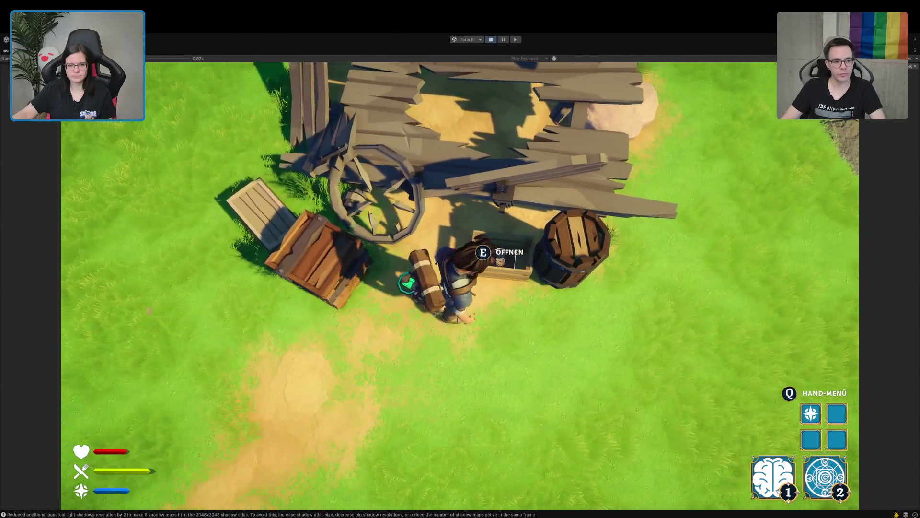
pyautogui.press('e')
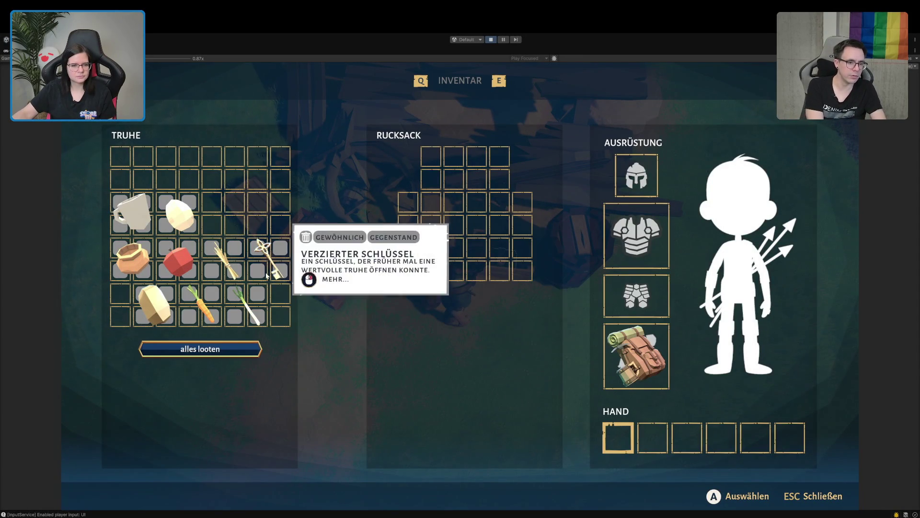
# - Loot all, put the egg and potato in hand slots, the cup in the backpack, and close
pyautogui.click(197, 349)
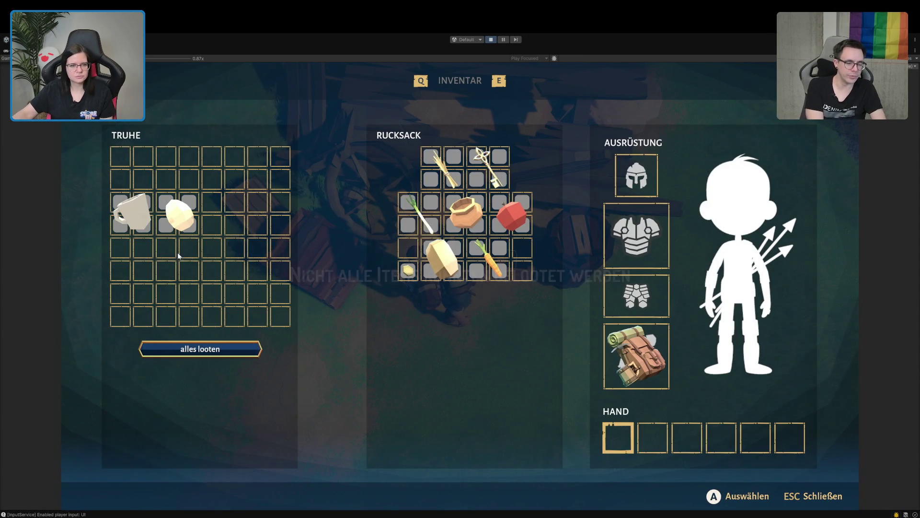
pyautogui.click(180, 213)
pyautogui.click(653, 437)
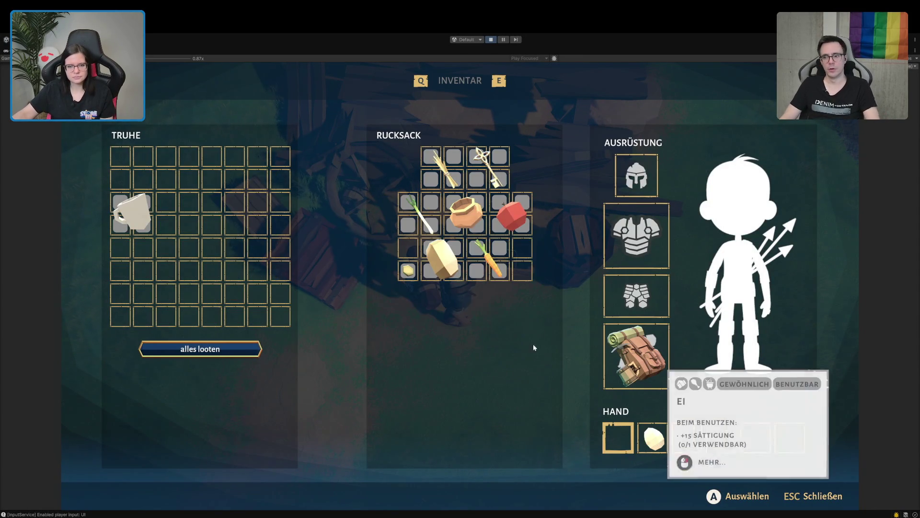
pyautogui.click(441, 259)
pyautogui.click(700, 454)
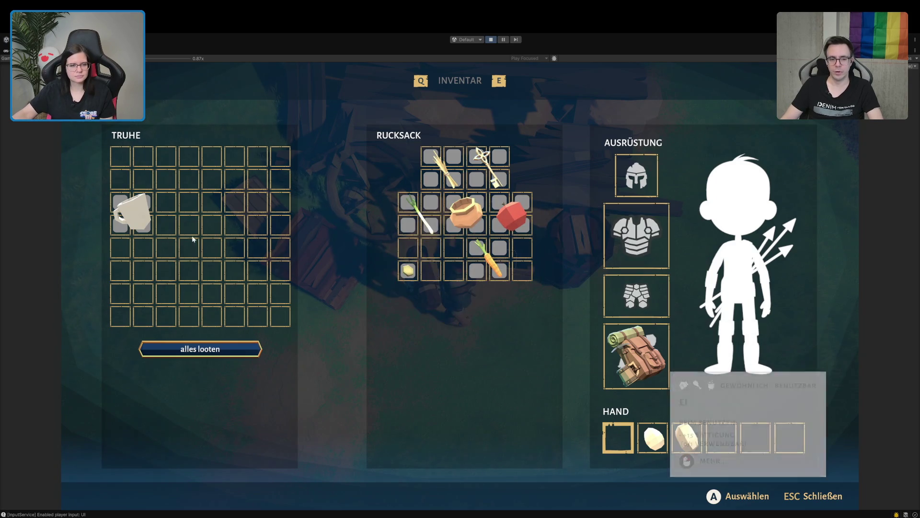
pyautogui.click(132, 211)
pyautogui.click(432, 257)
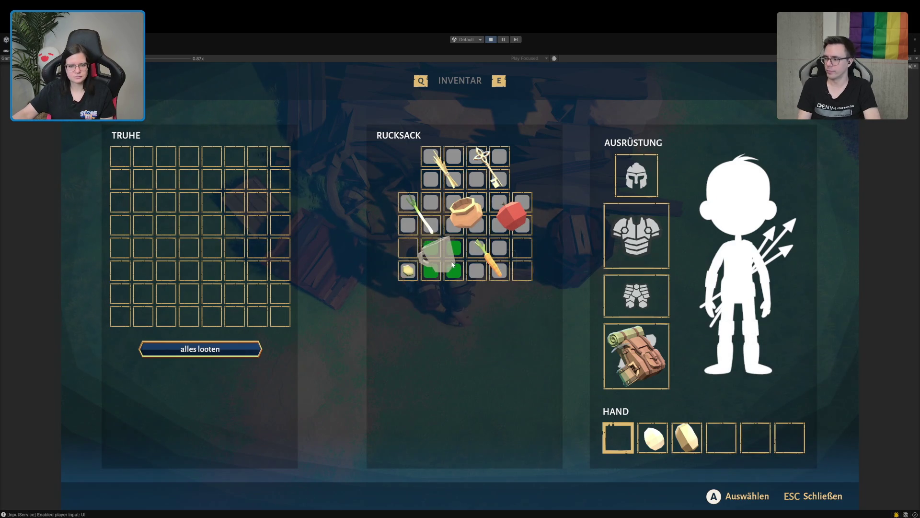
pyautogui.press('Escape')
pyautogui.press('w')
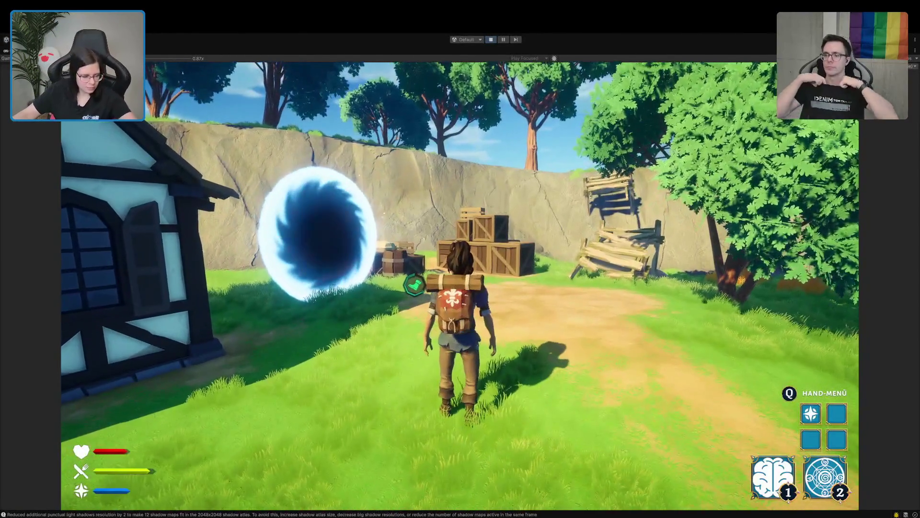
# - End the playtest with Ctrl+P
pyautogui.hotkey('ctrl', 'p')
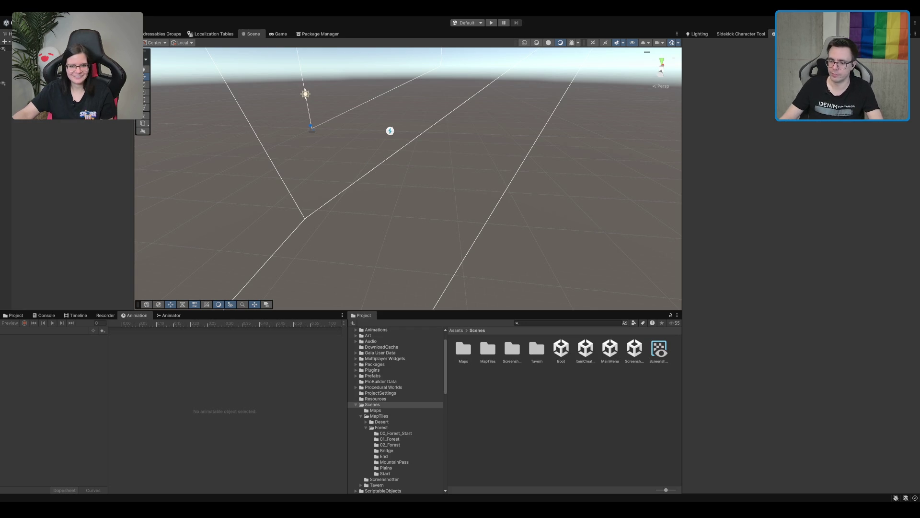
# - Enter play mode, start an Einzelspieler game, and run the character out of the dark room
pyautogui.hotkey('ctrl', 'p')
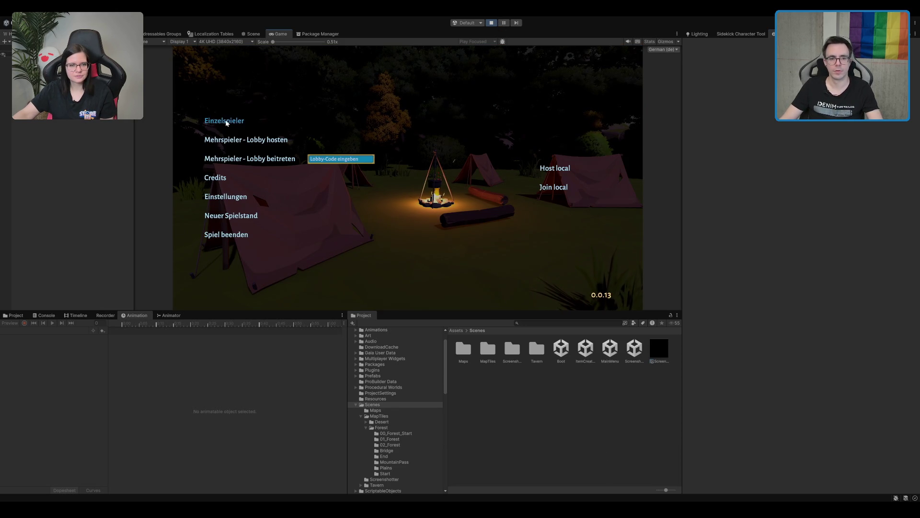
pyautogui.click(224, 121)
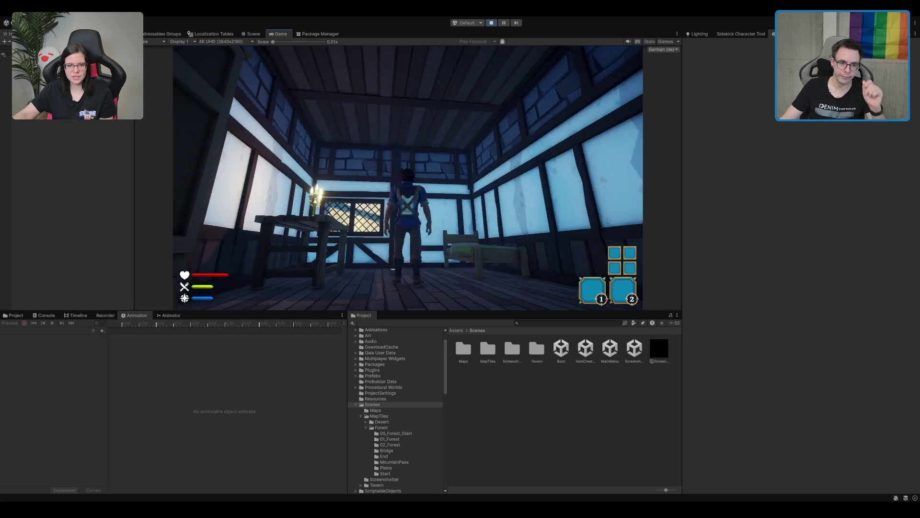
pyautogui.press('w')
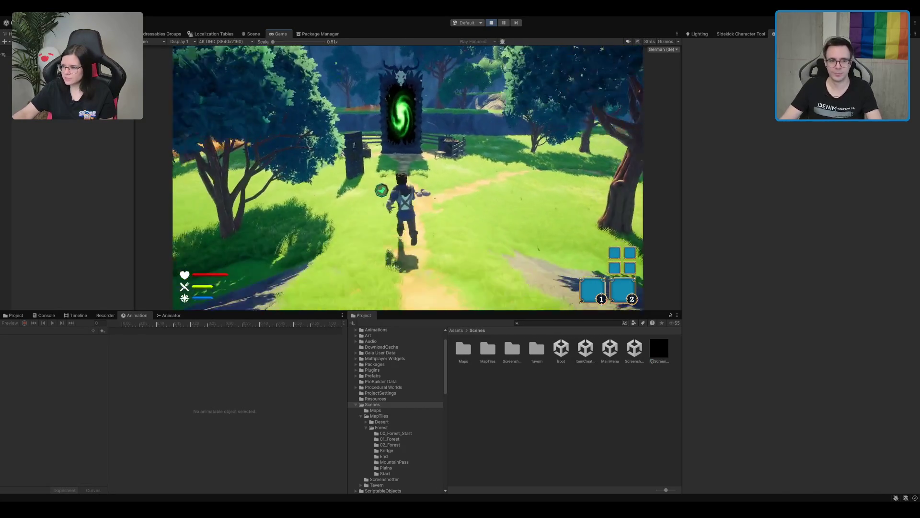
# - Walk the character to the standalone wooden door near the green portal until 'E Interagieren' appears
pyautogui.press('w')
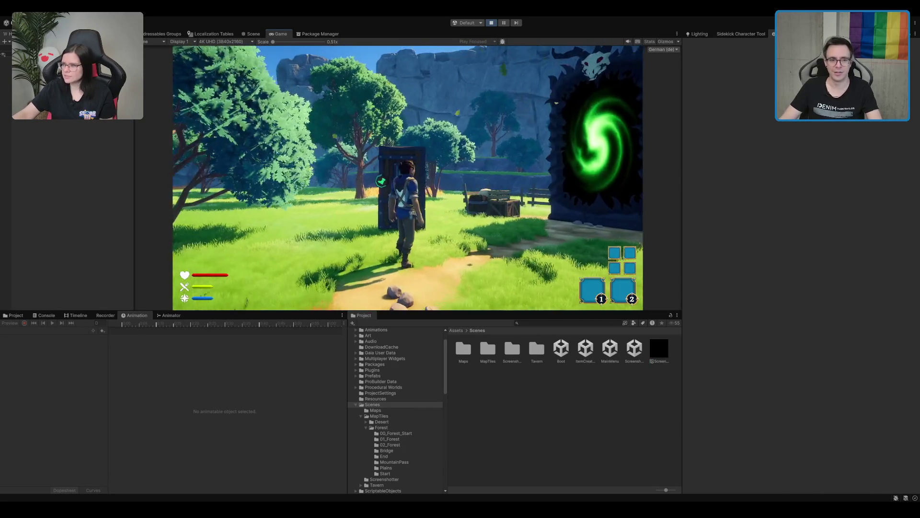
pyautogui.press('w')
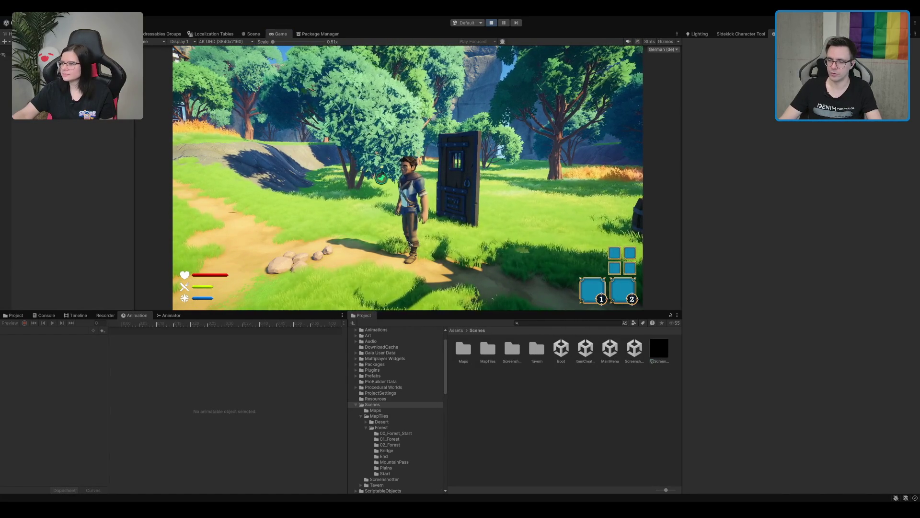
pyautogui.press('w')
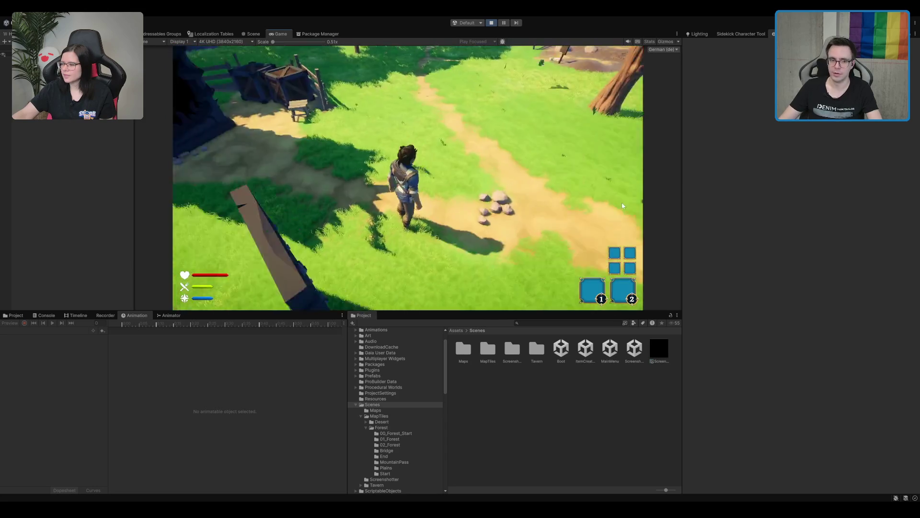
pyautogui.press('w')
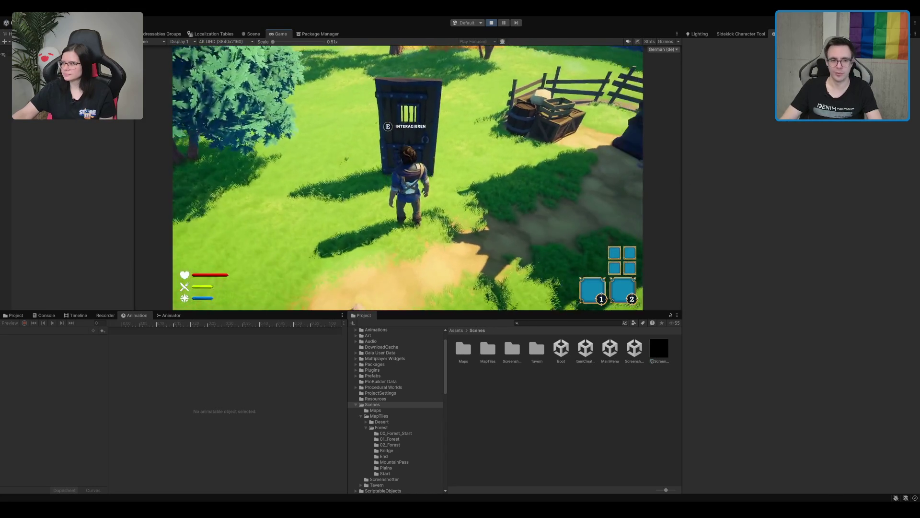
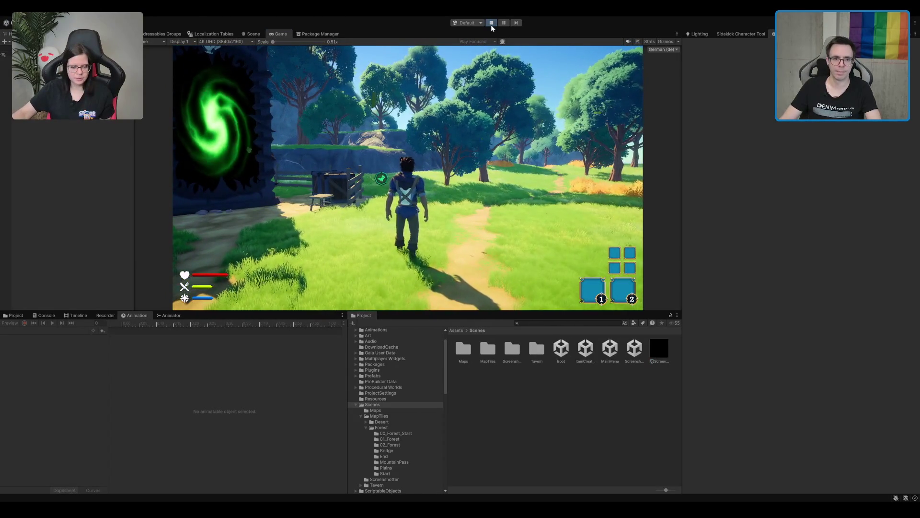
# - Exit Play mode in Unity and switch to AnimatedPressInteractable.cs in Rider
pyautogui.hotkey('ctrl', 'p')
pyautogui.hotkey('alt', 'Tab')
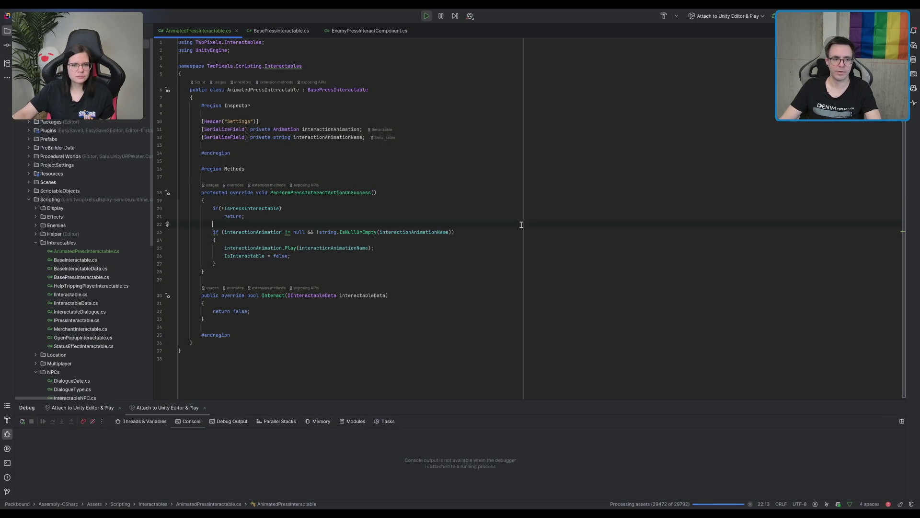
# - Look over the BasePressInteractable.cs, EnemyPressInteractComponent.cs and AnimatedPressInteractable.cs tabs
pyautogui.click(250, 30)
pyautogui.click(352, 31)
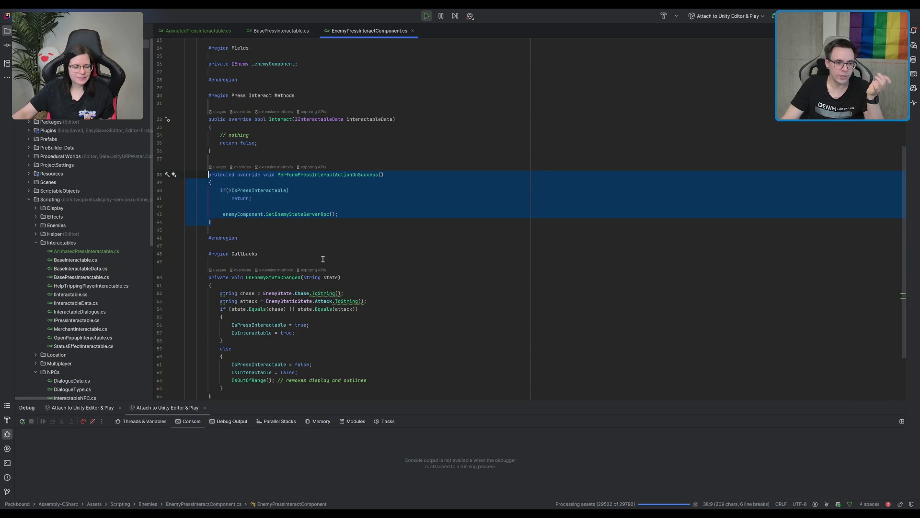
pyautogui.click(411, 87)
pyautogui.click(292, 30)
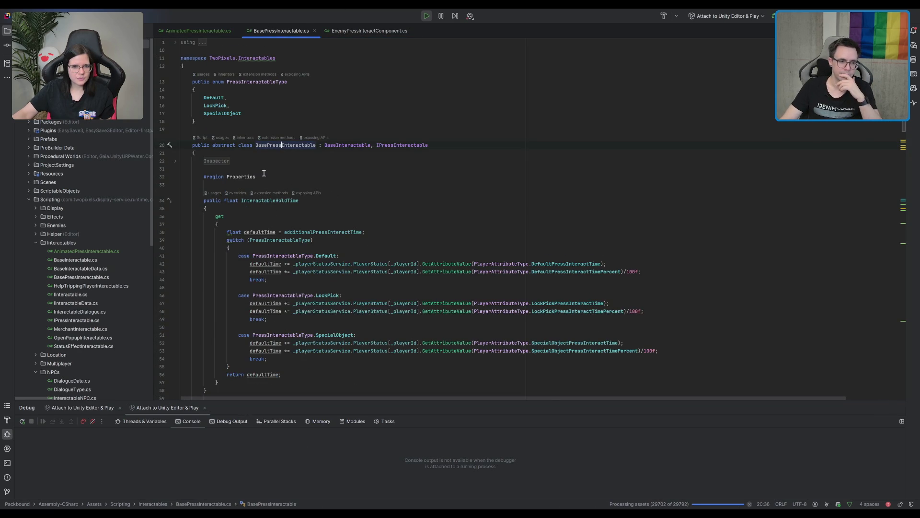
pyautogui.click(215, 30)
pyautogui.click(281, 30)
# - Fold UpdateDisplay and copy StartInteractPress through CancelInteract (lines 125–149) from BasePressInteractable.cs
pyautogui.scroll(-5, 334, 235)
pyautogui.scroll(-10, 333, 235)
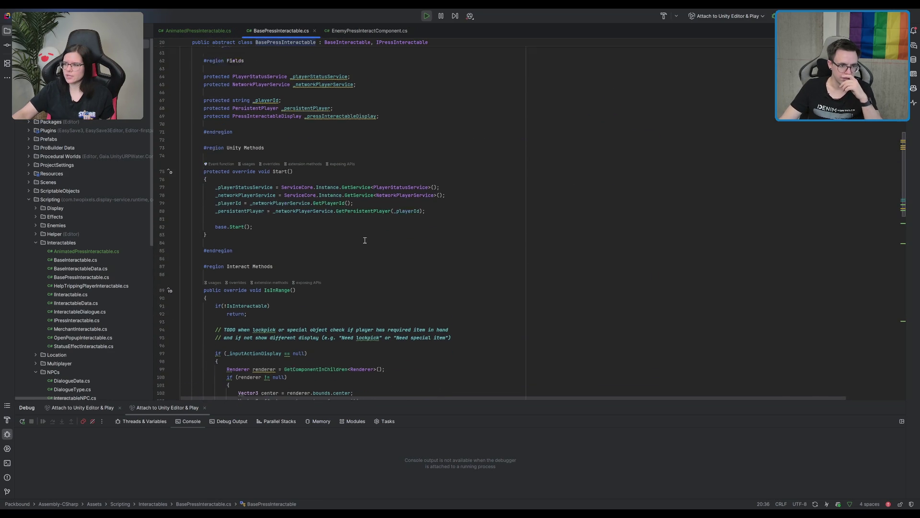
pyautogui.scroll(-1, 365, 241)
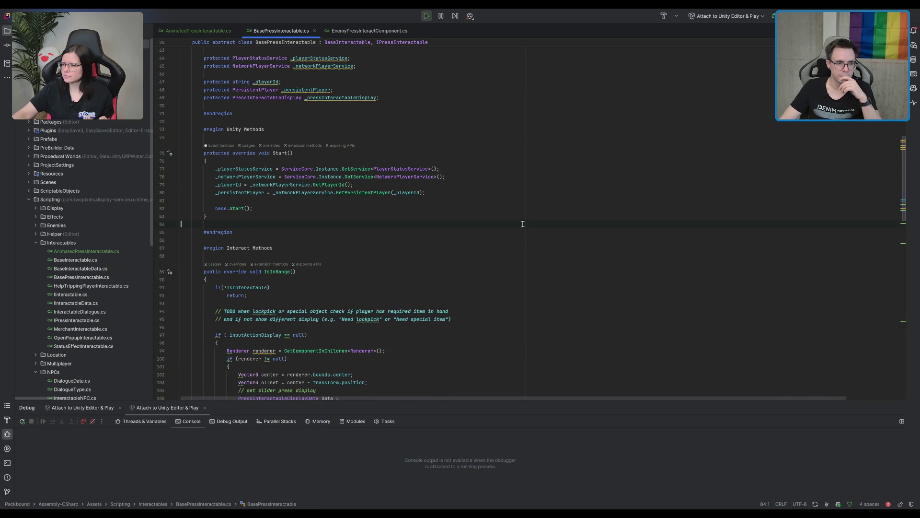
pyautogui.scroll(-12, 401, 124)
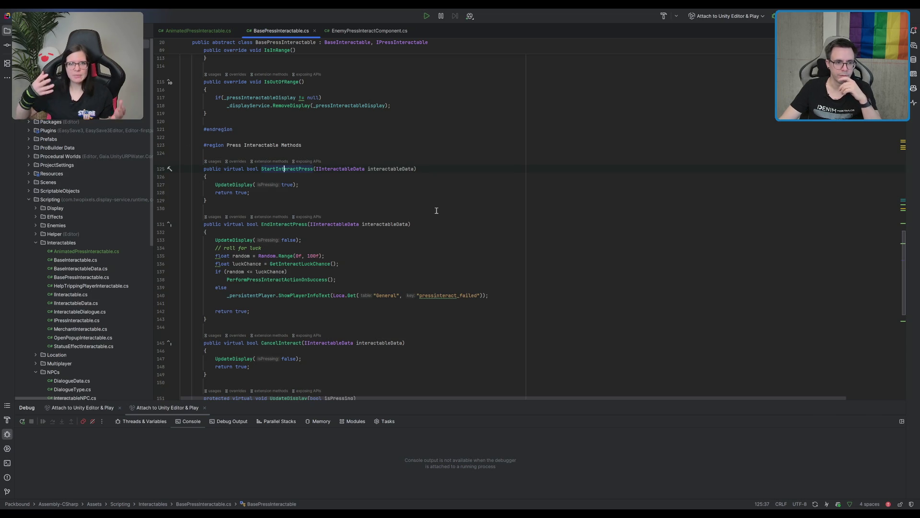
pyautogui.scroll(-1, 420, 212)
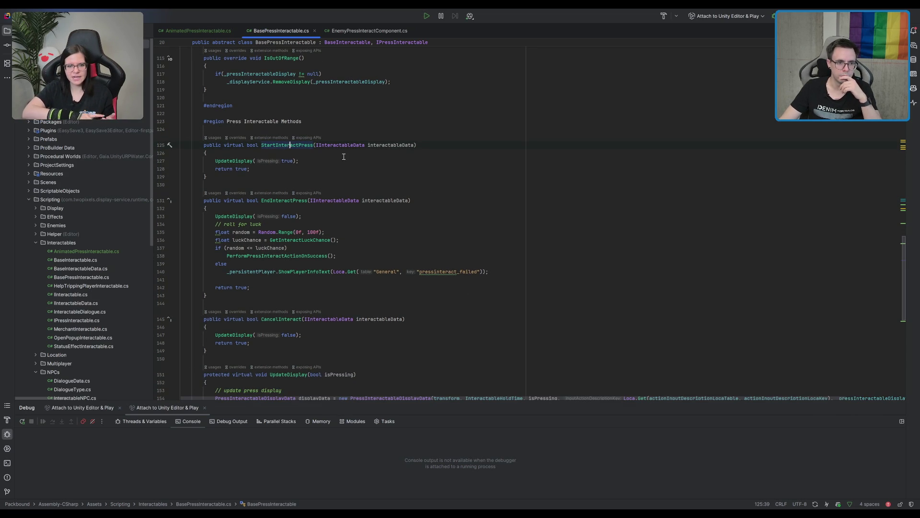
pyautogui.scroll(-2, 297, 202)
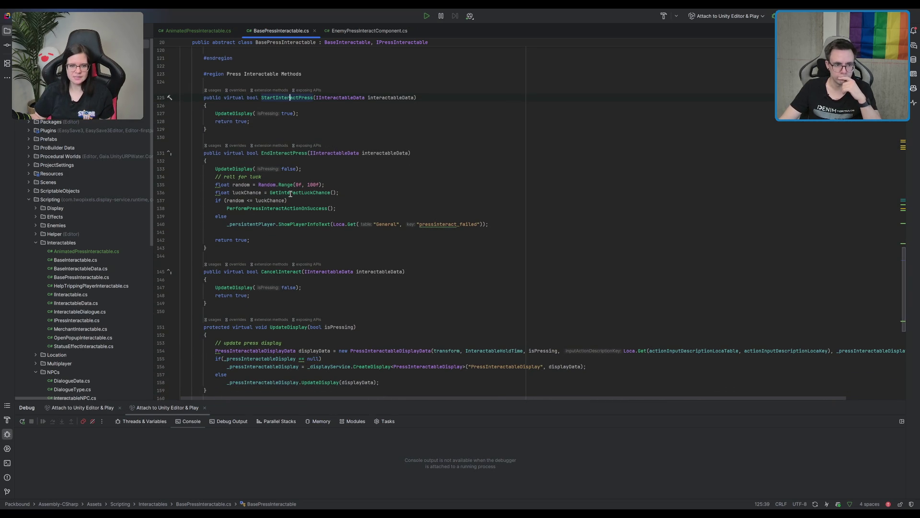
pyautogui.click(266, 257)
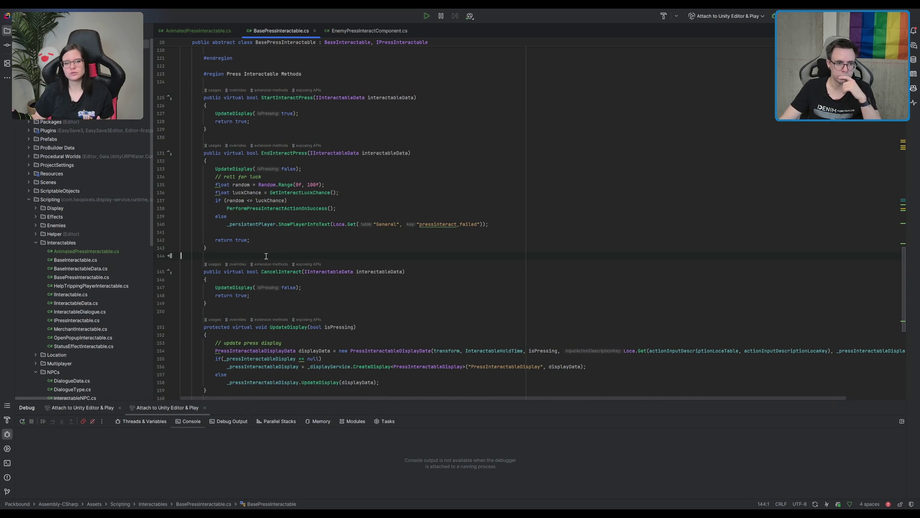
pyautogui.click(284, 245)
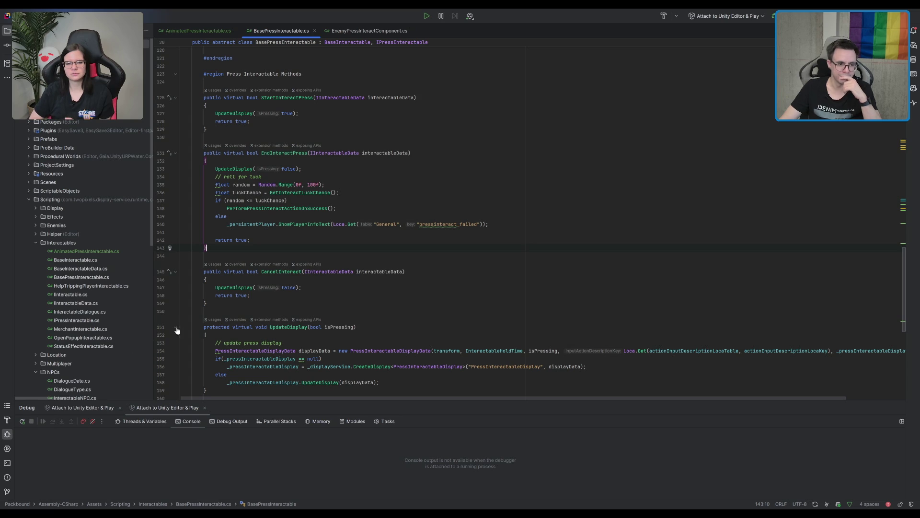
pyautogui.click(175, 328)
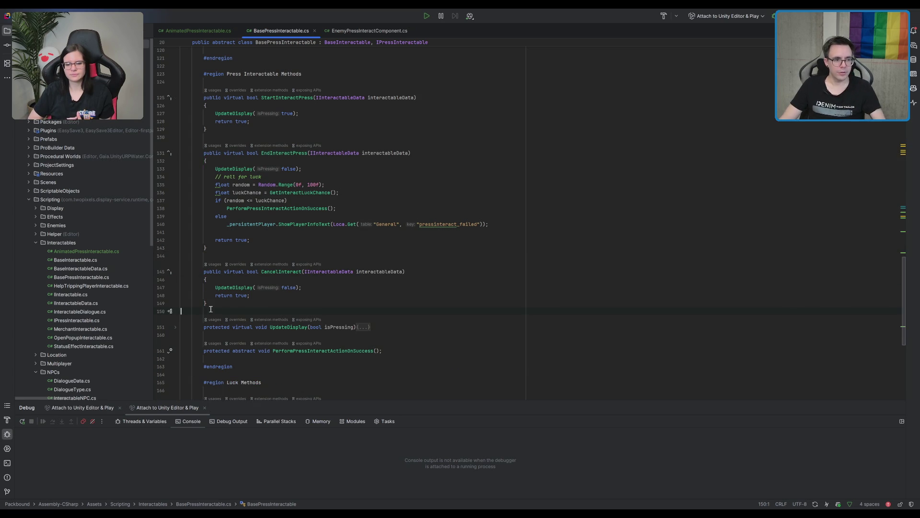
pyautogui.click(224, 303)
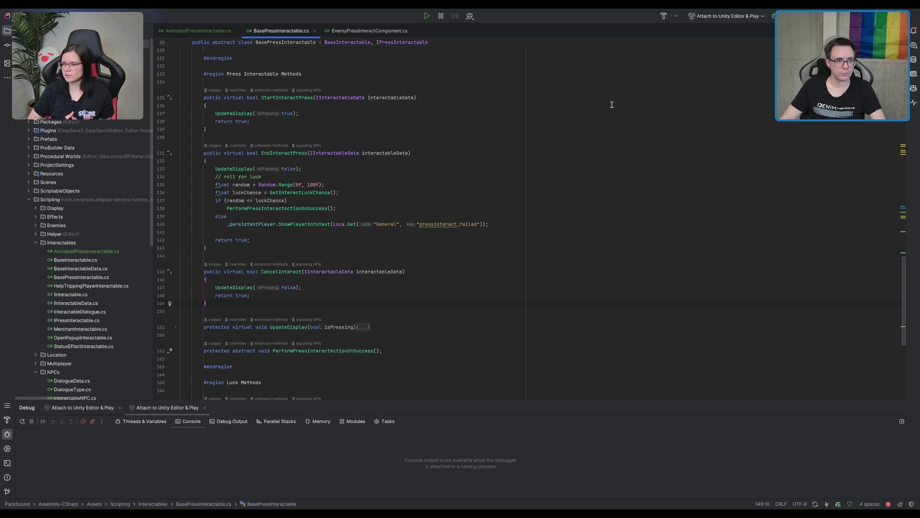
pyautogui.keyDown('shift'); pyautogui.click(205, 97); pyautogui.keyUp('shift')
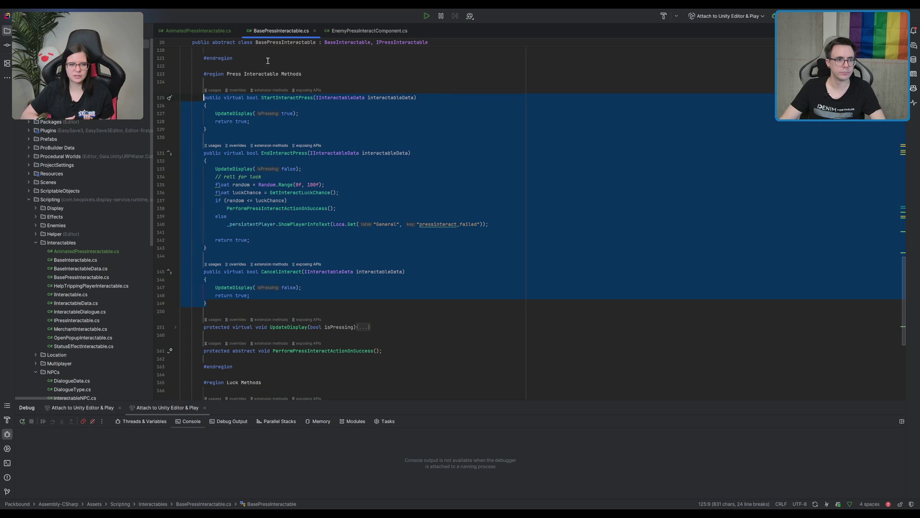
pyautogui.click(208, 30)
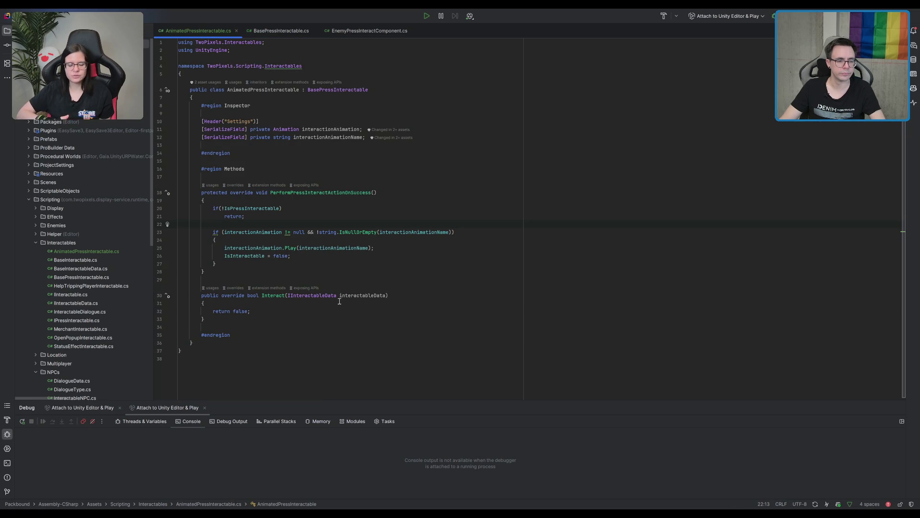
# - Paste the three press methods after Interact and make StartInteractPress return base.StartInteractPress(interactableData)
pyautogui.press('Return')
pyautogui.press('Return')
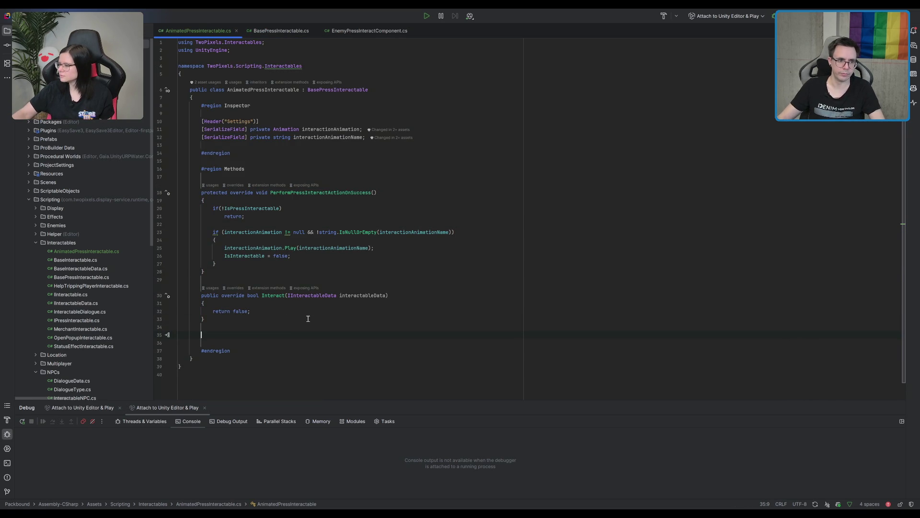
pyautogui.write('public virtual bool StartInteractPress(IInteractableData interactableData)         {             UpdateDisplay(true);             return true;         }          public virtual bool EndInteractPress(IInteractableData interactableData)         {             UpdateDisplay(false);             // roll for luck             float random = Random.Range(0f, 100f);             float luckChance = GetInteractLuckChance();             if (random <= luckChance)                 PerformPressInteractActionOnSuccess();             else                 _persistentPlayer.ShowPlayerInfoText(Loca.Get("General", "pressinteract_failed"));              return true;         }          public virtual bool CancelInteract(IInteractableData interactableData)         {             UpdateDisplay(false);             return true;         }')
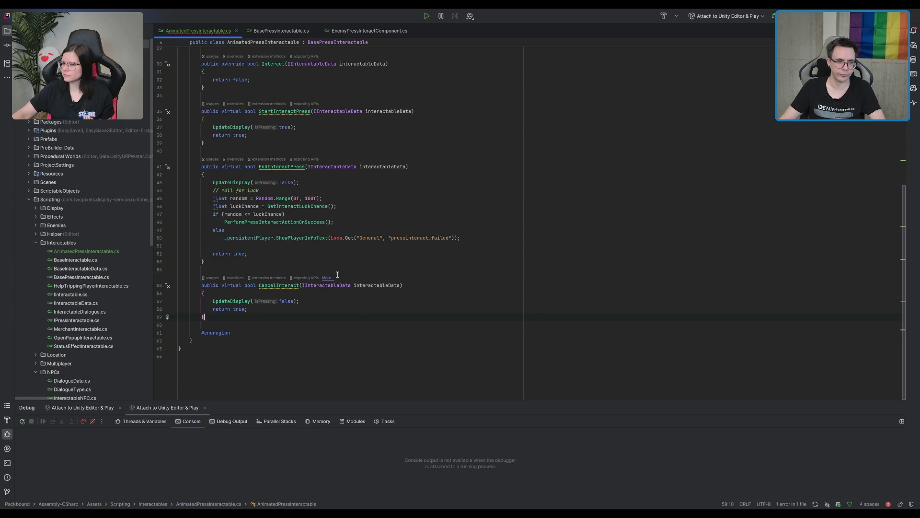
pyautogui.click(313, 133)
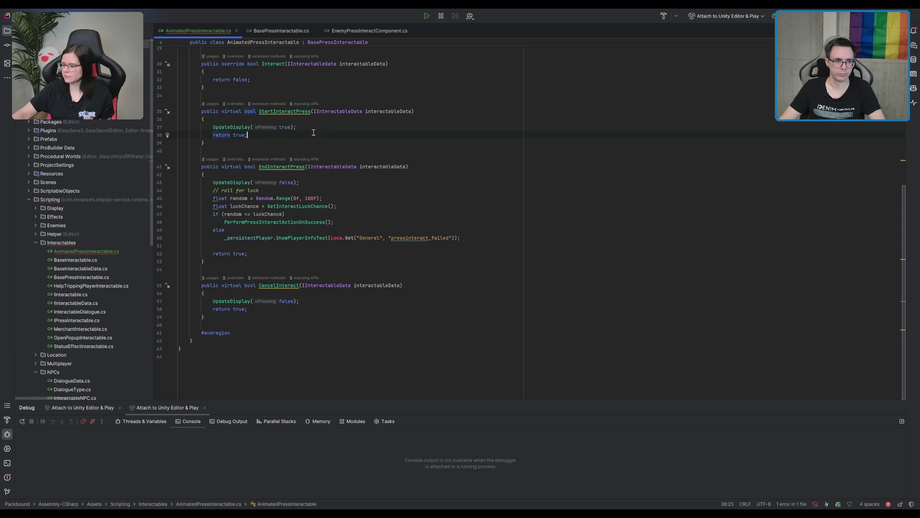
pyautogui.hotkey('shift', 'Up')
pyautogui.hotkey('shift', 'Up')
pyautogui.press('BackSpace')
pyautogui.press('Return')
pyautogui.write('base.StartInteractPress(interactableData);')
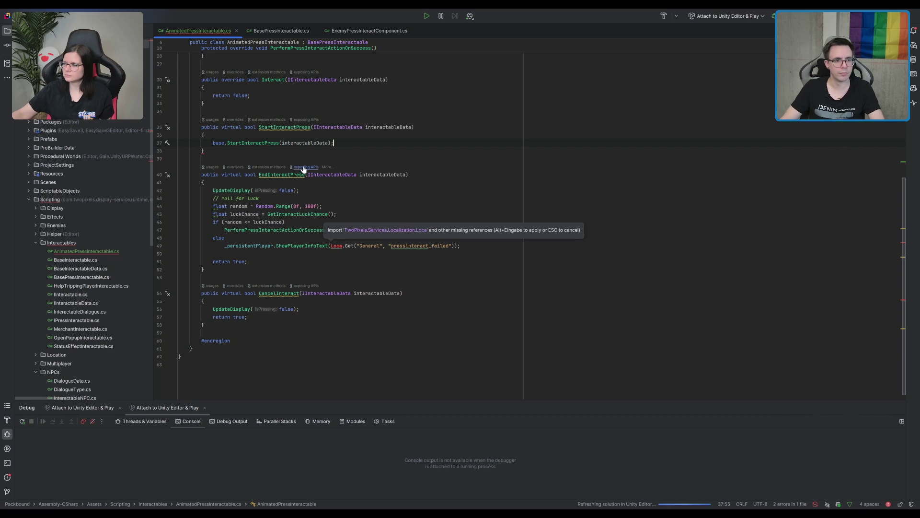
pyautogui.click(214, 142)
pyautogui.write('return')
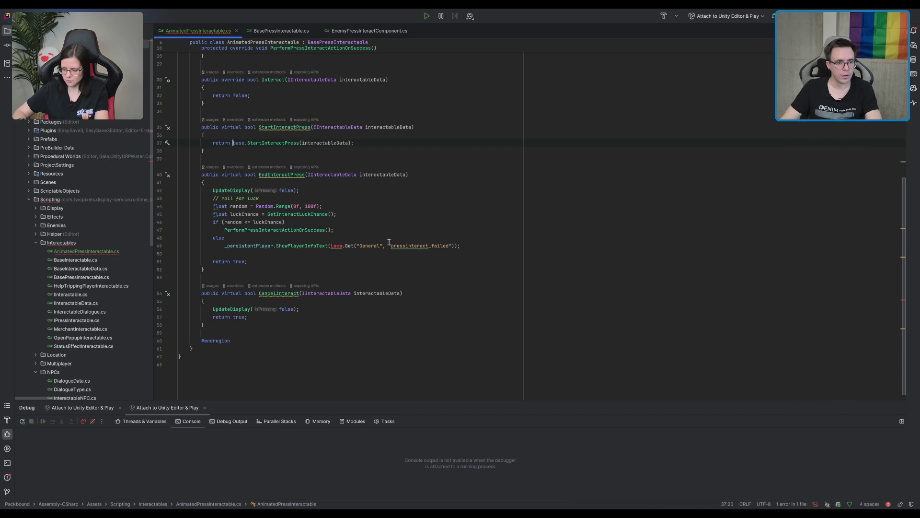
# - Replace the EndInteractPress and CancelInteract bodies with their suggested base calls
pyautogui.click(250, 261)
pyautogui.moveTo(250, 261); pyautogui.dragTo(281, 184)
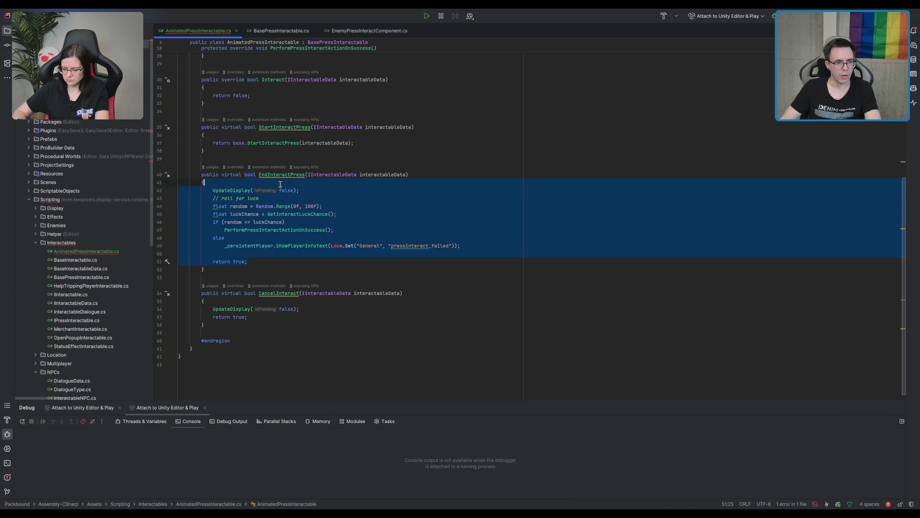
pyautogui.press('BackSpace')
pyautogui.press('Return')
pyautogui.moveTo(264, 318); pyautogui.dragTo(312, 300)
pyautogui.press('BackSpace')
pyautogui.click(257, 268)
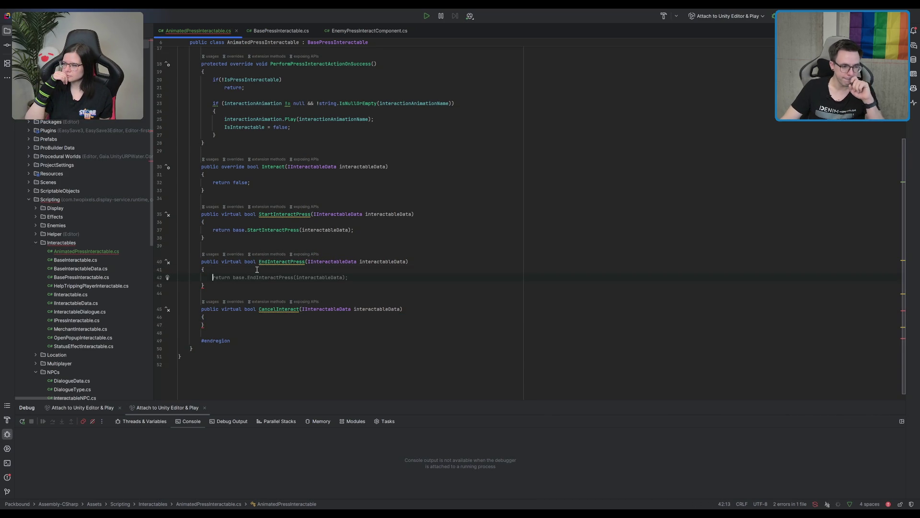
pyautogui.press('Tab')
pyautogui.click(225, 317)
pyautogui.press('Return')
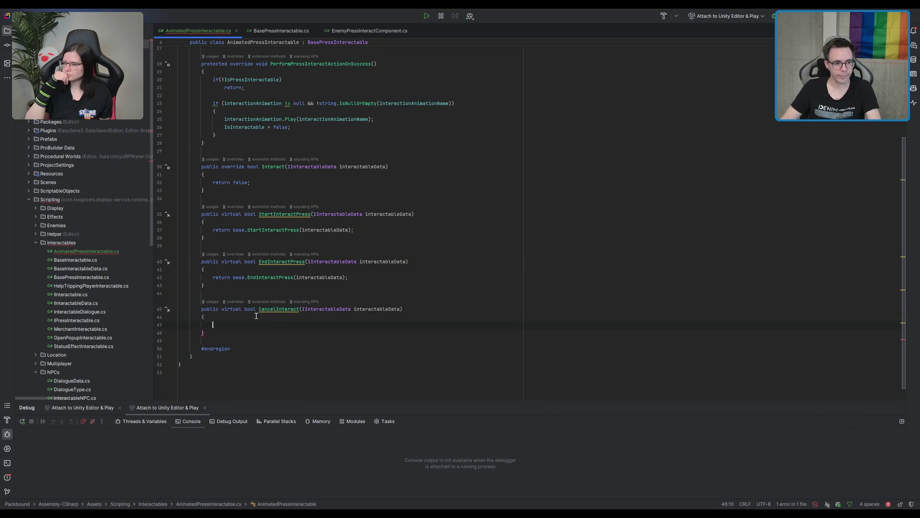
pyautogui.press('Tab')
# - Add a new [SerializeField] private bool field below the animation name field, reusing its name
pyautogui.scroll(5, 479, 264)
pyautogui.click(319, 128)
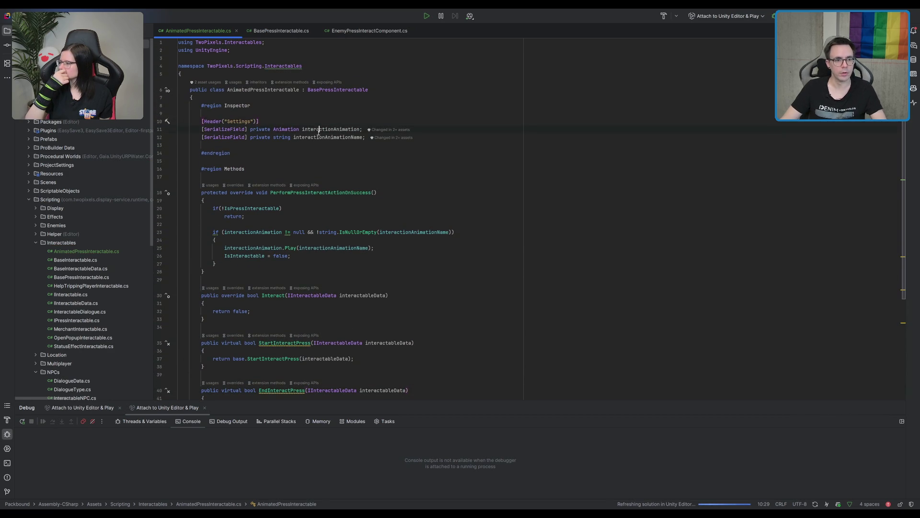
pyautogui.click(523, 138)
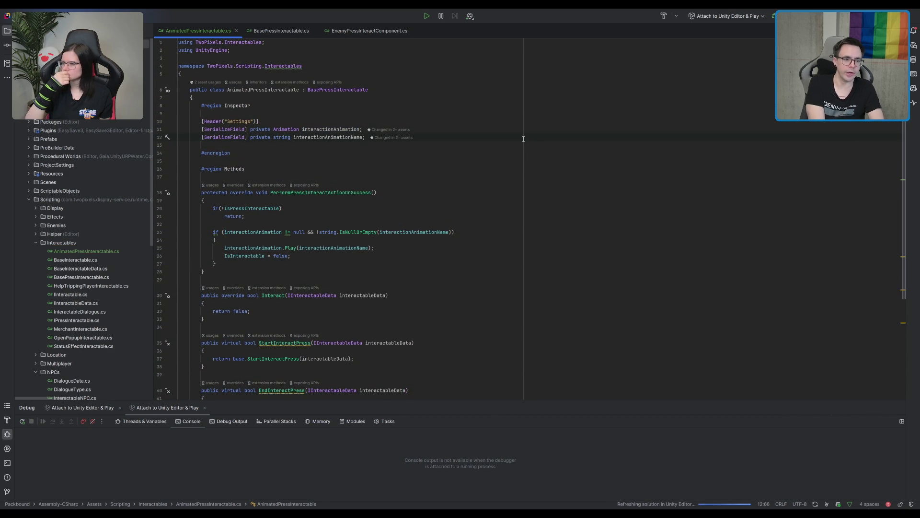
pyautogui.press('Return')
pyautogui.write('[')
pyautogui.press('Tab')
pyautogui.doubleClick(317, 137)
pyautogui.hotkey('ctrl', 'c')
pyautogui.doubleClick(321, 144)
pyautogui.hotkey('ctrl', 'v')
pyautogui.click(320, 145)
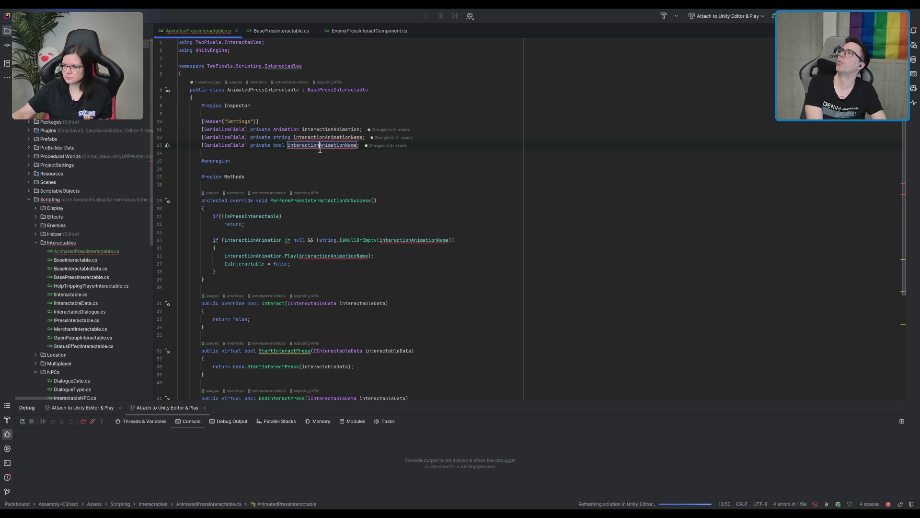
# - Rename the new field to interactionEndAnimationName
pyautogui.write('Finished')
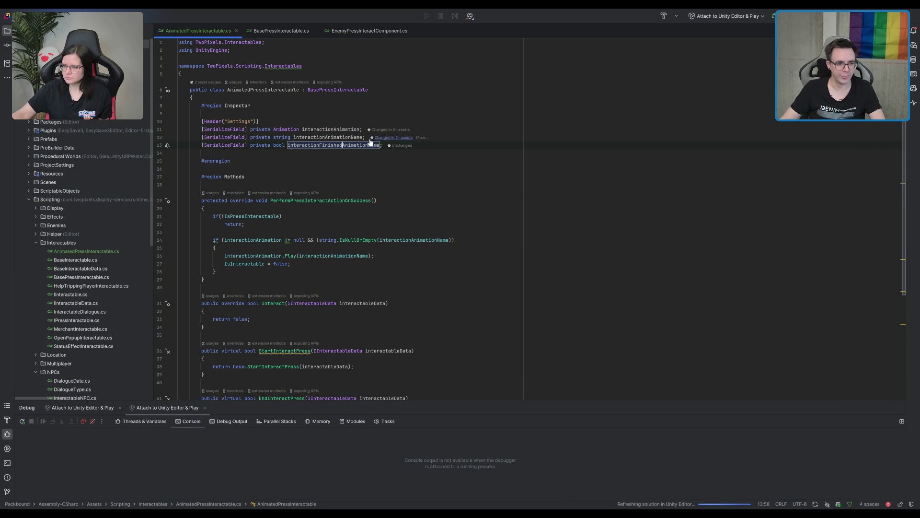
pyautogui.scroll(-4, 369, 161)
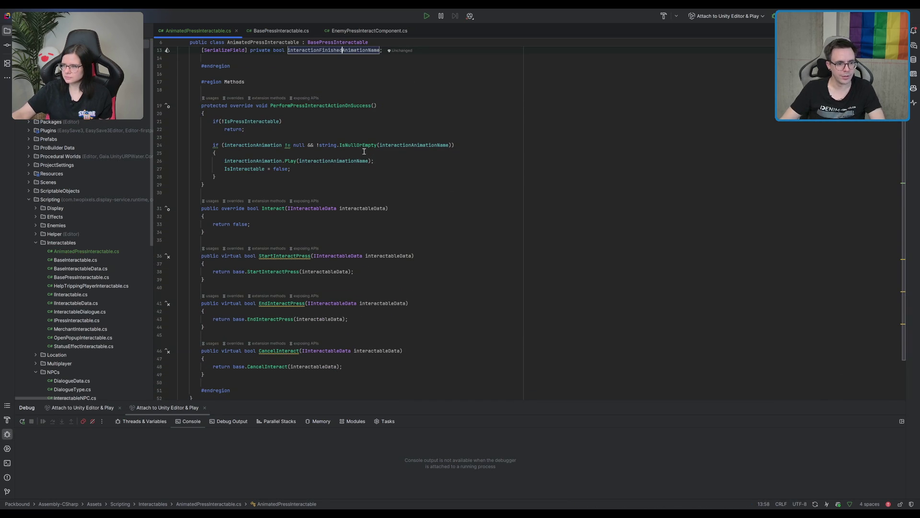
pyautogui.scroll(2, 366, 151)
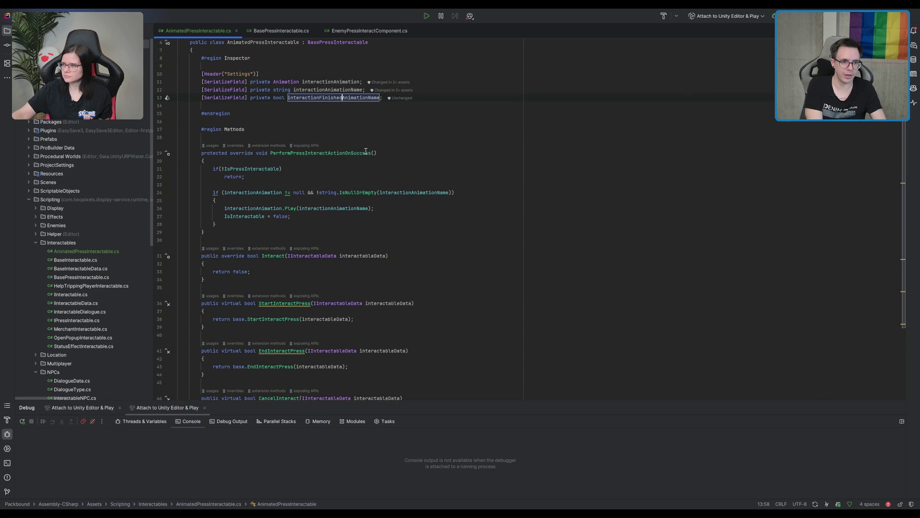
pyautogui.press('BackSpace')
pyautogui.press('BackSpace')
pyautogui.press('BackSpace')
pyautogui.press('BackSpace')
pyautogui.write('End')
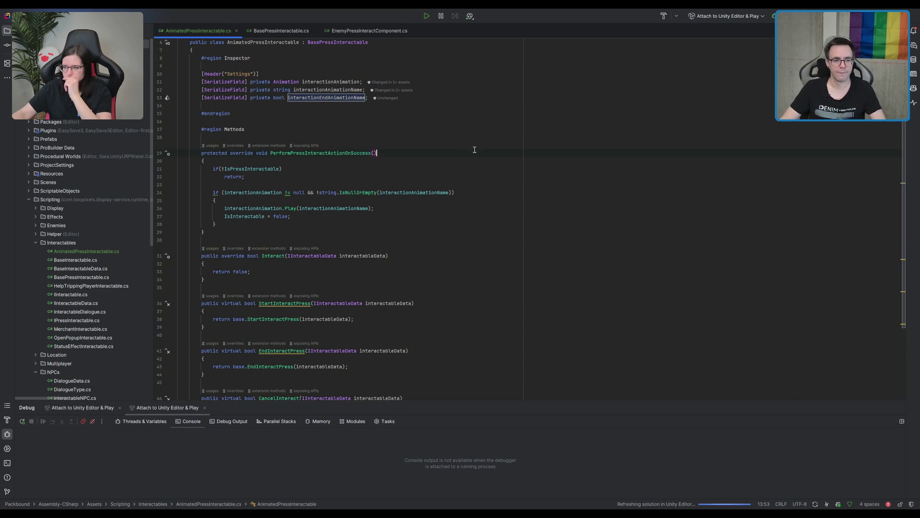
# - Make the success handler's Play call use interactionEndAnimationName, and open a line in StartInteractPress
pyautogui.doubleClick(331, 82)
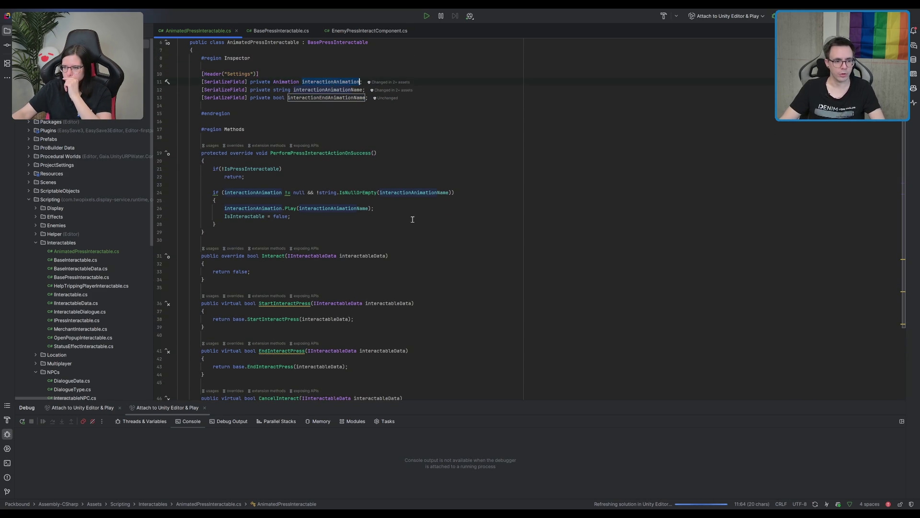
pyautogui.scroll(-5, 312, 245)
pyautogui.click(295, 253)
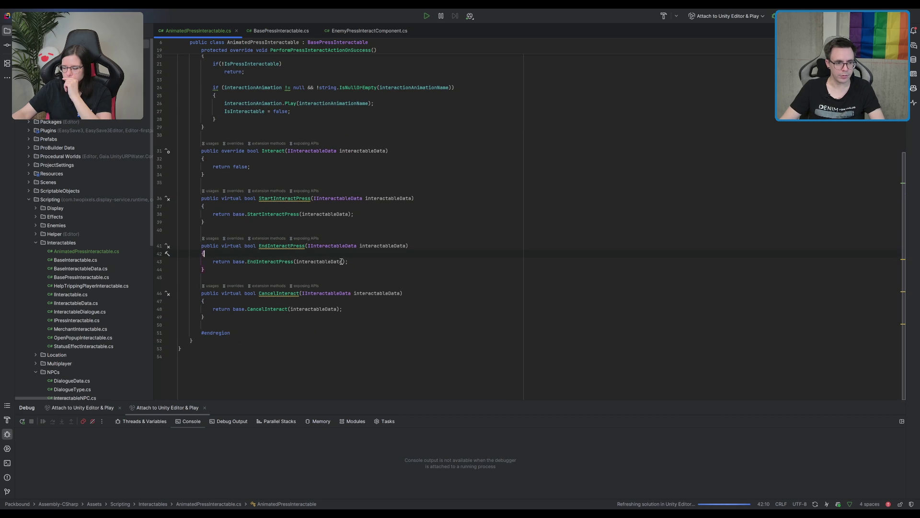
pyautogui.scroll(3, 433, 302)
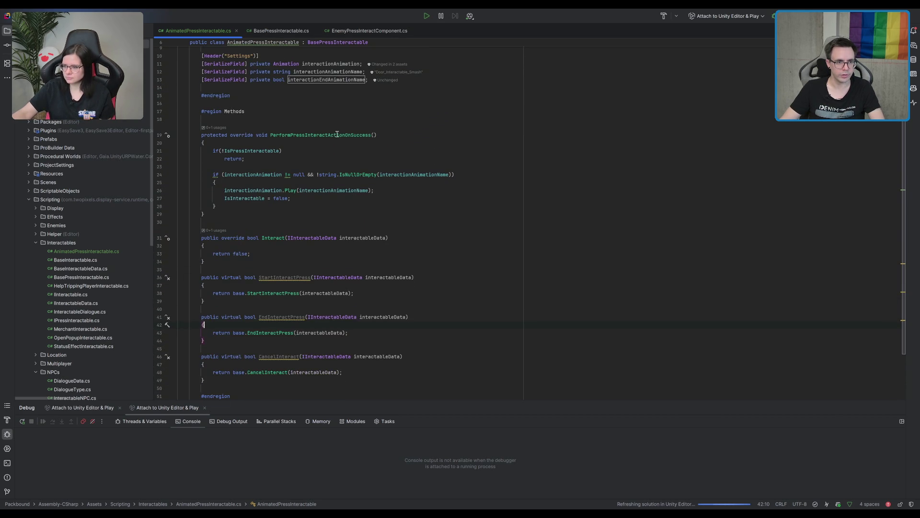
pyautogui.doubleClick(339, 80)
pyautogui.doubleClick(341, 190)
pyautogui.hotkey('ctrl', 'v')
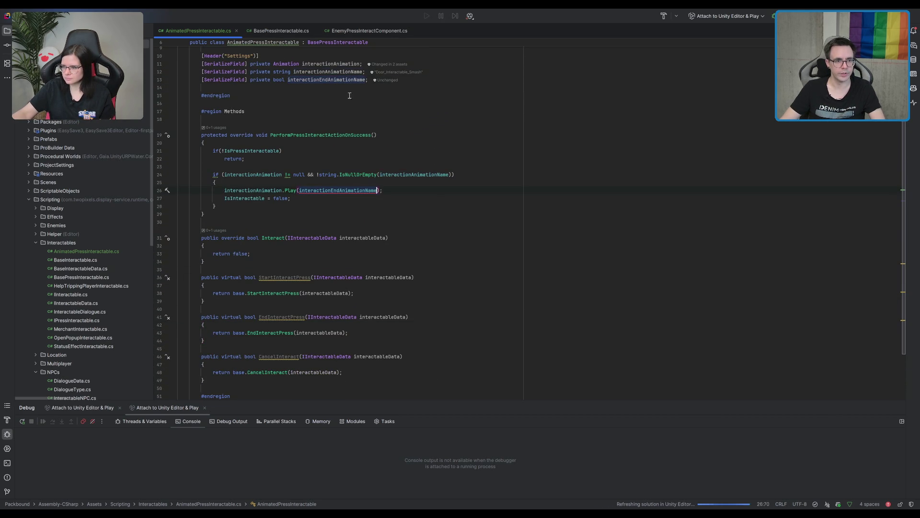
pyautogui.click(327, 290)
pyautogui.hotkey('ctrl', 'alt', 'Return')
# - Add interactionAnimation.Play(interactionAnimationName); at the start of StartInteractPress
pyautogui.write('ani')
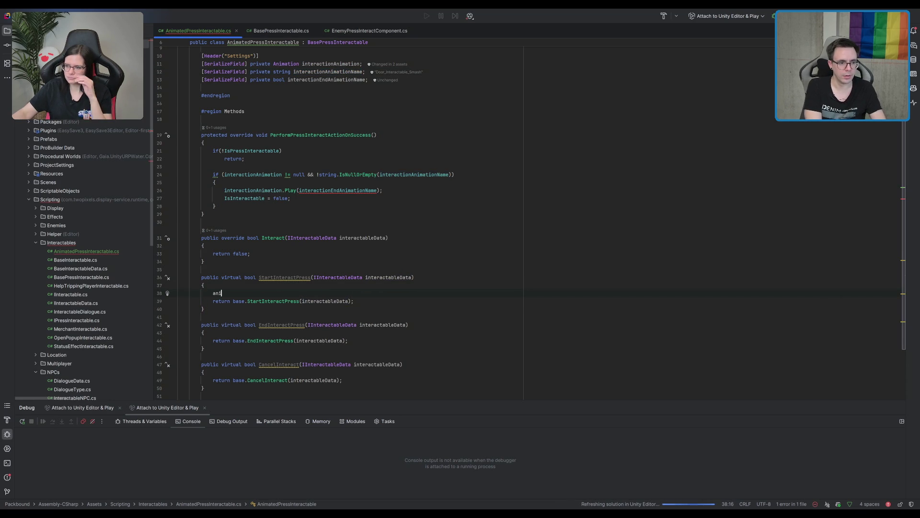
pyautogui.write('mation')
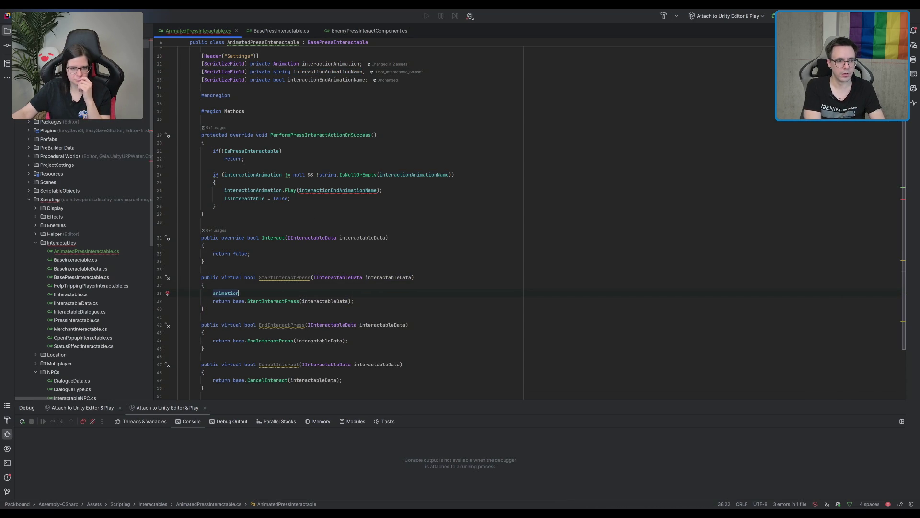
pyautogui.press('Return')
pyautogui.write('.Play(')
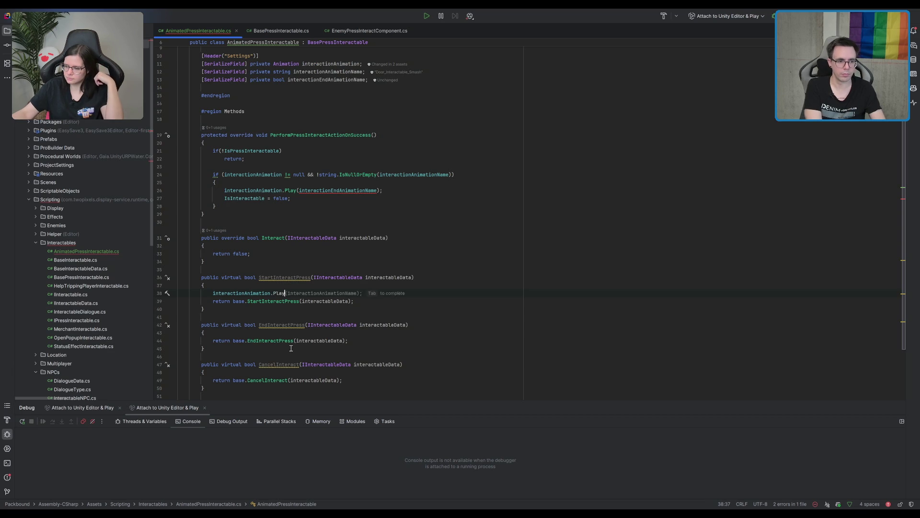
pyautogui.write('interactionAnimationName);')
# - Add interactionAnimation.Stop() inside CancelInteract, then return to the Unity Editor
pyautogui.scroll(-2, 311, 282)
pyautogui.click(299, 285)
pyautogui.click(280, 325)
pyautogui.press('Return')
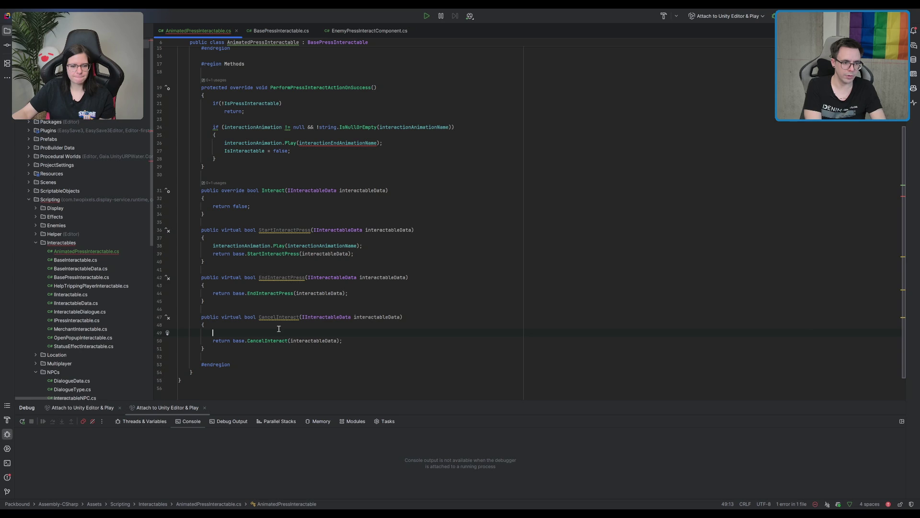
pyautogui.write('Animation')
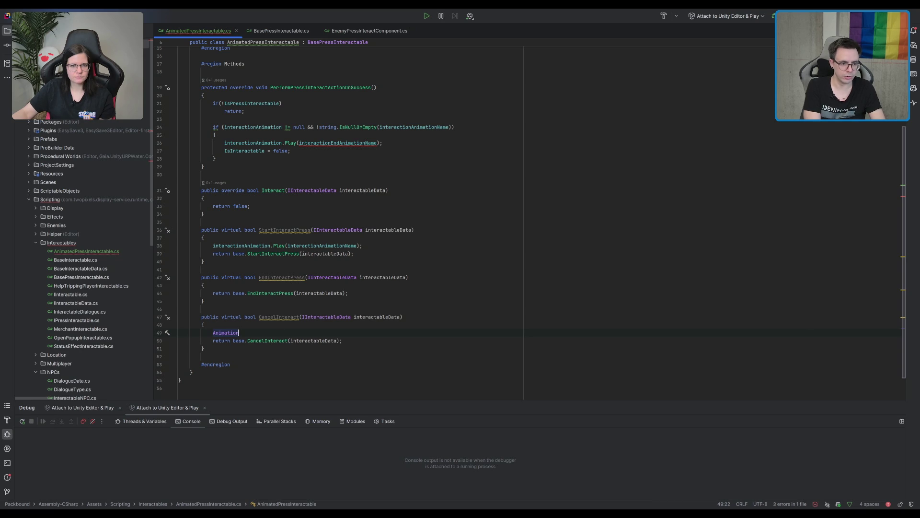
pyautogui.press('Return')
pyautogui.write('.Stop();')
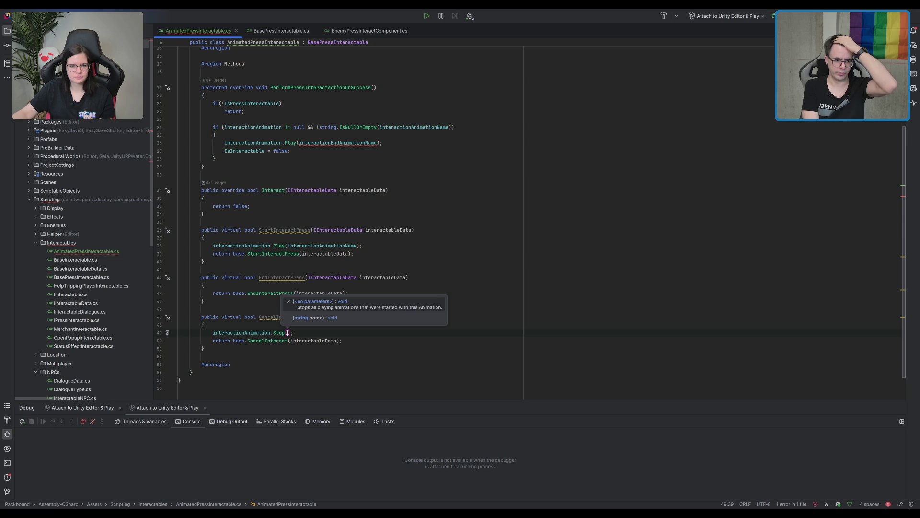
pyautogui.scroll(4, 439, 151)
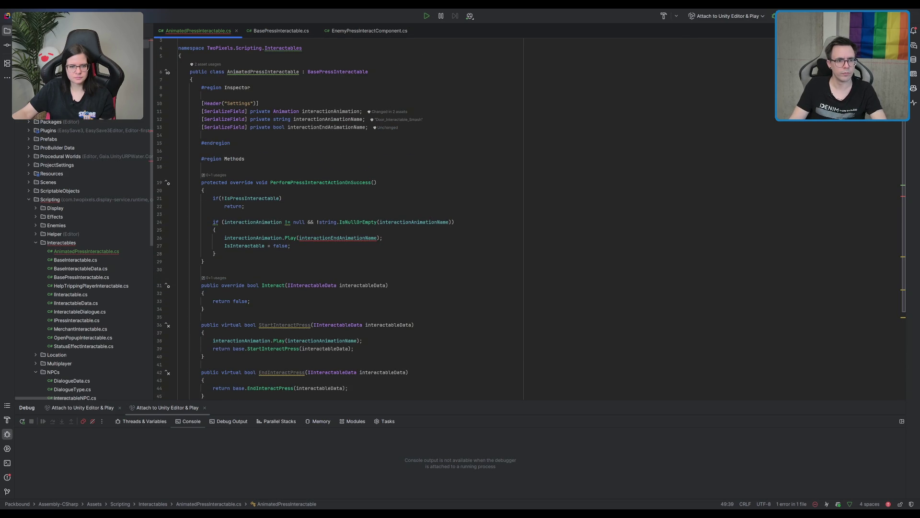
pyautogui.hotkey('alt', 'Tab')
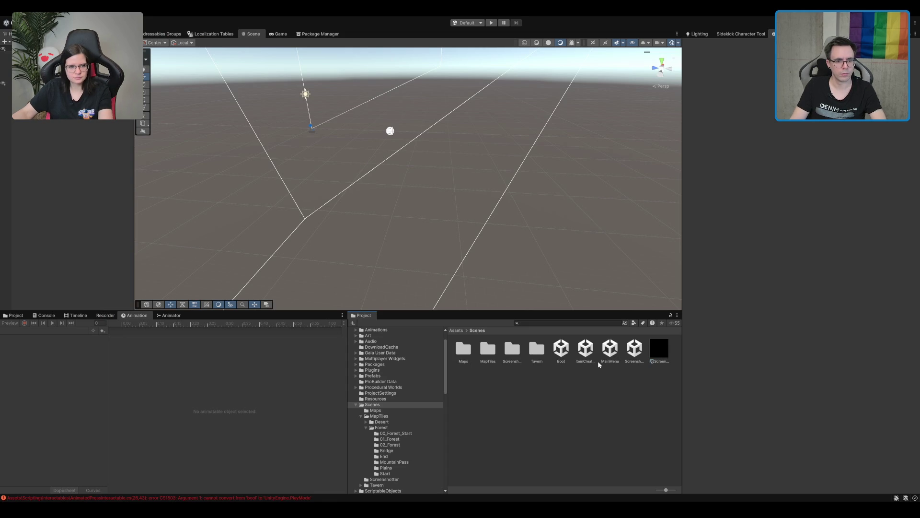
# - Open the Tavern scenes folder and load the TavernLobby_New scene
pyautogui.doubleClick(537, 348)
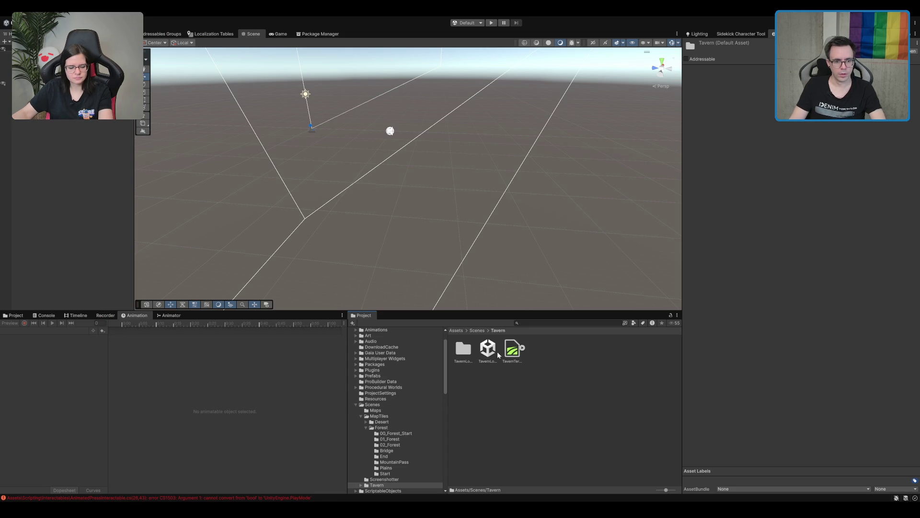
pyautogui.click(494, 351)
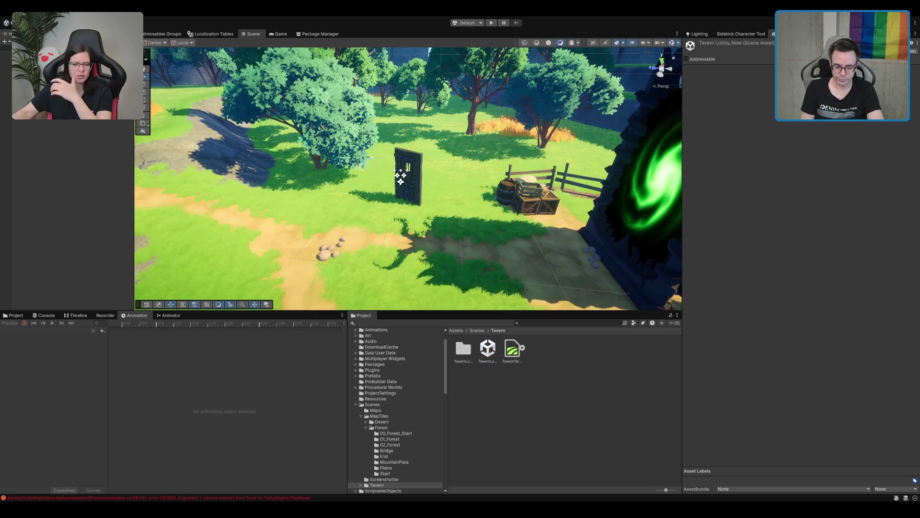
# - Frame the door and select MagicTower_Door, showing its Animated Press Interactable with Door_Interactable_Smash
pyautogui.click(412, 176)
pyautogui.press('f')
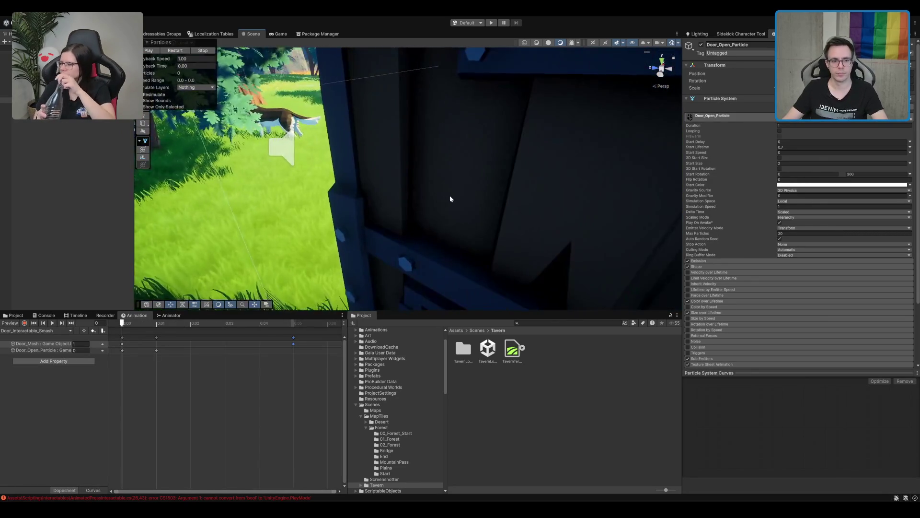
pyautogui.scroll(-6, 387, 194)
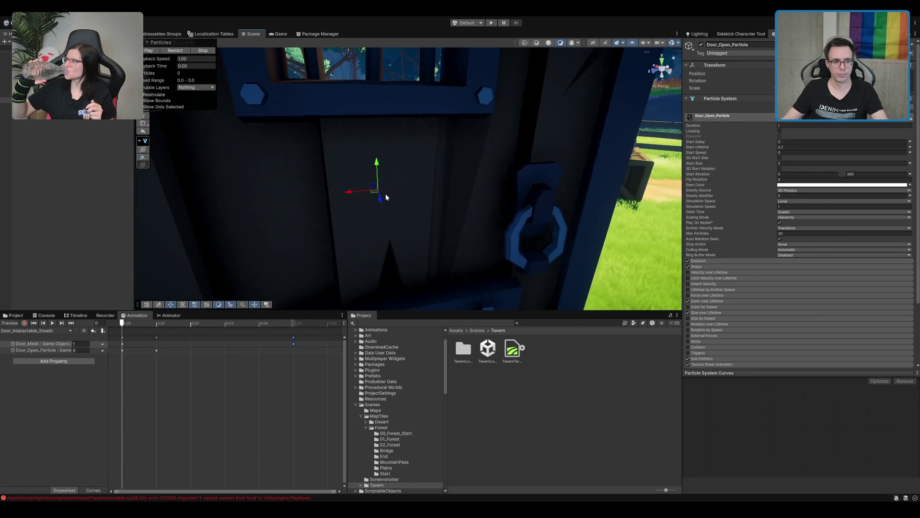
pyautogui.scroll(-4, 386, 189)
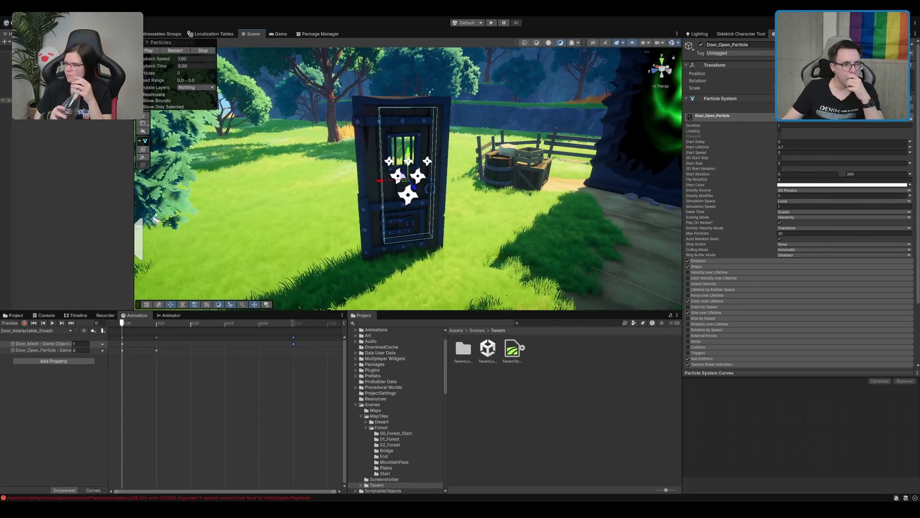
pyautogui.click(379, 240)
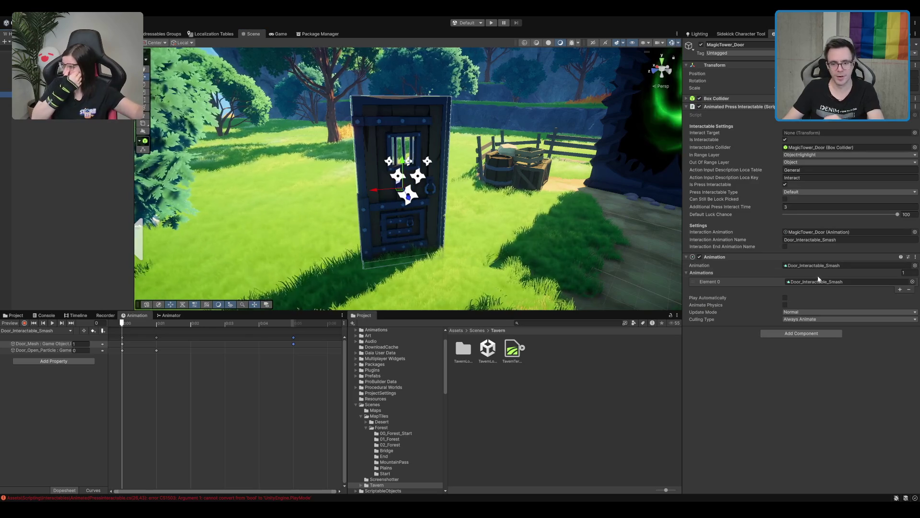
pyautogui.moveTo(432, 144)
pyautogui.mouseDown()
pyautogui.moveTo(447, 123)
pyautogui.moveTo(428, 149)
pyautogui.mouseUp()
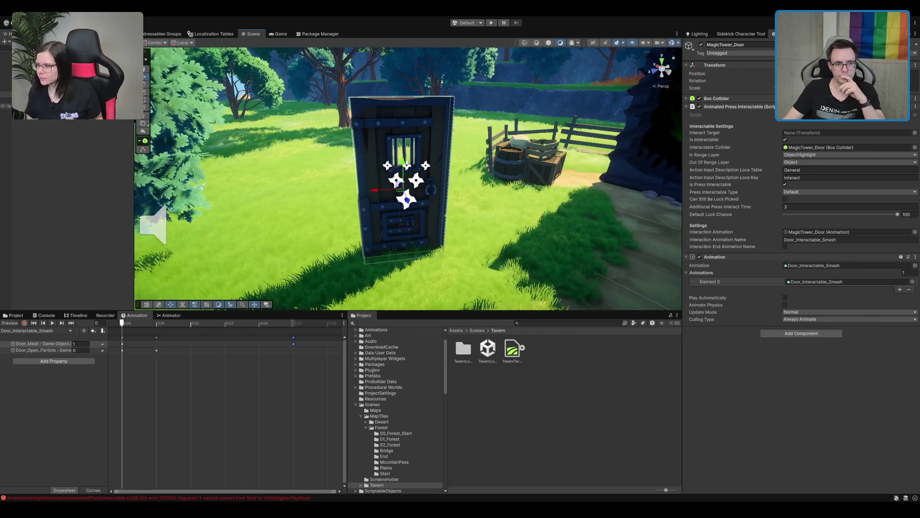
pyautogui.click(428, 148)
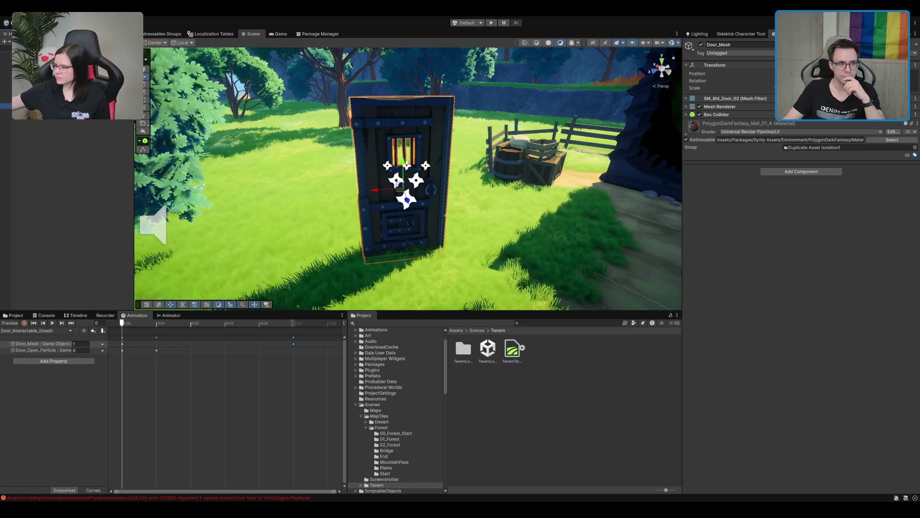
pyautogui.hotkey('ctrl', 'z')
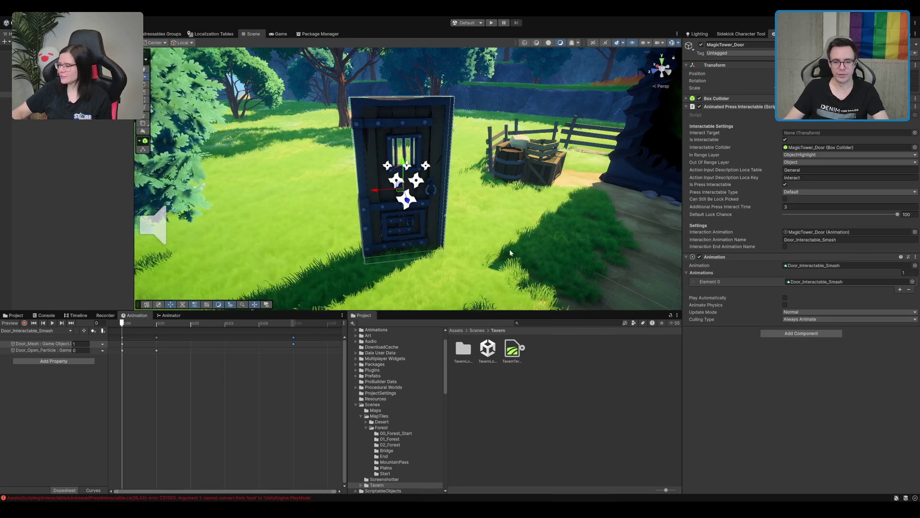
pyautogui.scroll(2, 471, 238)
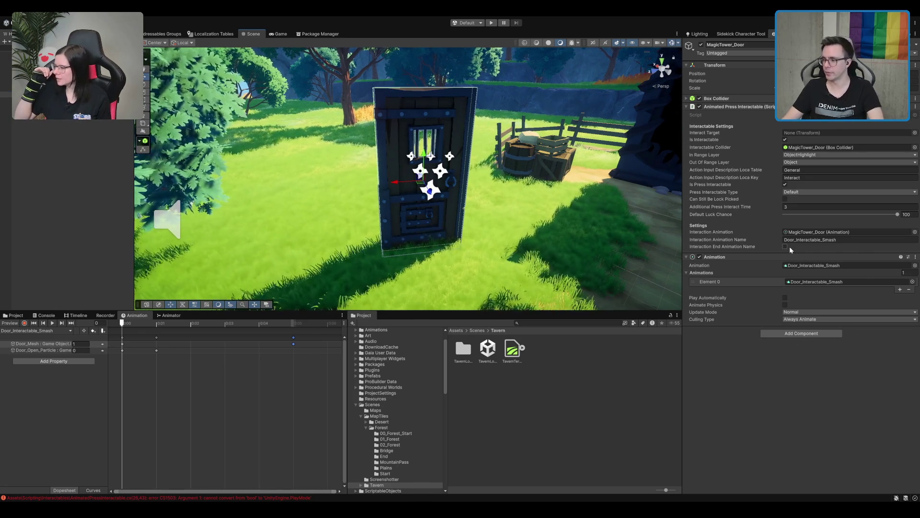